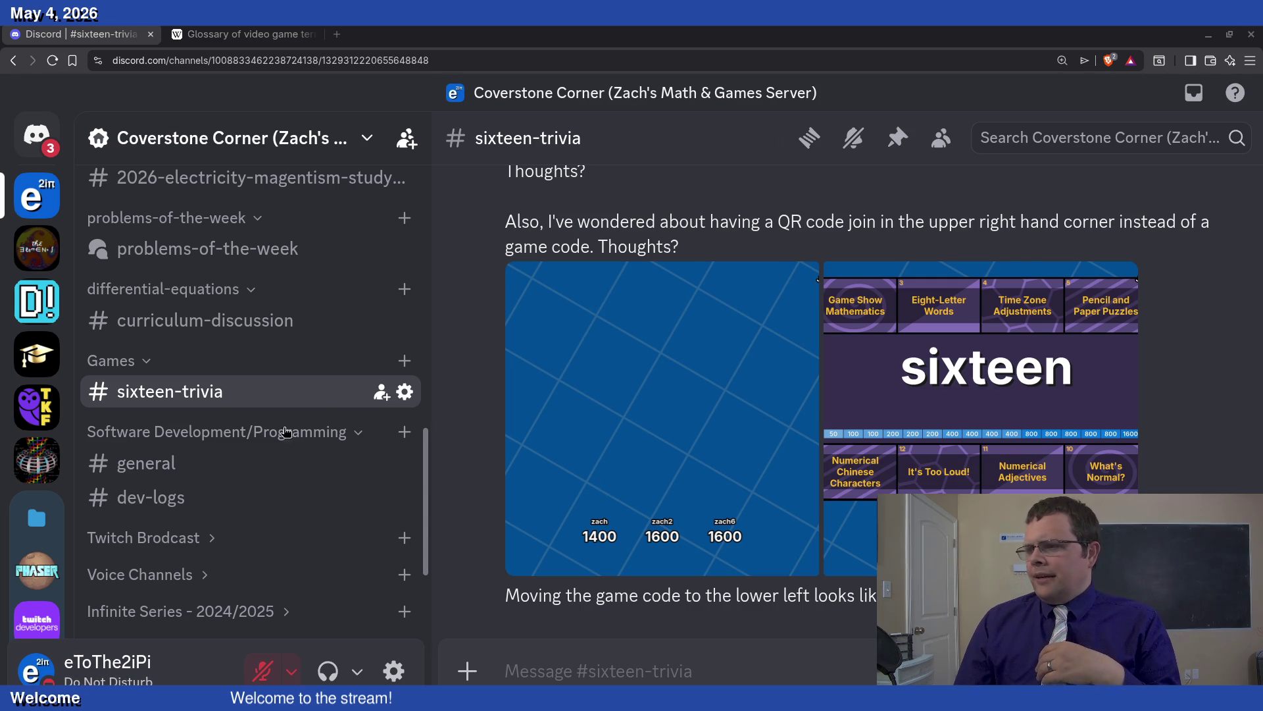
# - Open a new empty document in GNOME Text Editor, then launch Inkscape from the dock
pyautogui.moveTo(59, 272)
pyautogui.click(23, 158)
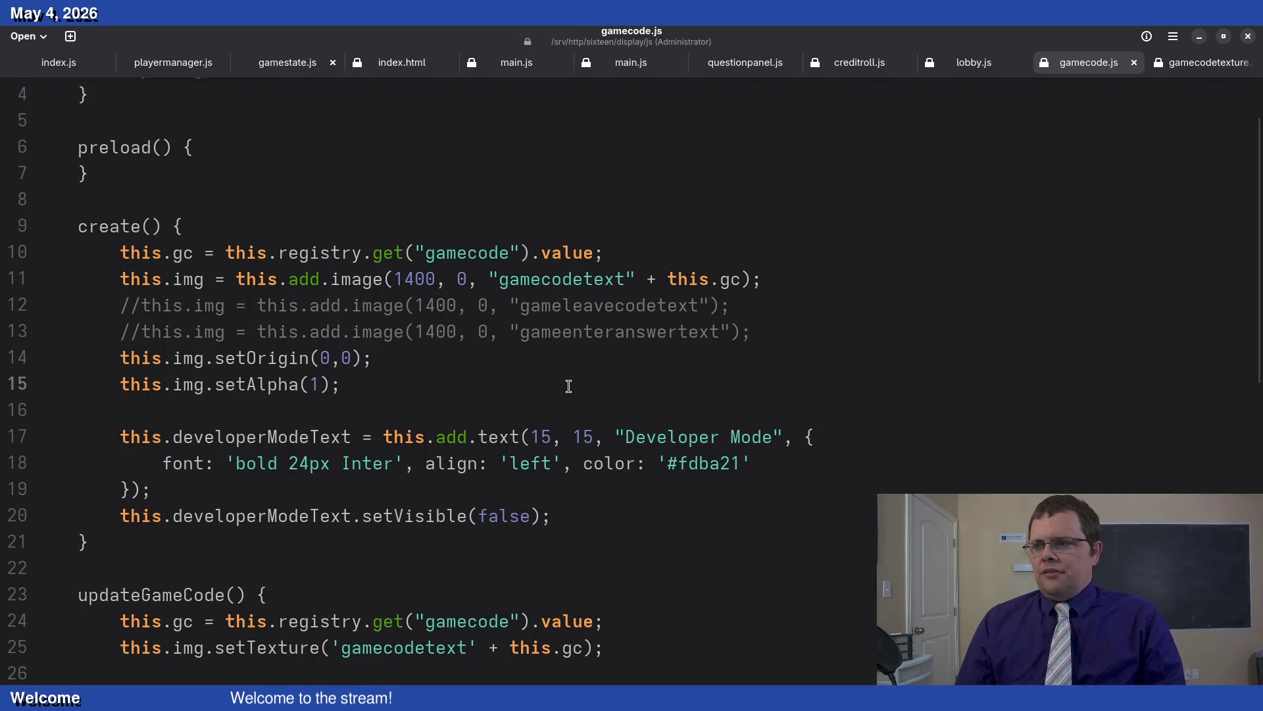
pyautogui.hotkey('ctrl', 'n')
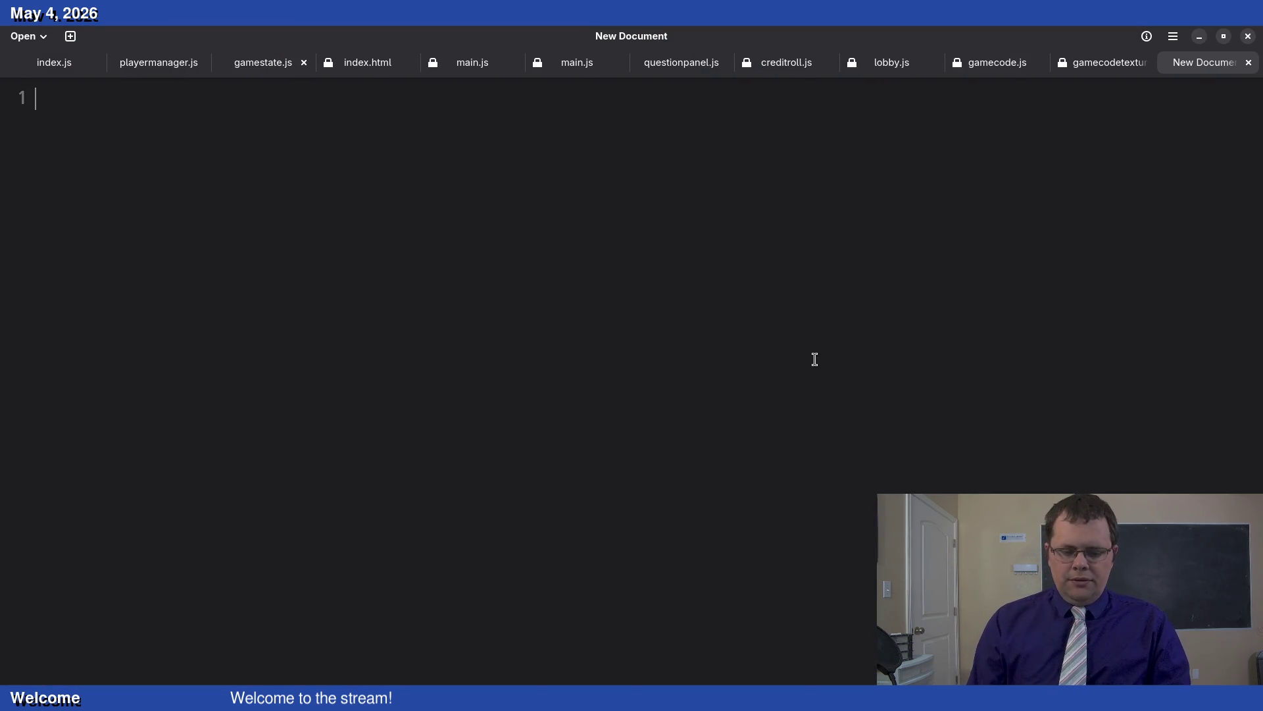
pyautogui.moveTo(1, 462)
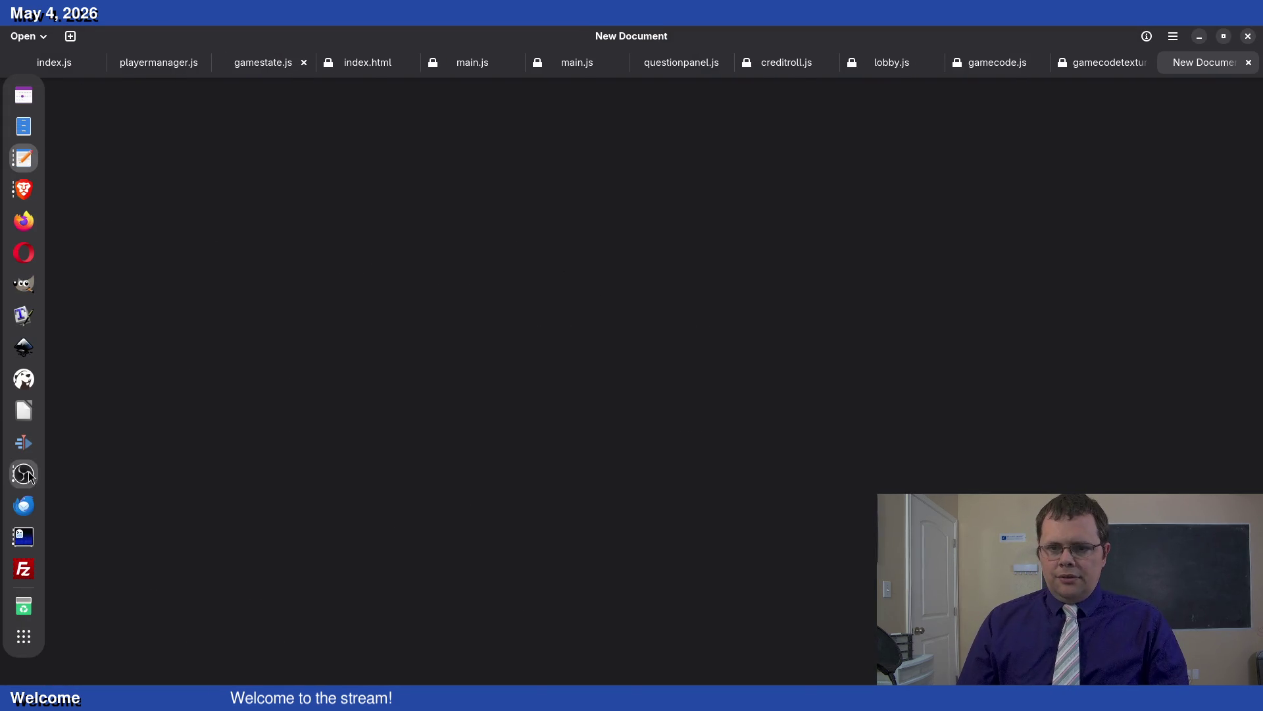
pyautogui.click(23, 348)
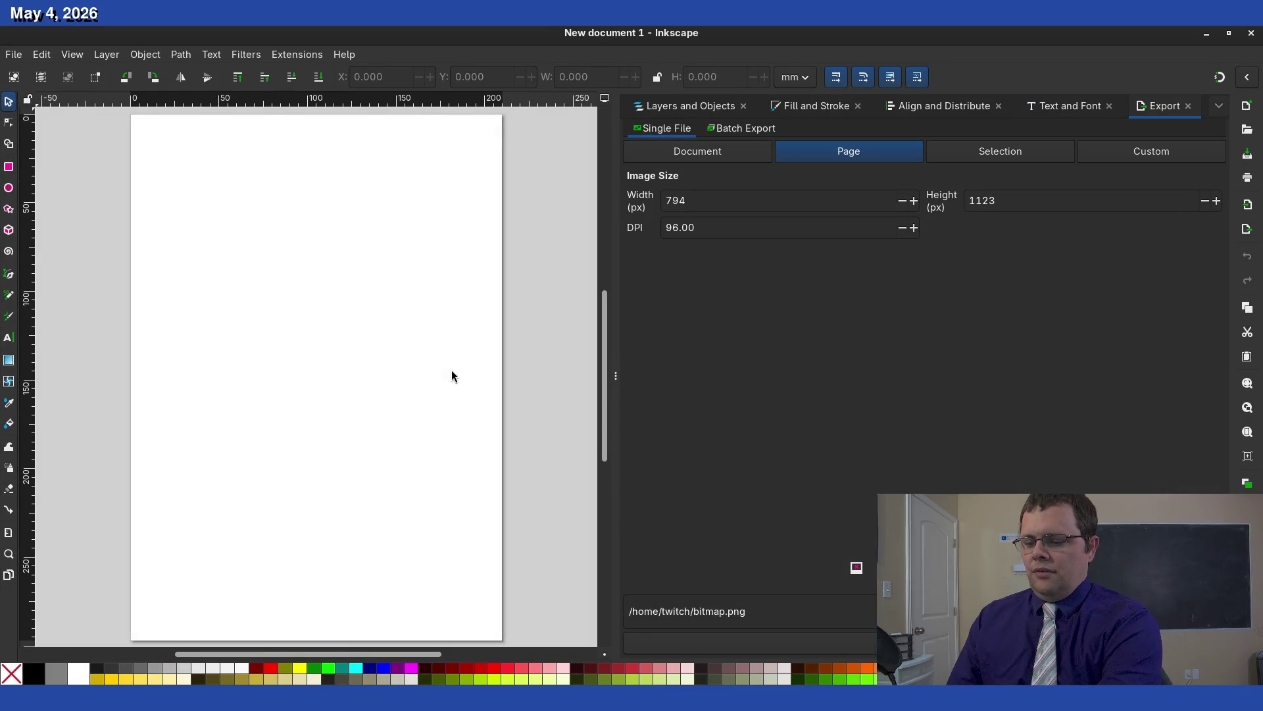
# - Draw a large 10-corner polygon on the page and shift it down and right
pyautogui.click(10, 189)
pyautogui.click(11, 169)
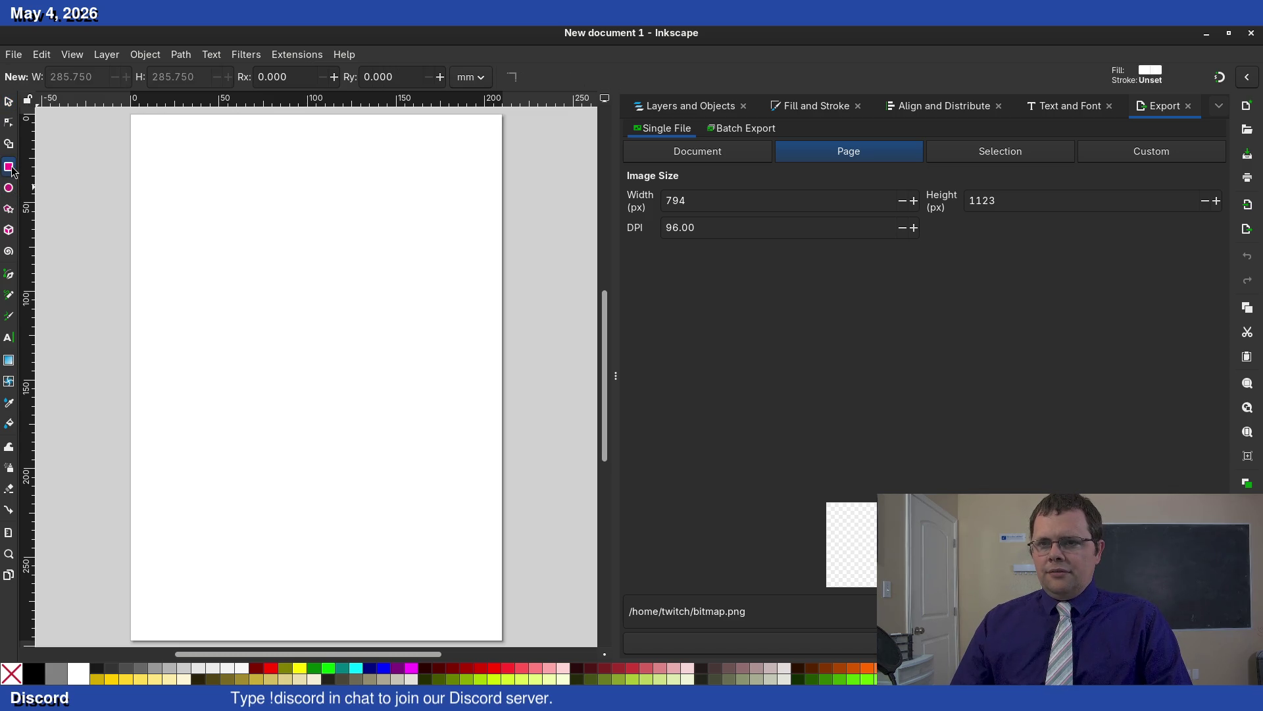
pyautogui.click(9, 209)
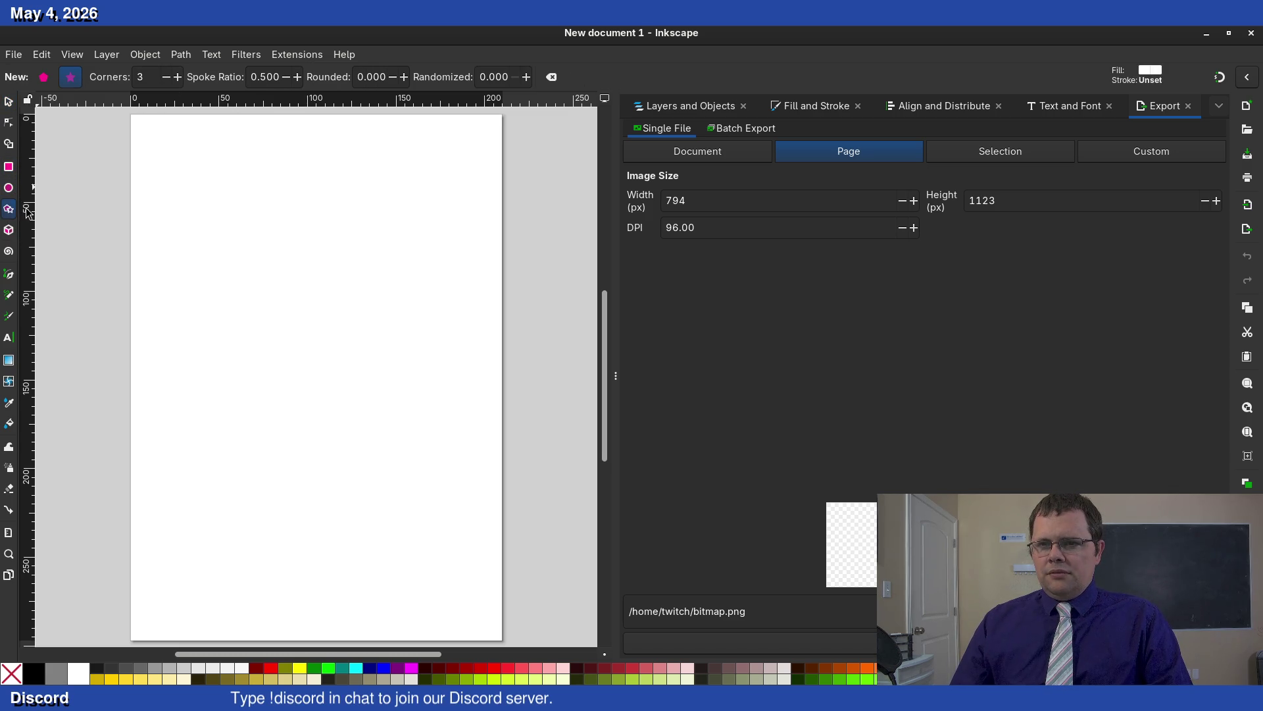
pyautogui.click(177, 78)
pyautogui.click(178, 77)
pyautogui.moveTo(195, 227); pyautogui.dragTo(355, 426)
pyautogui.click(9, 101)
pyautogui.moveTo(225, 240)
pyautogui.mouseDown()
pyautogui.moveTo(342, 393)
pyautogui.moveTo(333, 371)
pyautogui.mouseUp()
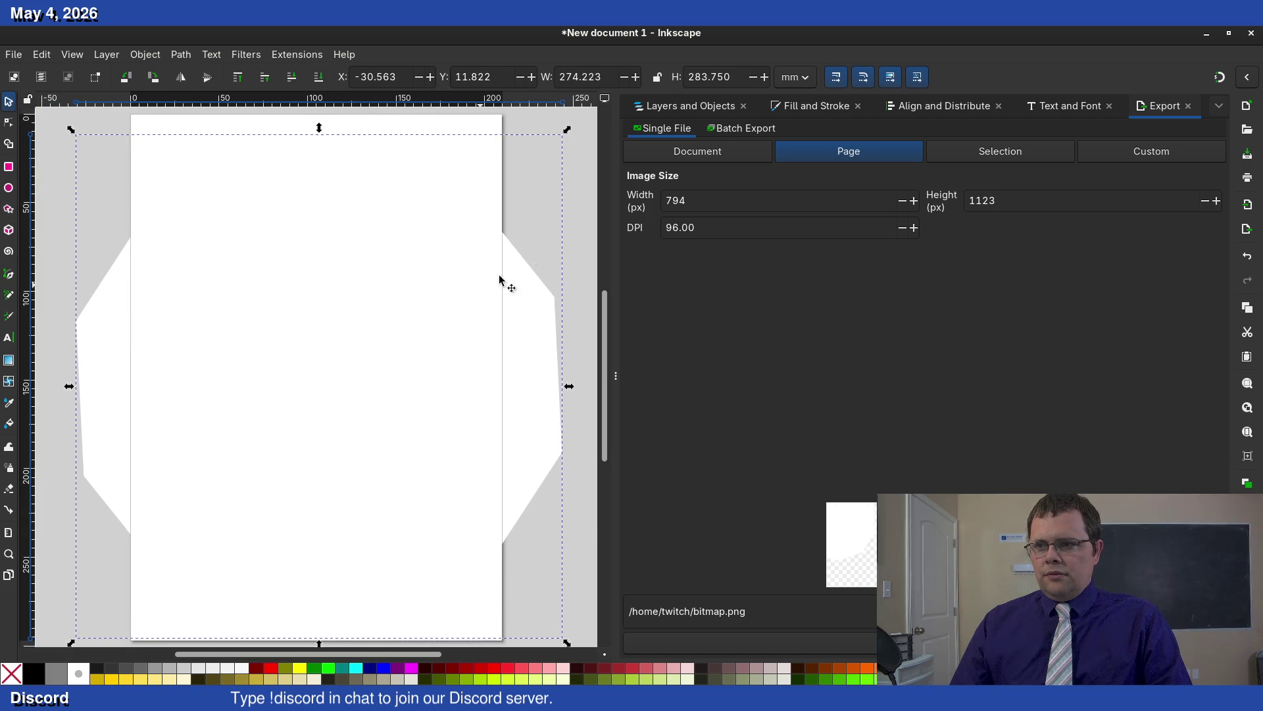
# - Scale the decagon proportionally to 500 px wide and move it to the upper page
pyautogui.click(793, 77)
pyautogui.click(793, 115)
pyautogui.tripleClick(595, 76)
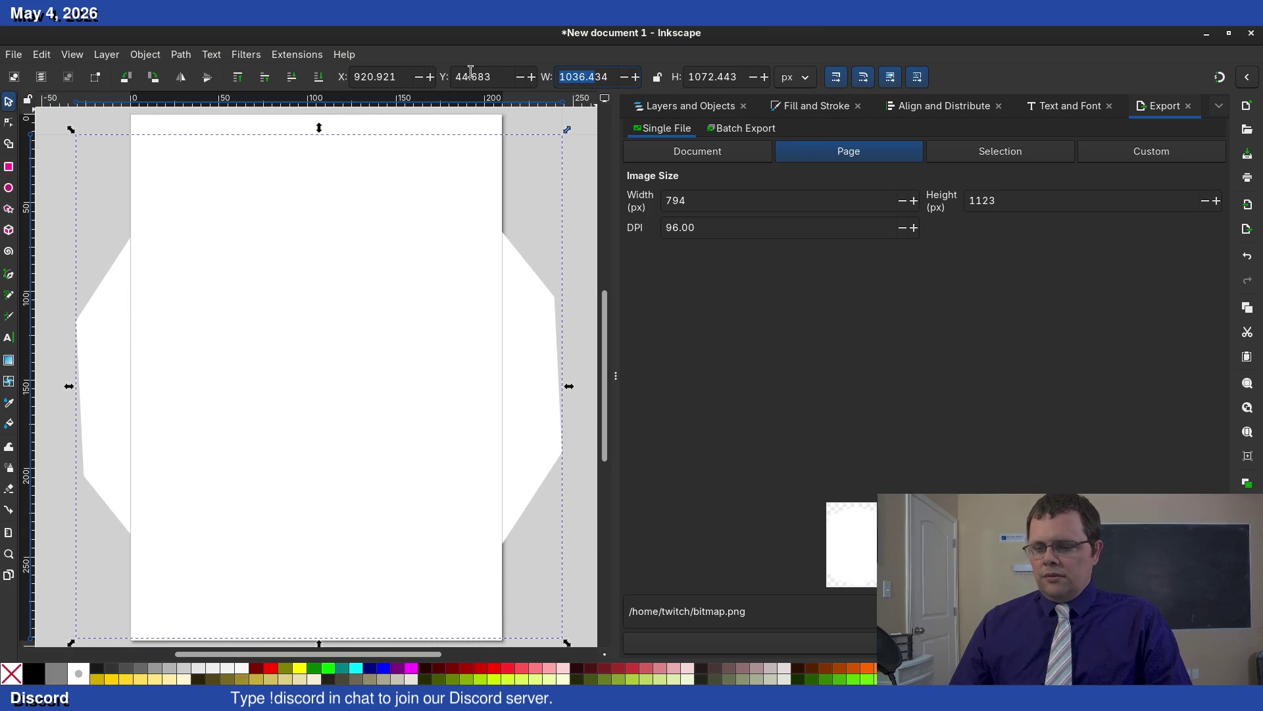
pyautogui.write('500')
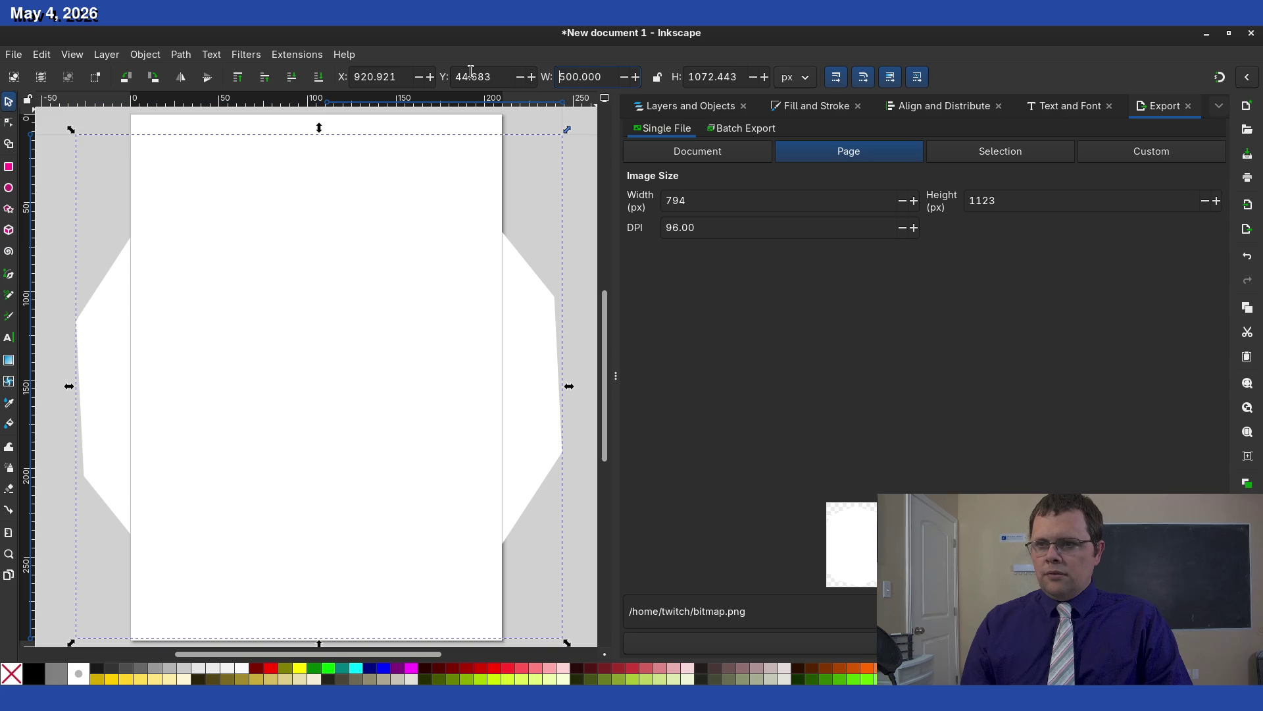
pyautogui.press('Return')
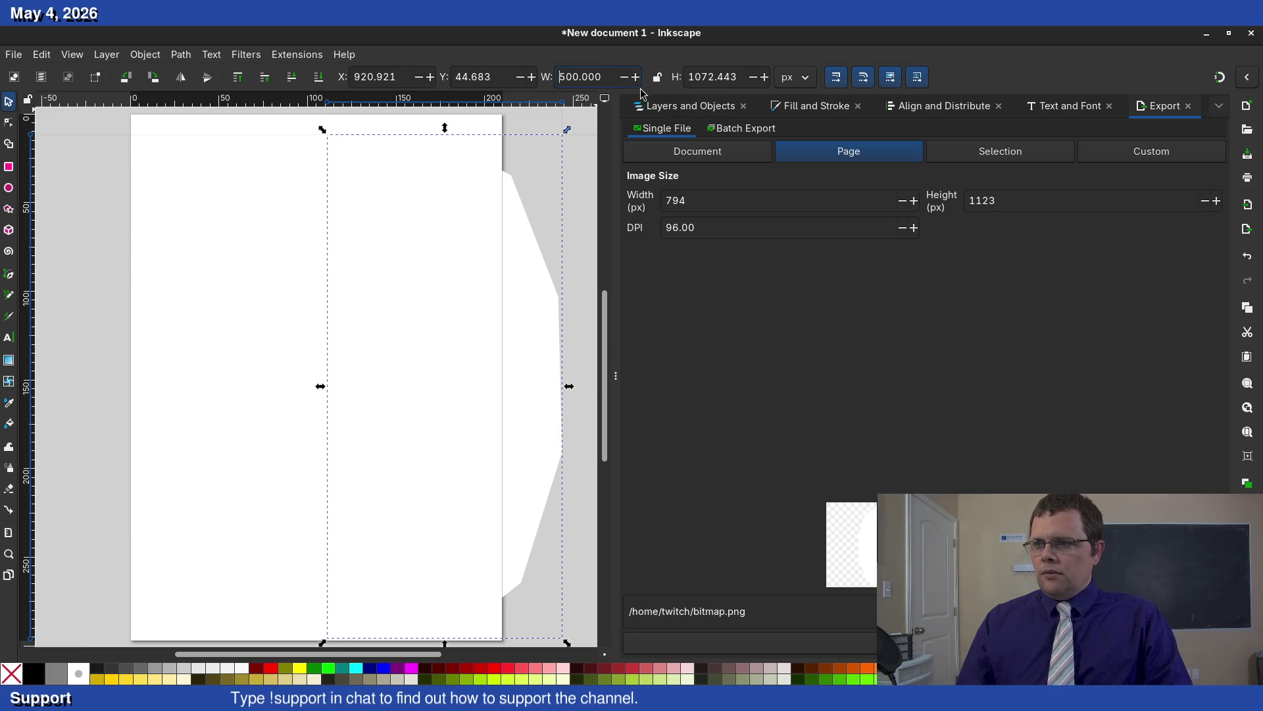
pyautogui.click(506, 223)
pyautogui.hotkey('ctrl', 'z')
pyautogui.click(656, 77)
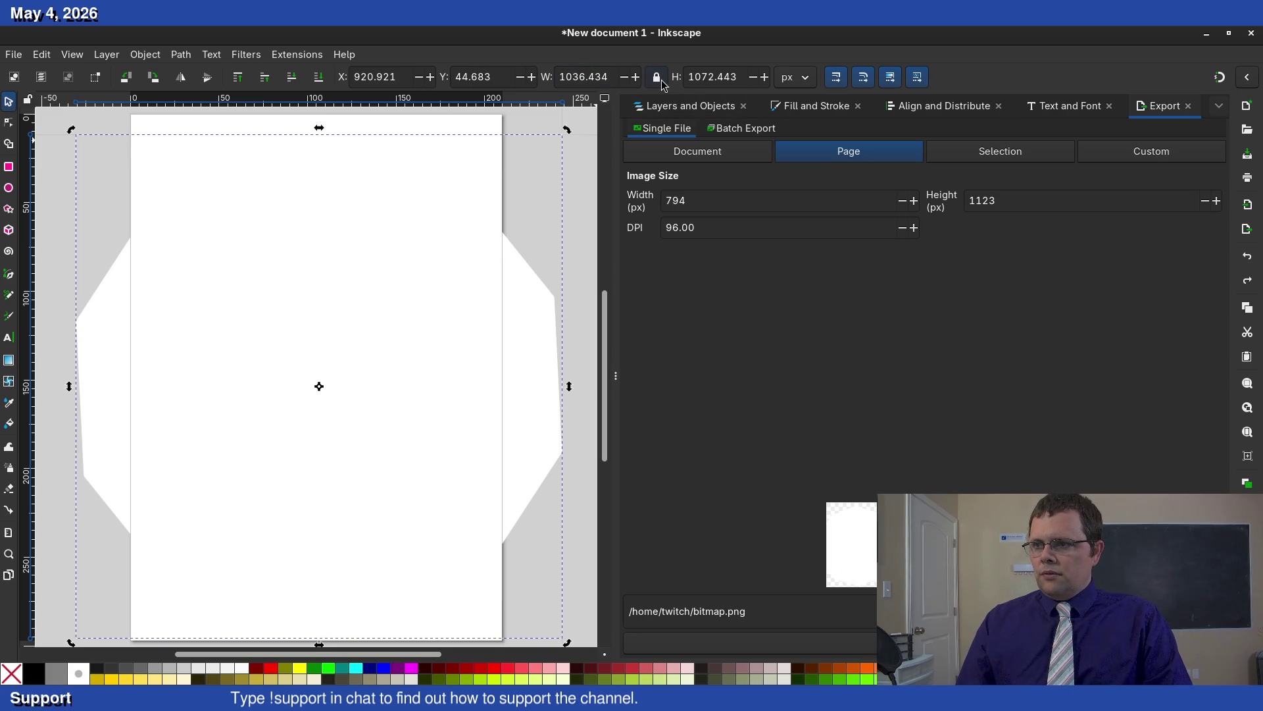
pyautogui.tripleClick(595, 77)
pyautogui.write('500')
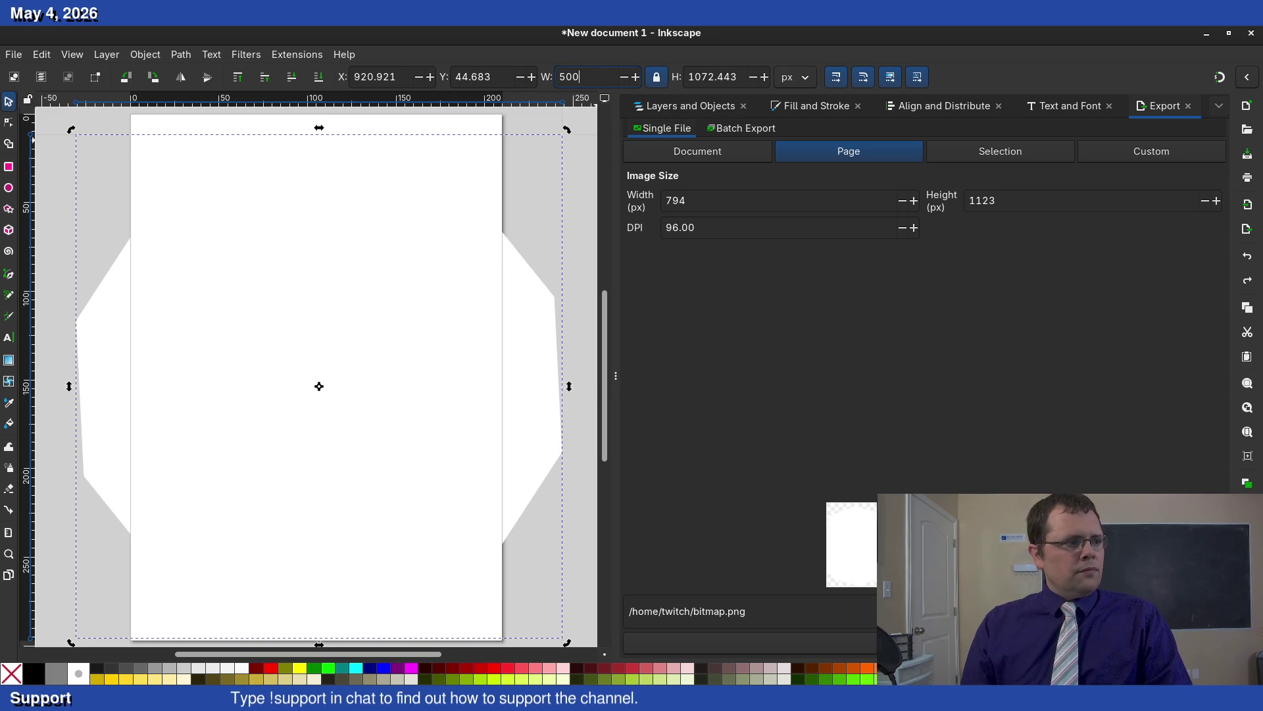
pyautogui.press('Return')
pyautogui.moveTo(482, 254); pyautogui.dragTo(372, 300)
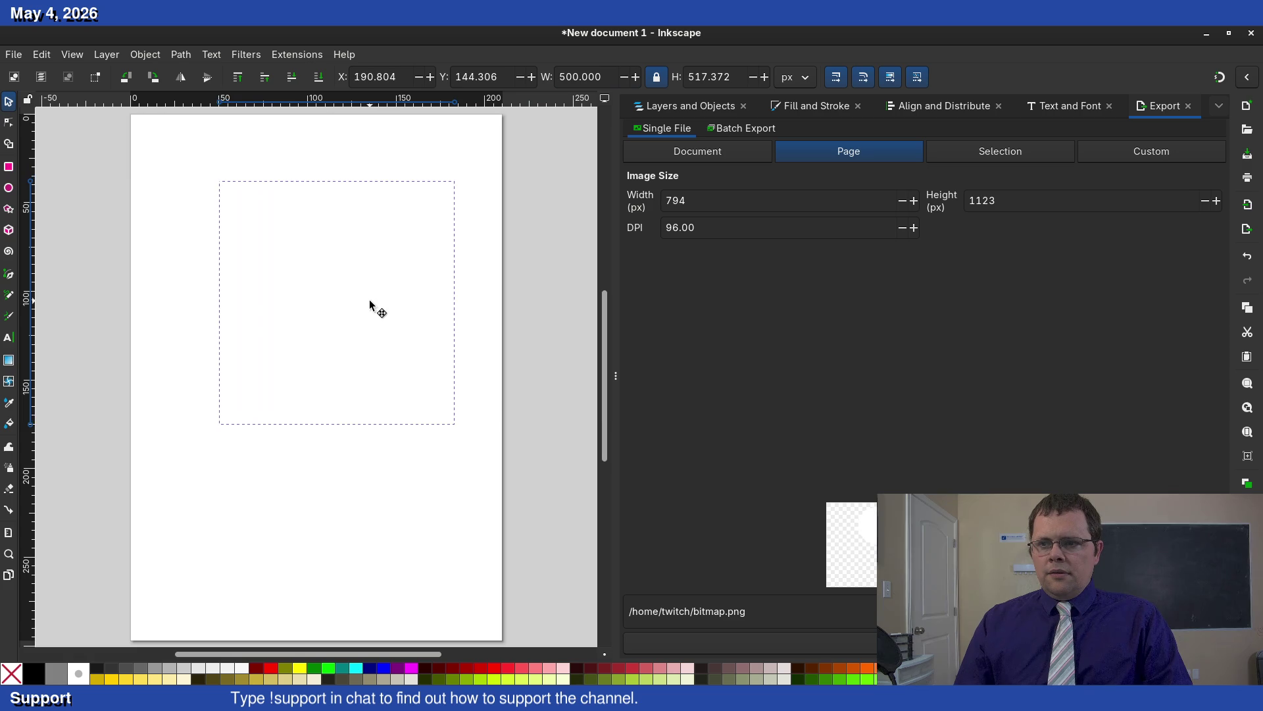
# - Give the decagon a grey-beige fill from the palette and deselect it
pyautogui.click(393, 681)
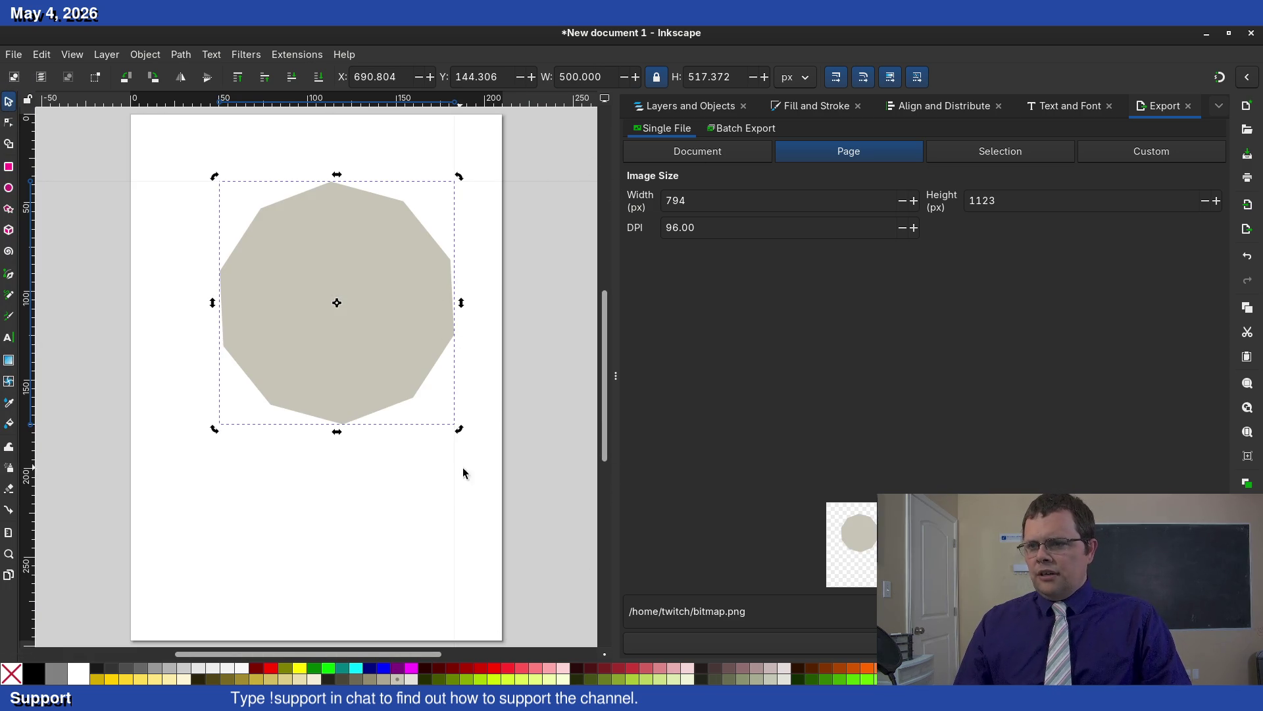
pyautogui.click(336, 570)
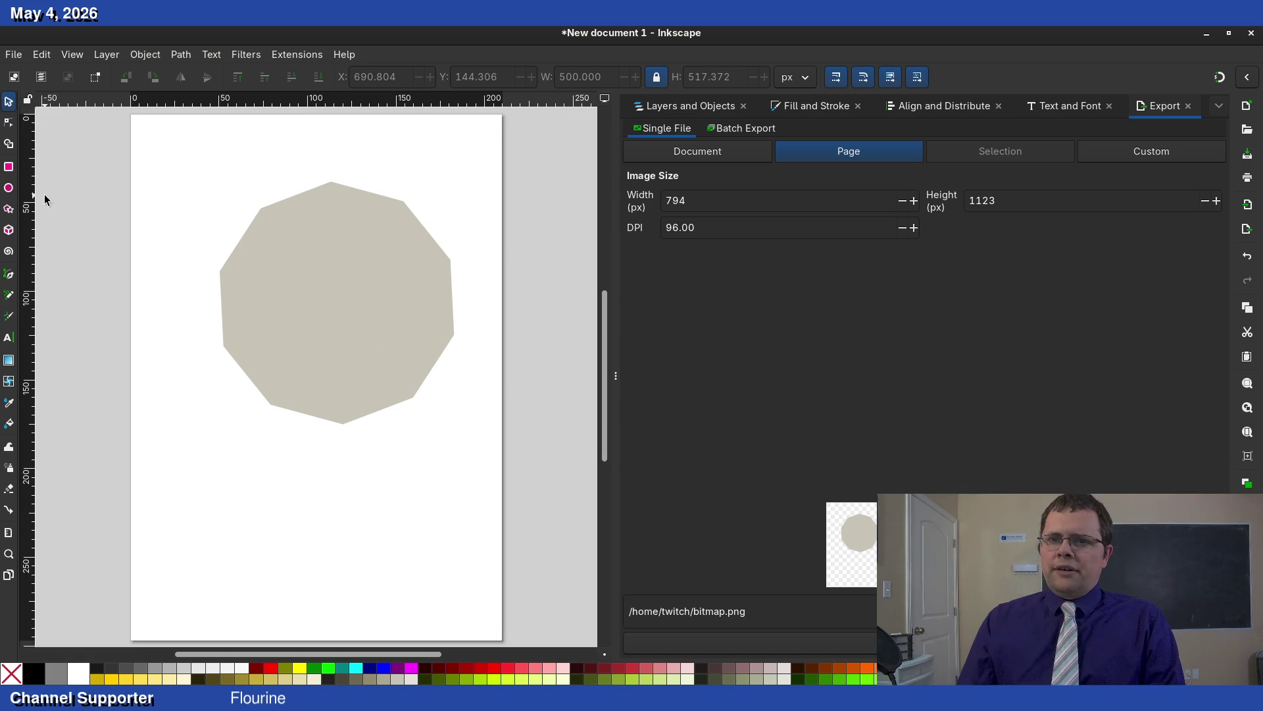
pyautogui.click(9, 316)
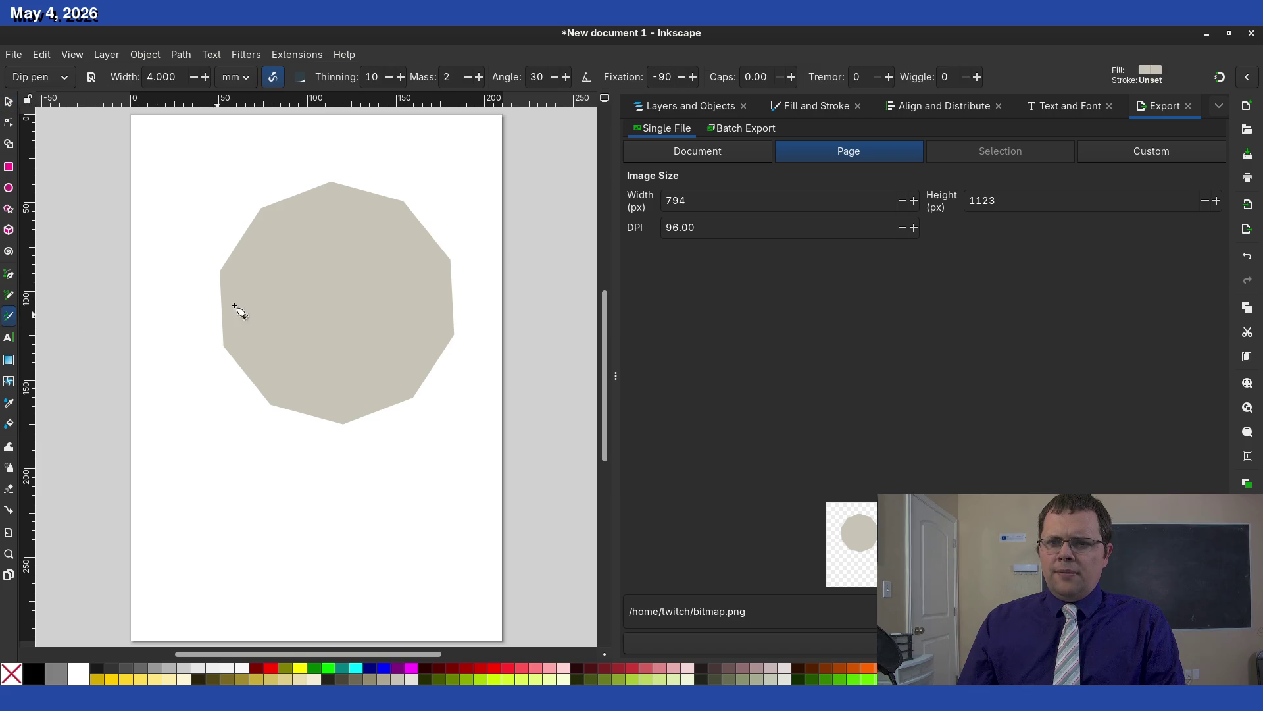
pyautogui.moveTo(263, 212); pyautogui.dragTo(314, 326)
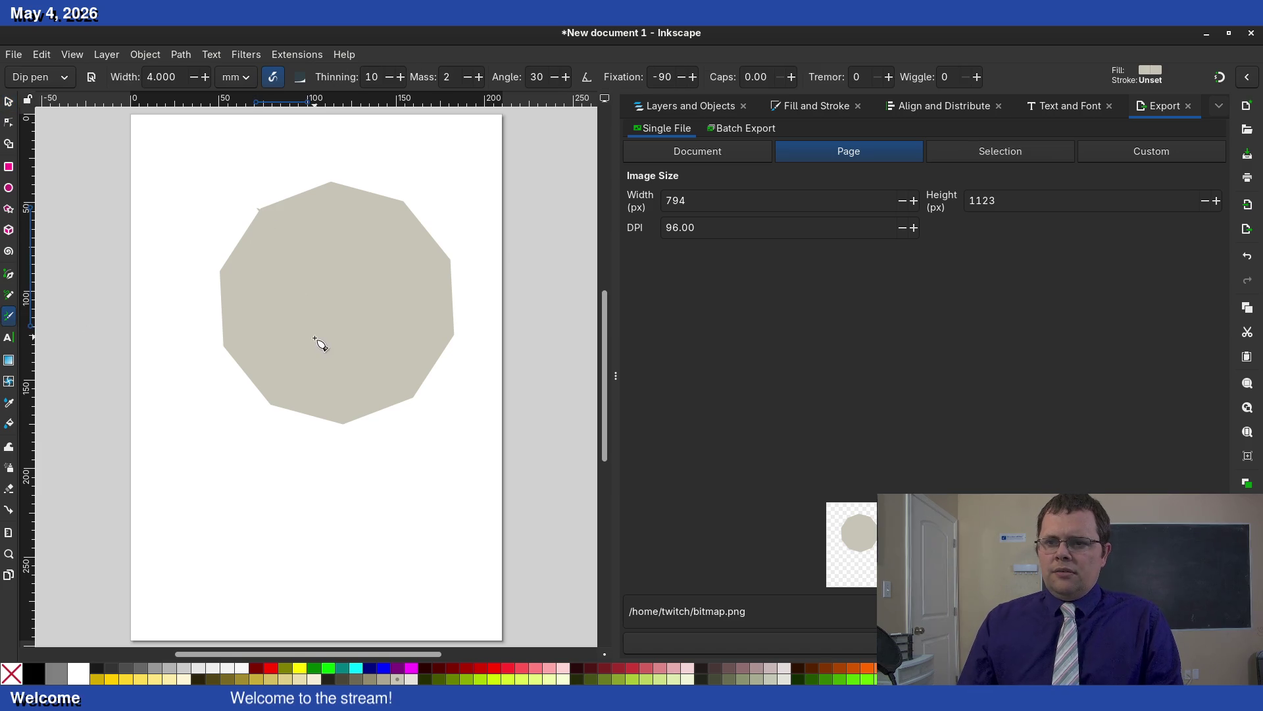
pyautogui.hotkey('ctrl', 'z')
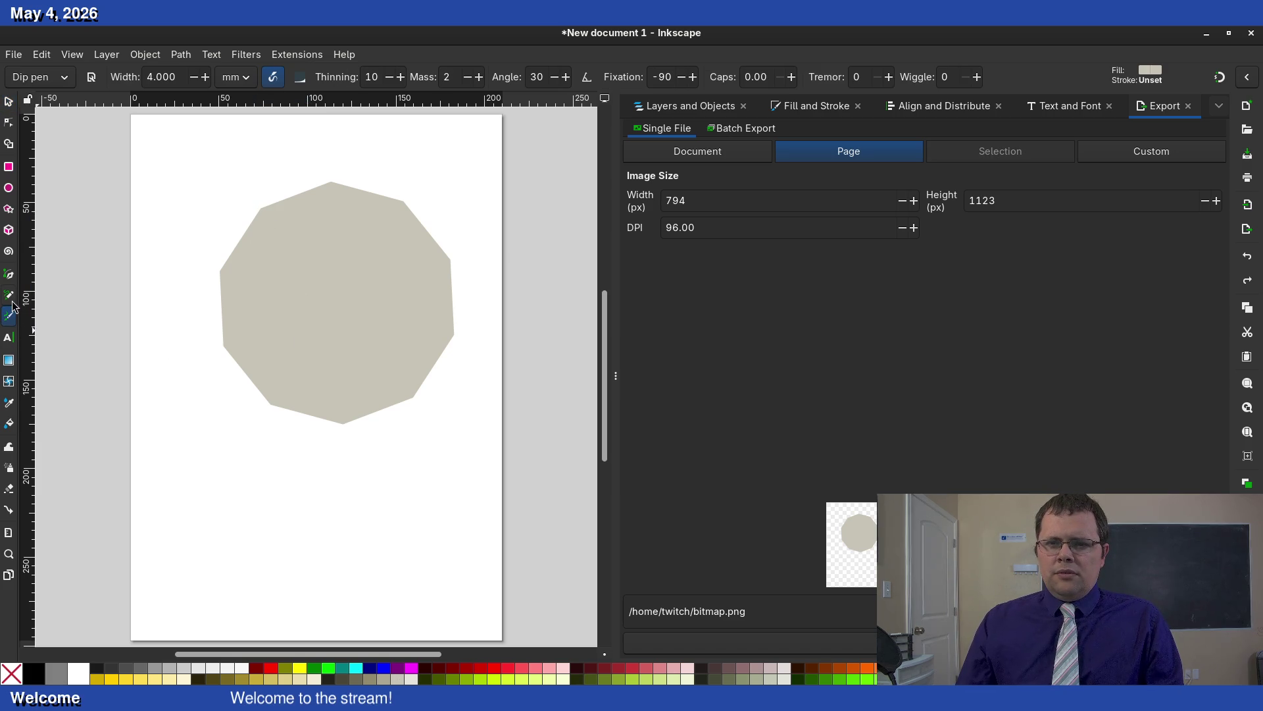
pyautogui.click(9, 295)
pyautogui.moveTo(262, 211); pyautogui.dragTo(344, 420)
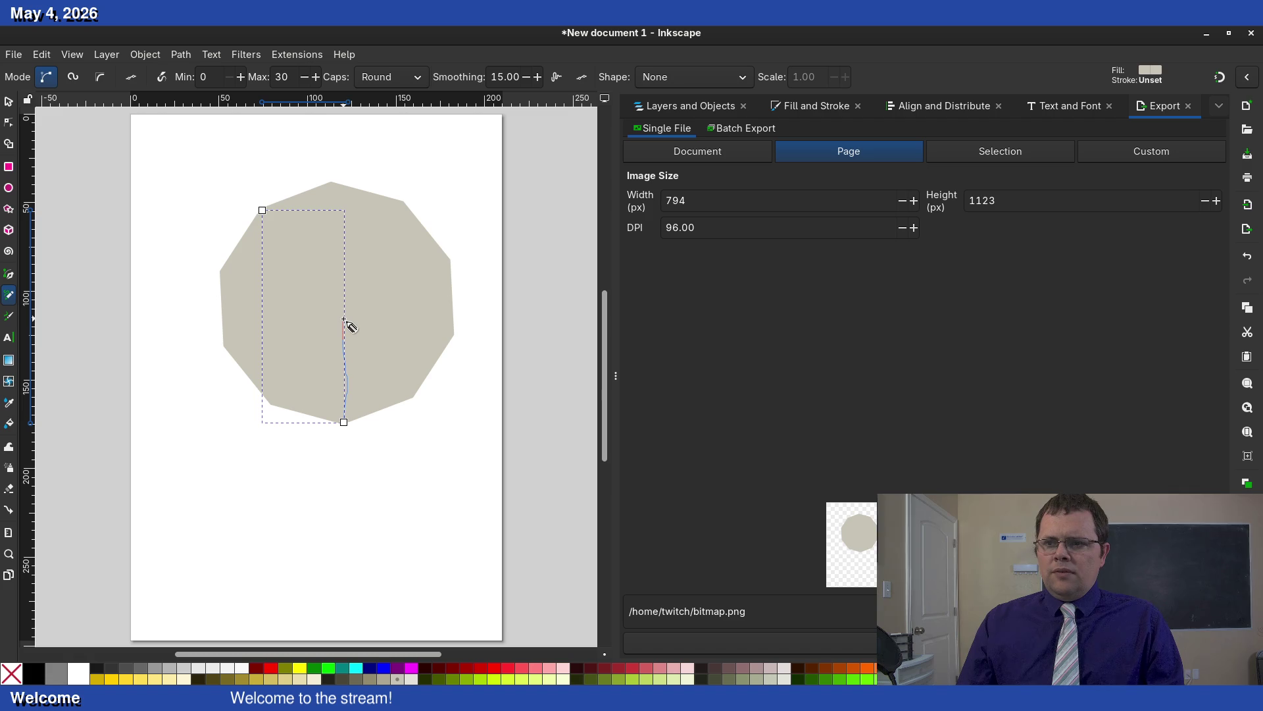
pyautogui.press('Escape')
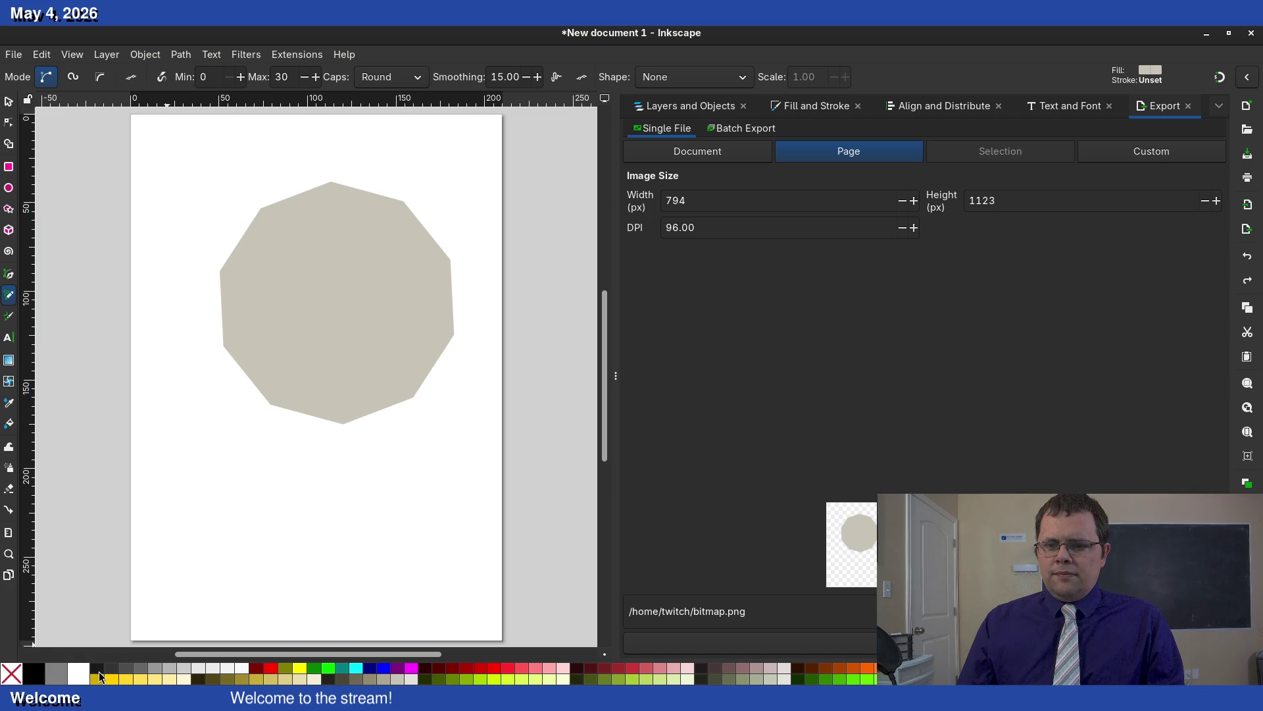
pyautogui.moveTo(259, 210)
pyautogui.mouseDown()
pyautogui.moveTo(308, 391)
pyautogui.moveTo(343, 423)
pyautogui.moveTo(352, 377)
pyautogui.moveTo(333, 180)
pyautogui.moveTo(269, 212)
pyautogui.moveTo(276, 219)
pyautogui.mouseUp()
pyautogui.hotkey('ctrl', 'z')
pyautogui.hotkey('ctrl', 'z')
pyautogui.hotkey('ctrl', 'z')
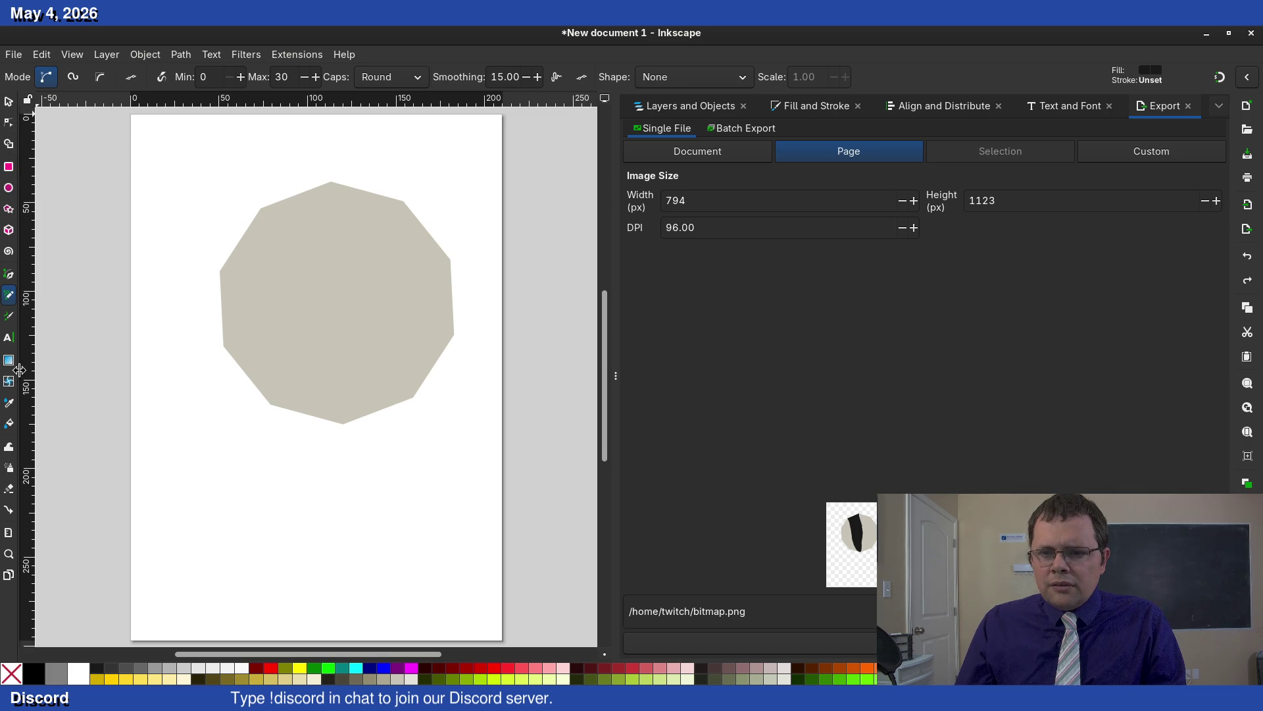
pyautogui.click(9, 123)
pyautogui.click(263, 215)
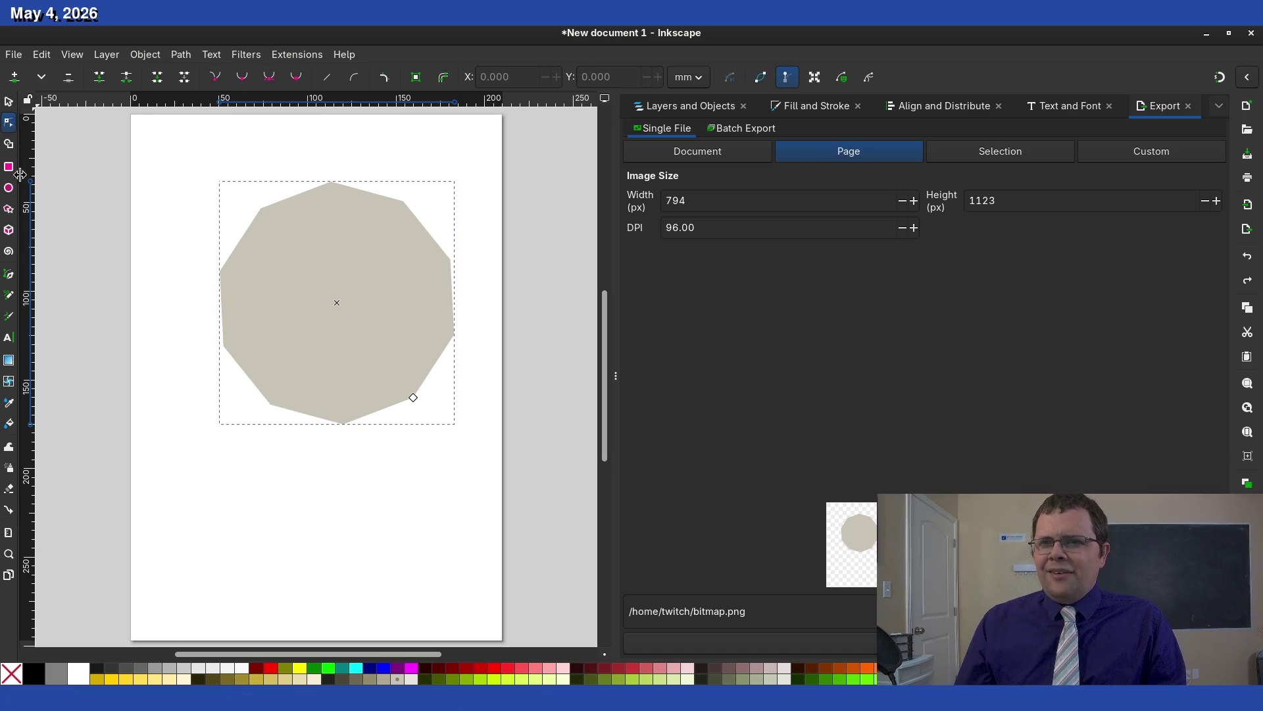
pyautogui.click(9, 101)
pyautogui.click(67, 190)
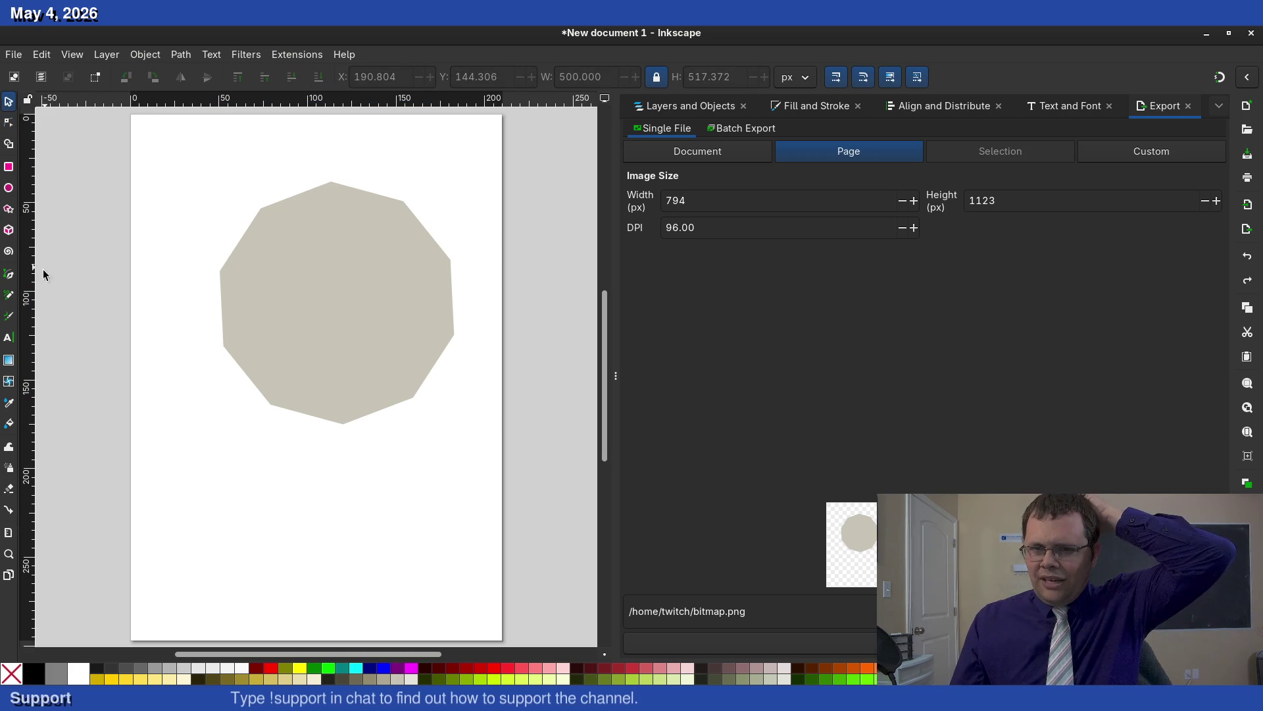
# - Trace a first triangle over the decagon's vertices with the Pen tool, then undo it
pyautogui.click(9, 275)
pyautogui.click(261, 209)
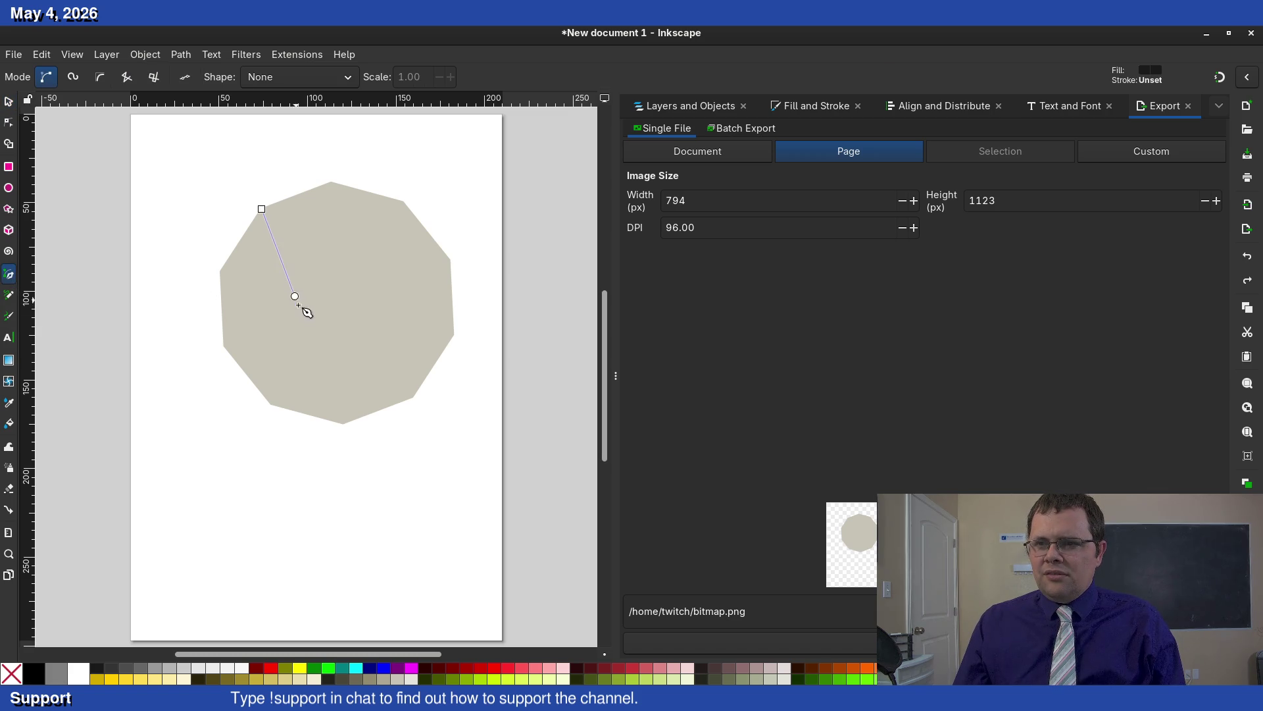
pyautogui.moveTo(343, 425)
pyautogui.mouseDown()
pyautogui.moveTo(356, 290)
pyautogui.moveTo(342, 226)
pyautogui.moveTo(341, 403)
pyautogui.moveTo(368, 429)
pyautogui.mouseUp()
pyautogui.press('BackSpace')
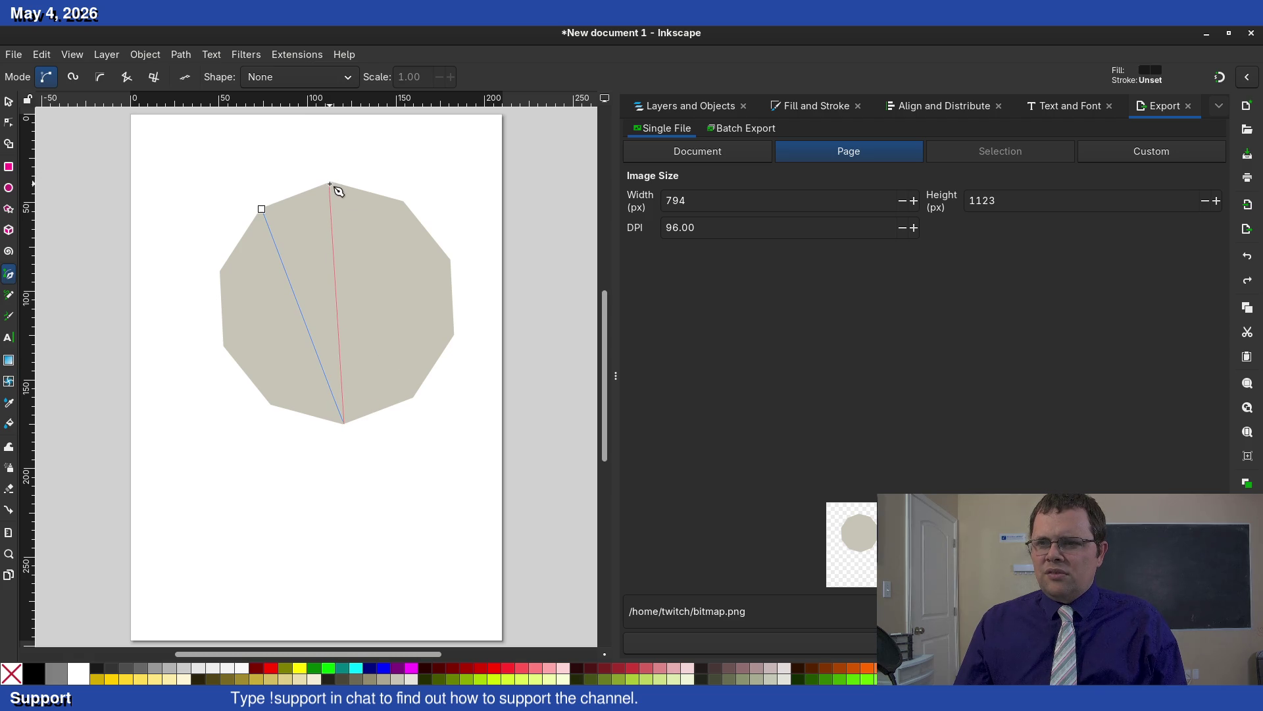
pyautogui.click(330, 184)
pyautogui.click(261, 209)
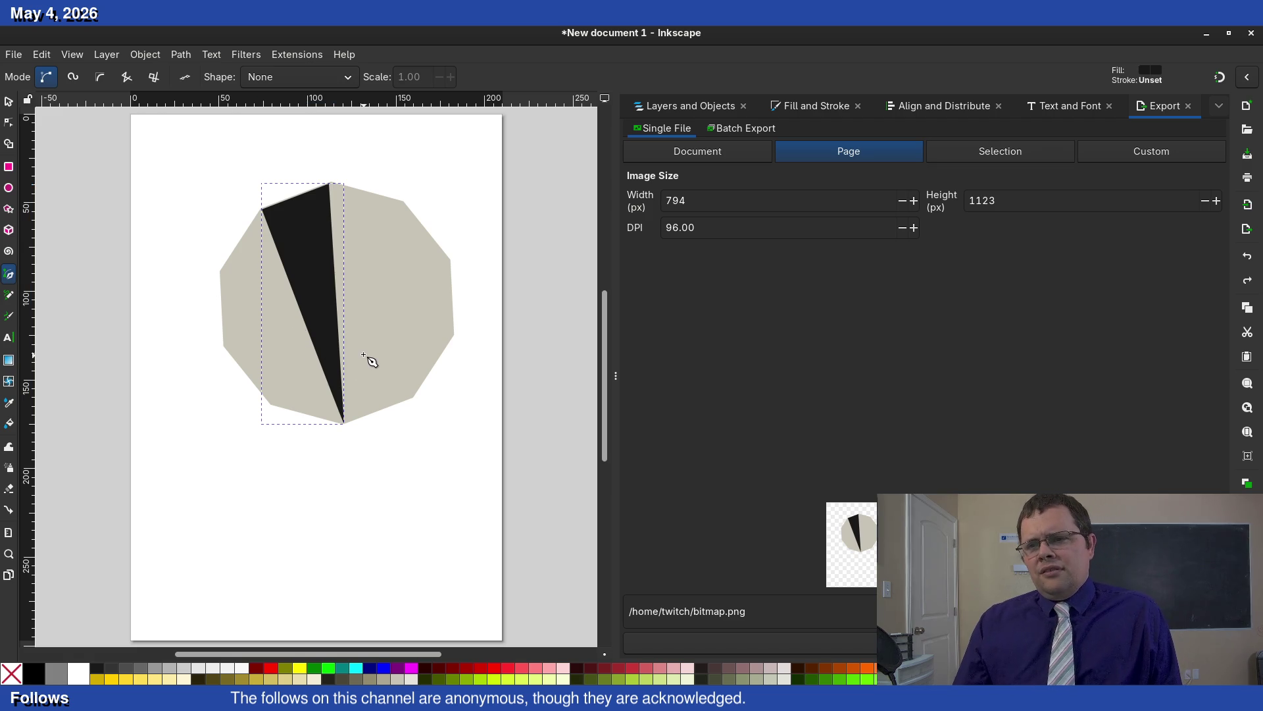
pyautogui.hotkey('ctrl', 'z')
# - Draw the black triangle through the decagon's upper-left, bottom and right vertices
pyautogui.click(261, 208)
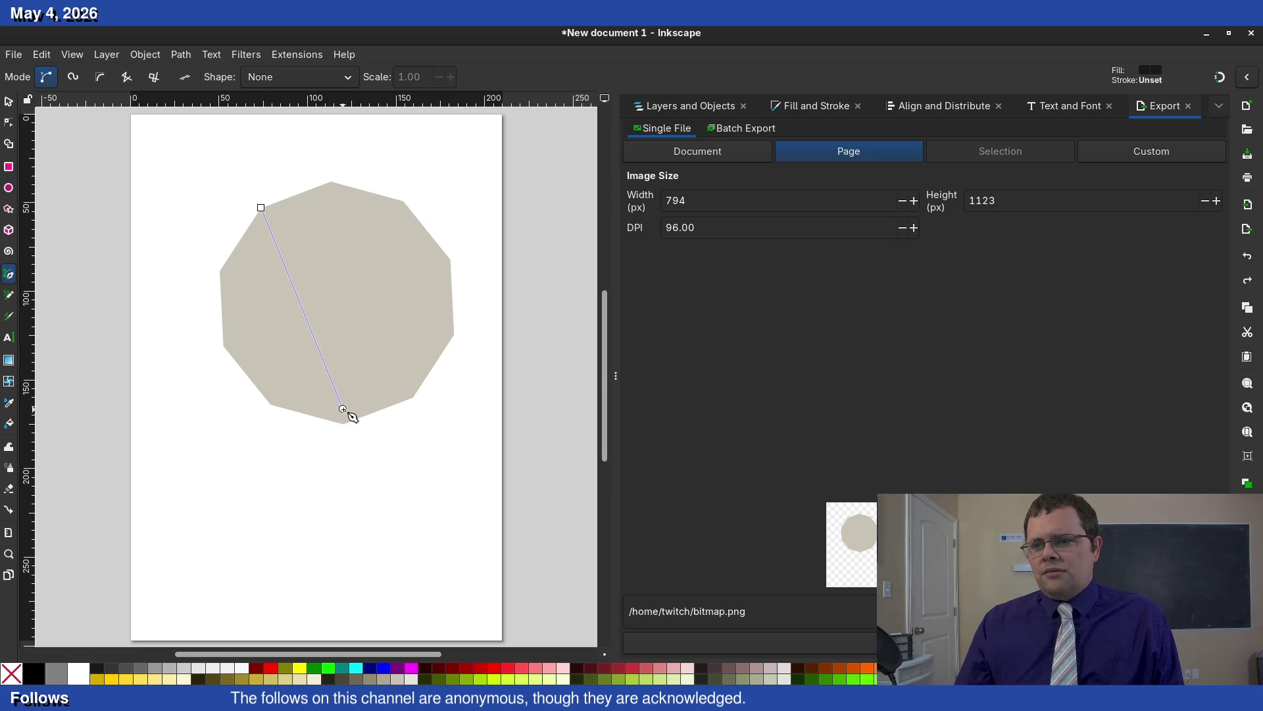
pyautogui.moveTo(343, 424)
pyautogui.mouseDown()
pyautogui.moveTo(404, 365)
pyautogui.moveTo(452, 259)
pyautogui.mouseUp()
pyautogui.press('BackSpace')
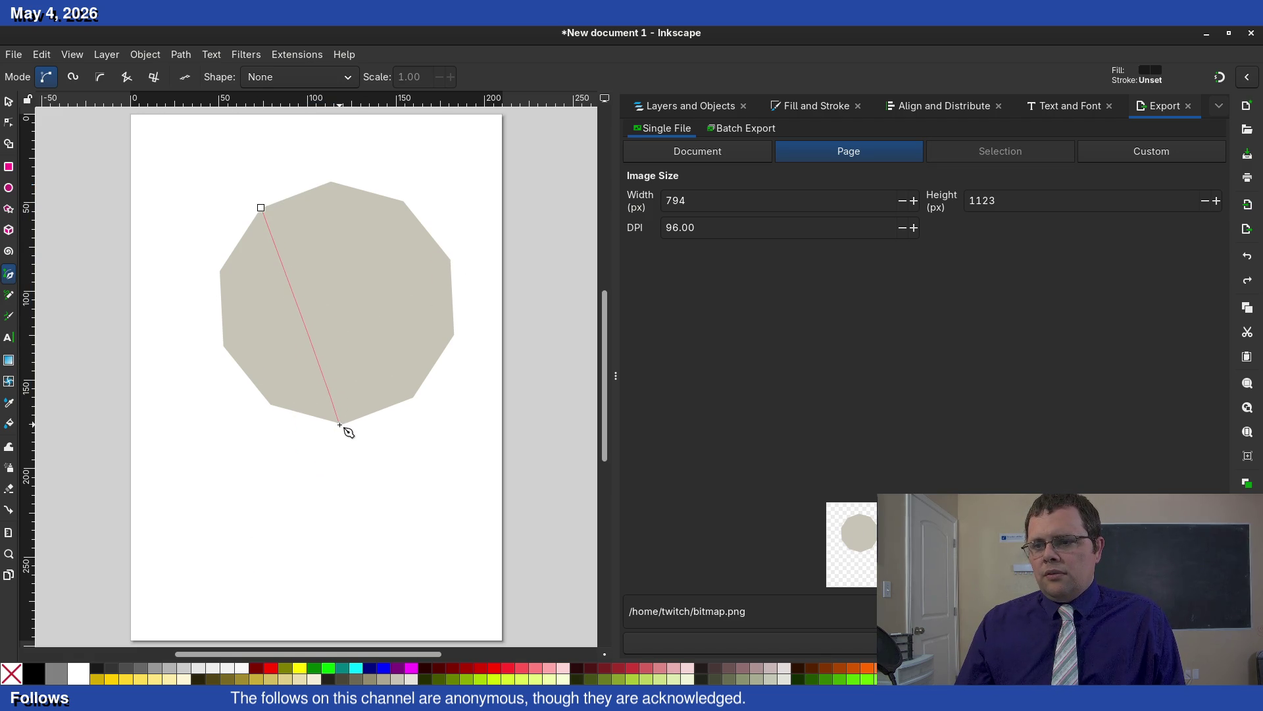
pyautogui.click(450, 260)
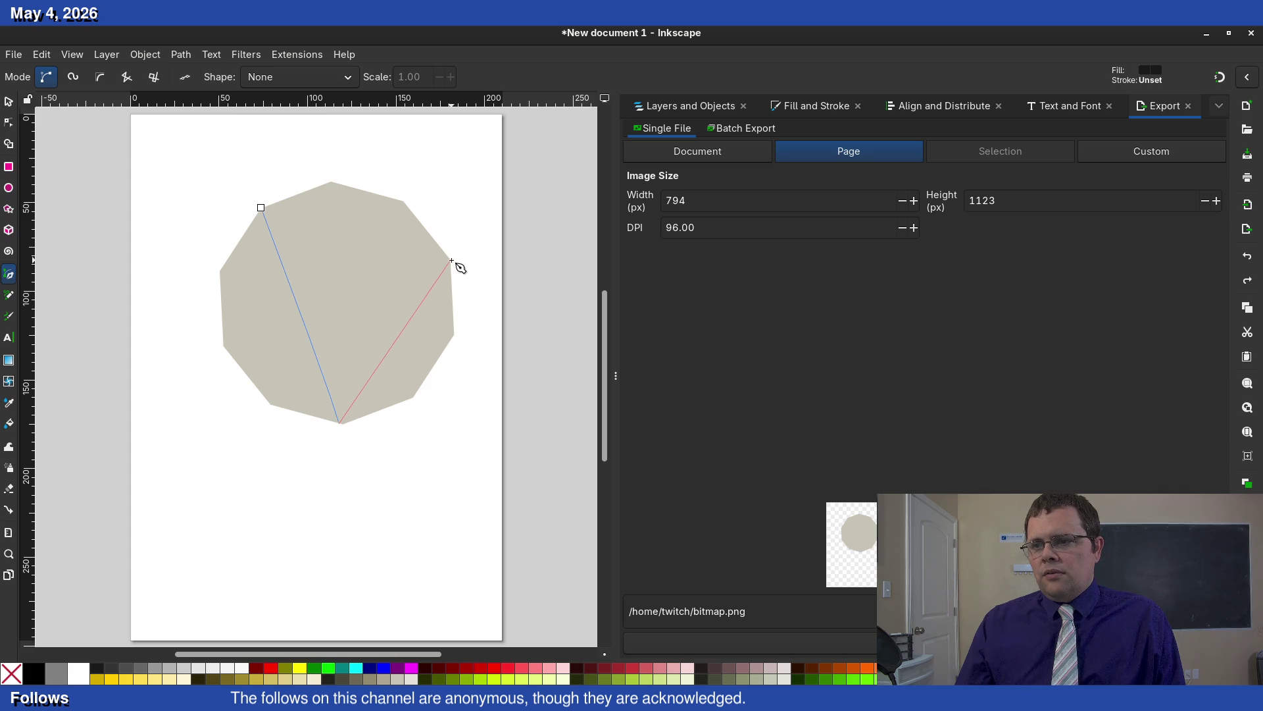
pyautogui.click(269, 212)
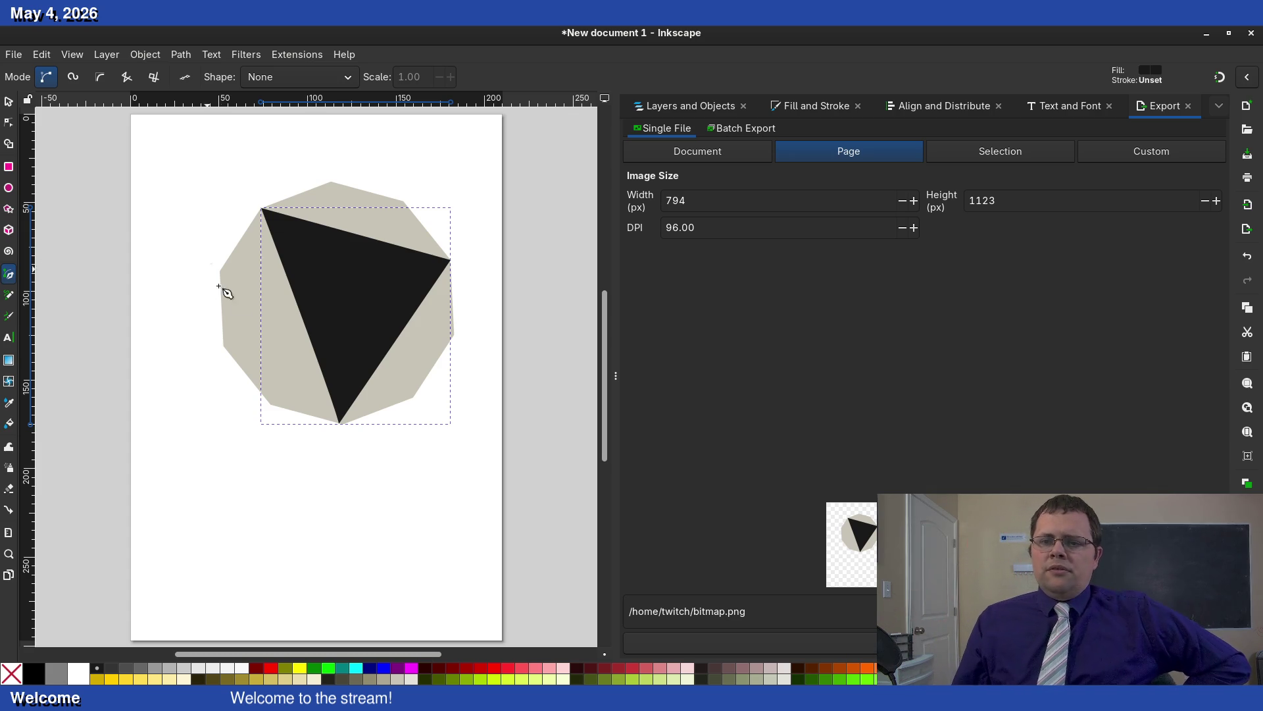
pyautogui.click(188, 461)
# - Append ' × 9 × 8 = 720' to the caption below the decagon and deselect it
pyautogui.press('Escape')
pyautogui.click(9, 339)
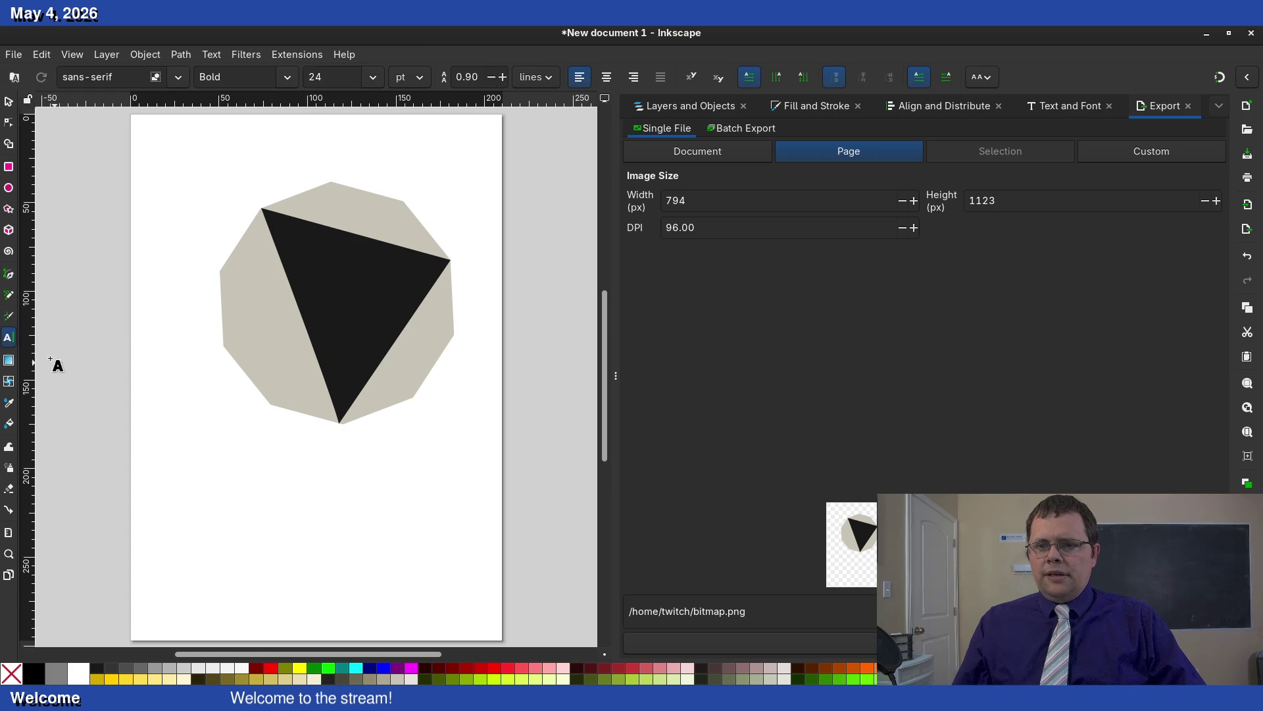
pyautogui.click(252, 504)
pyautogui.write('10')
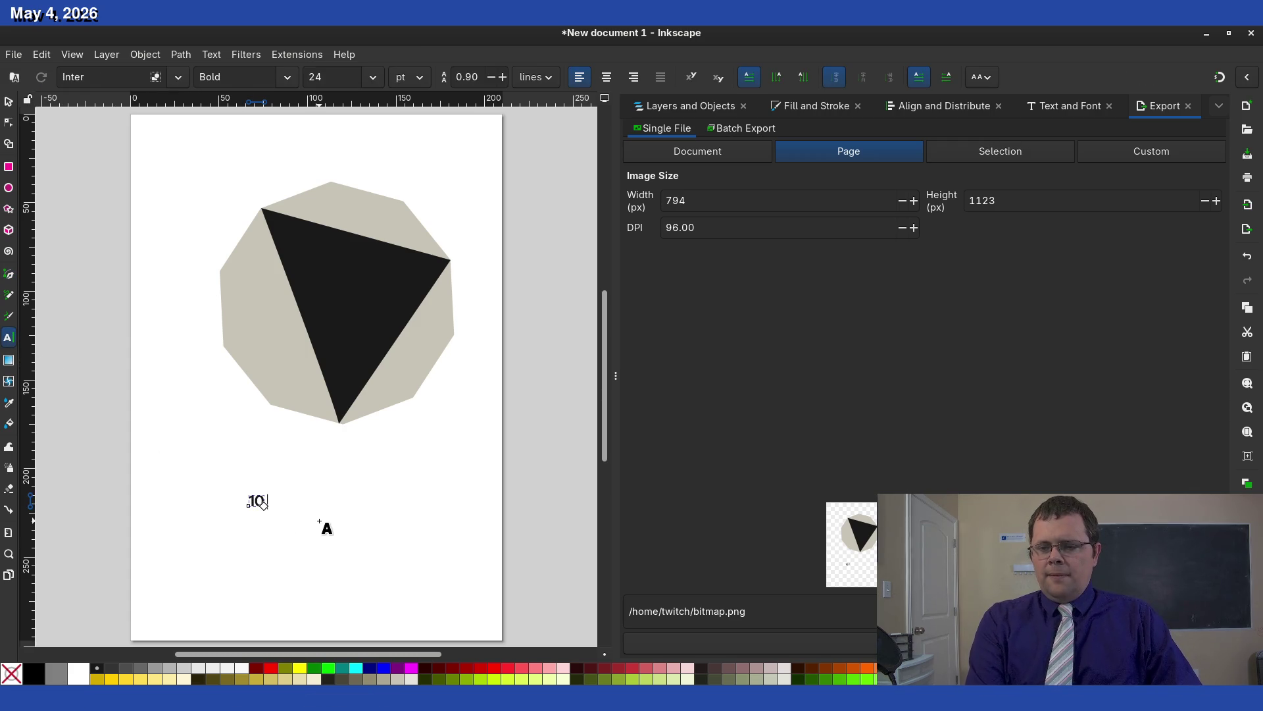
pyautogui.write('x')
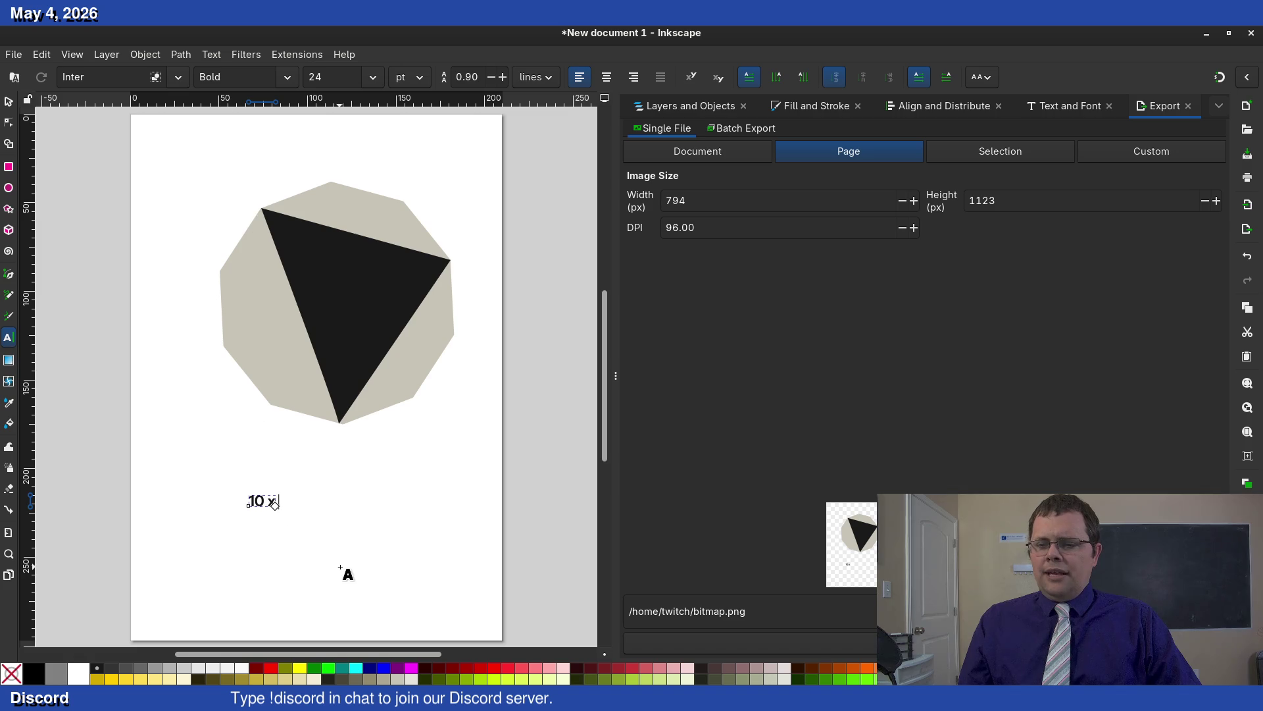
pyautogui.write(' 9')
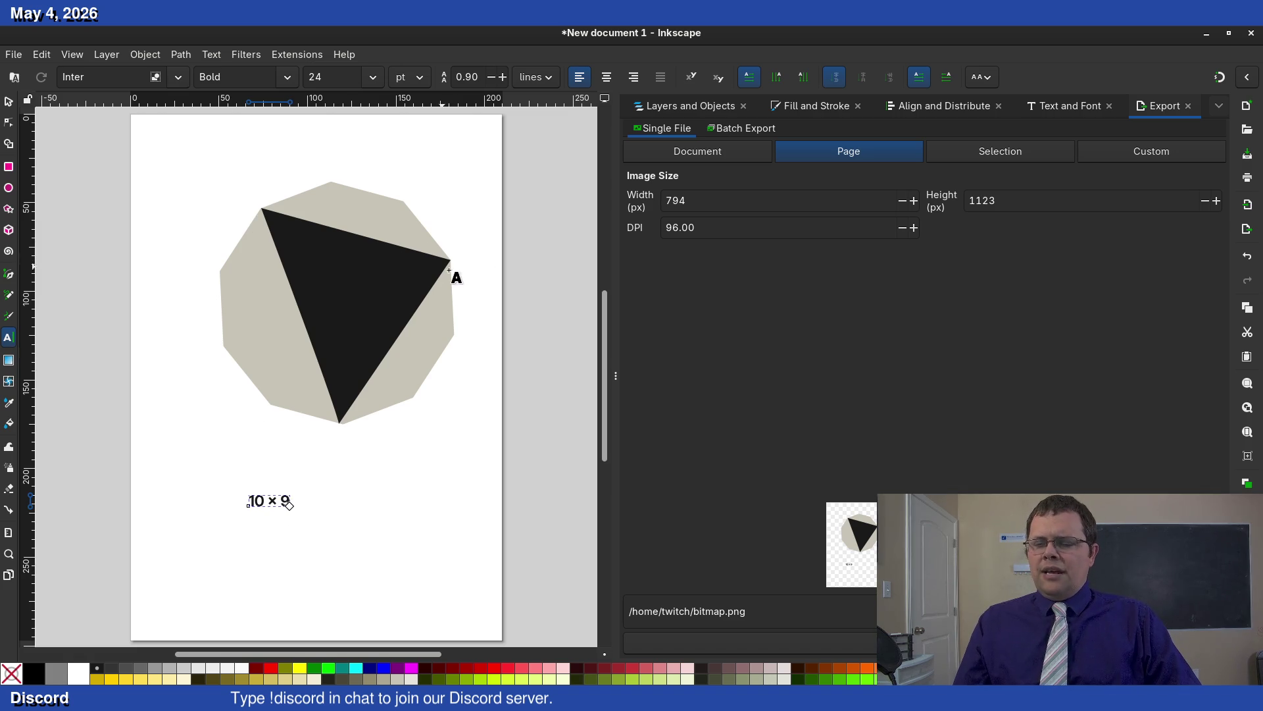
pyautogui.write(' × 8')
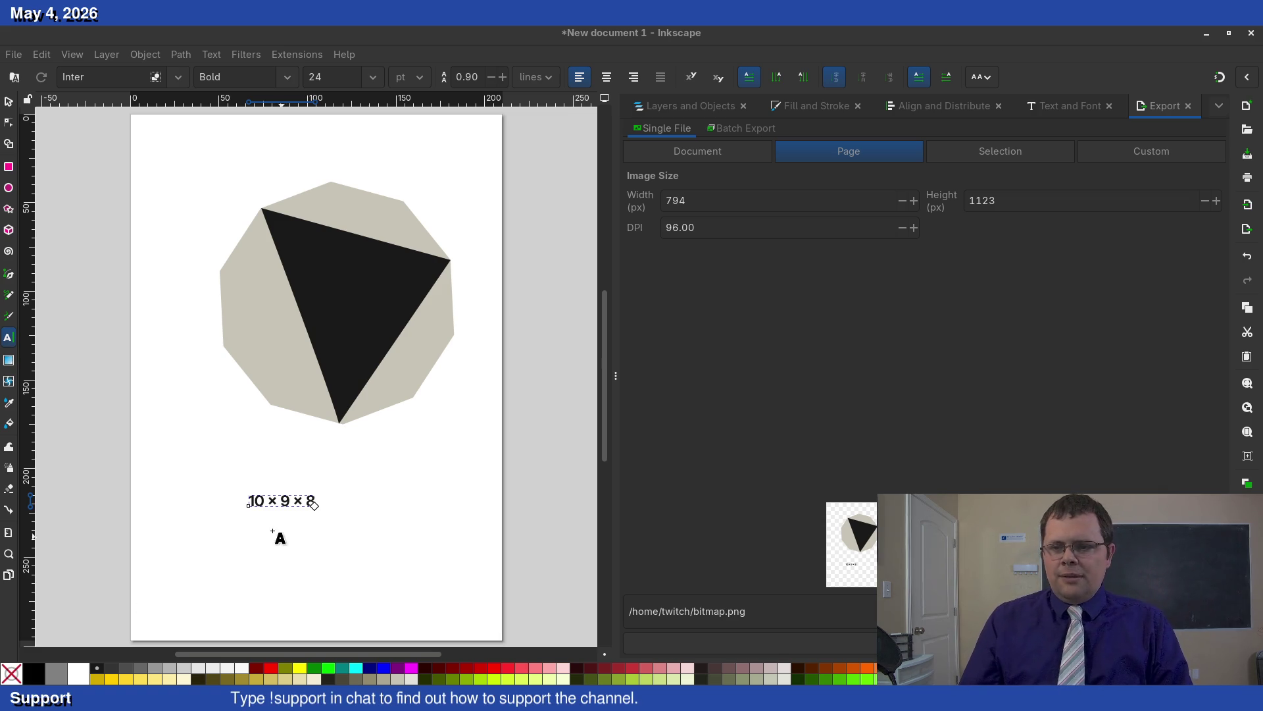
pyautogui.moveTo(6, 572)
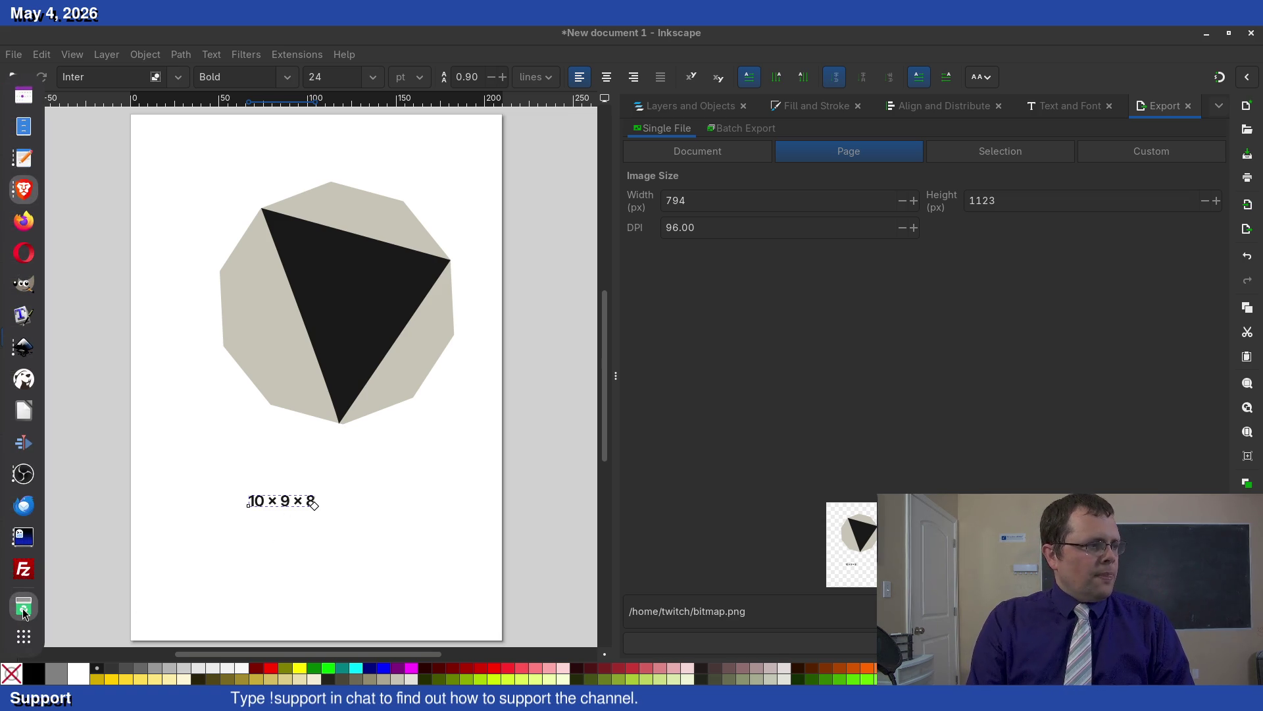
pyautogui.click(311, 501)
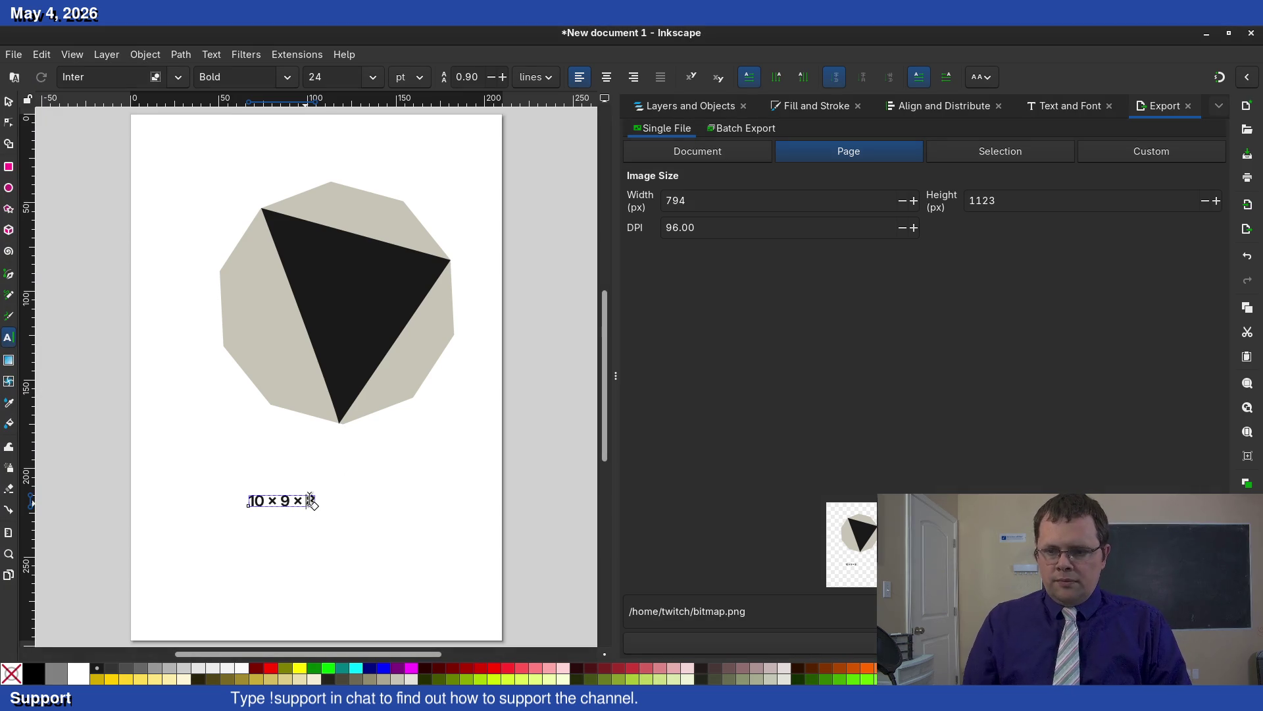
pyautogui.write('= 720')
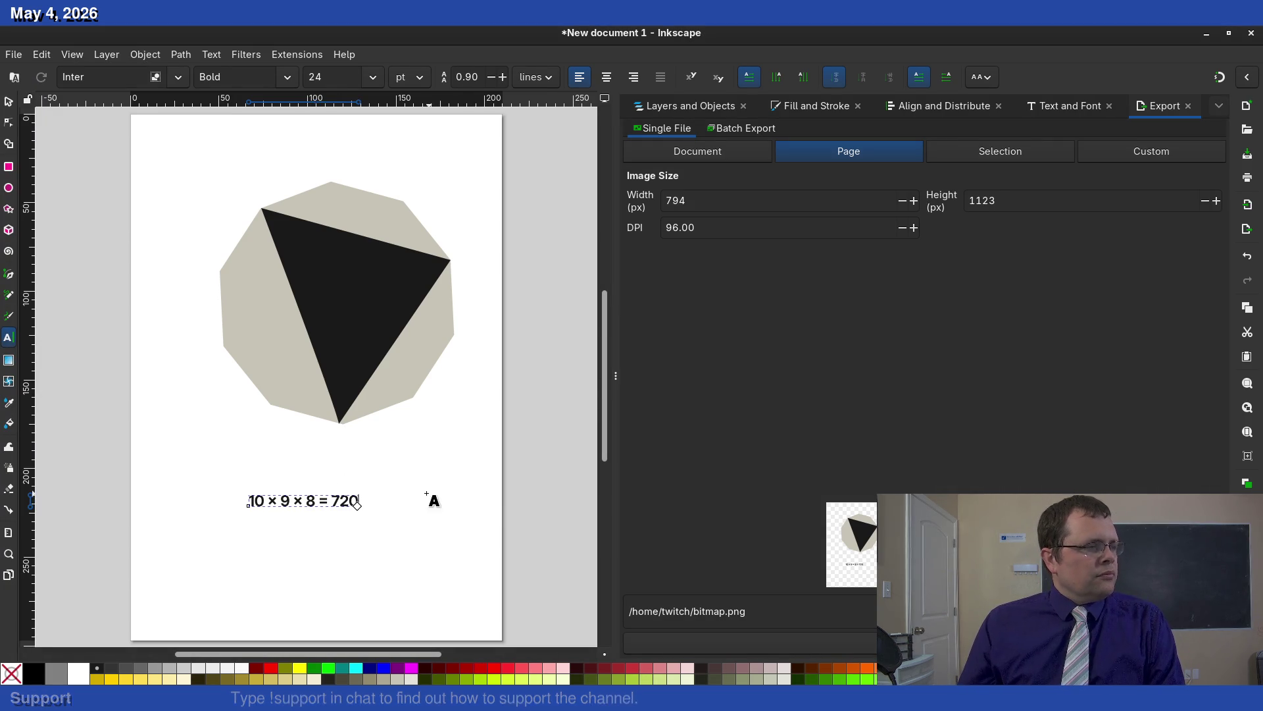
pyautogui.click(8, 101)
pyautogui.click(175, 213)
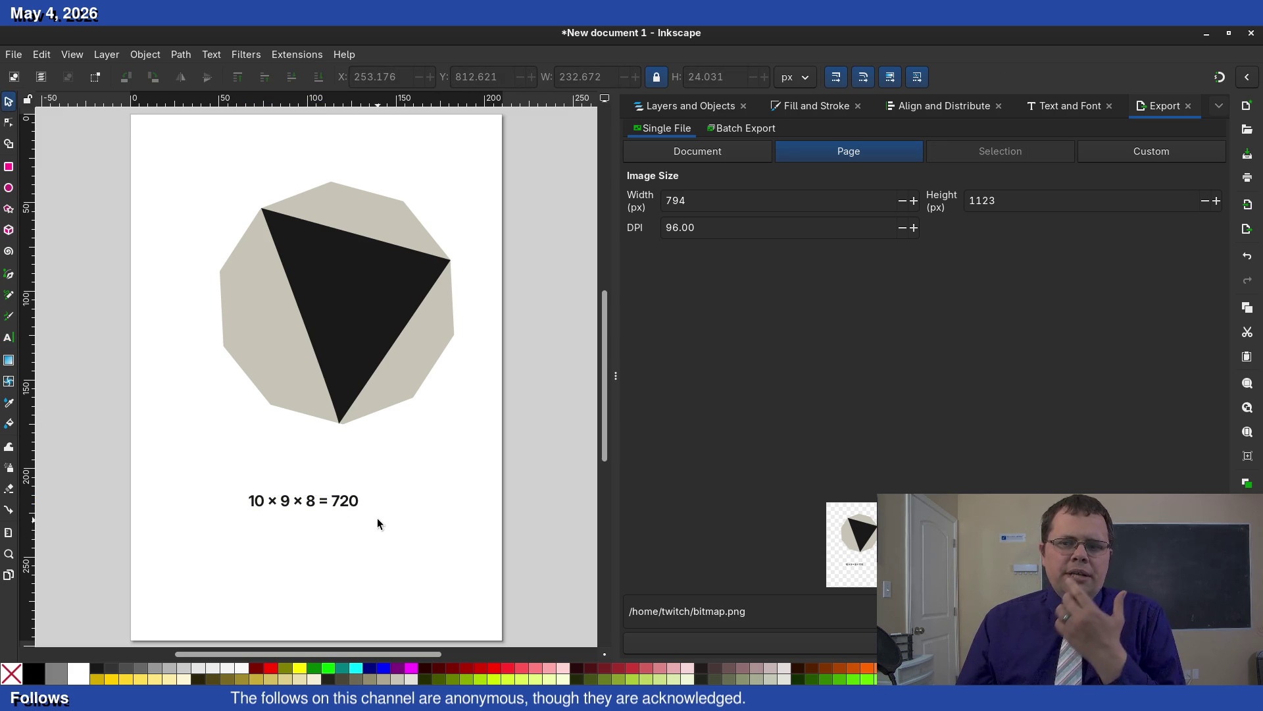
pyautogui.moveTo(3, 230)
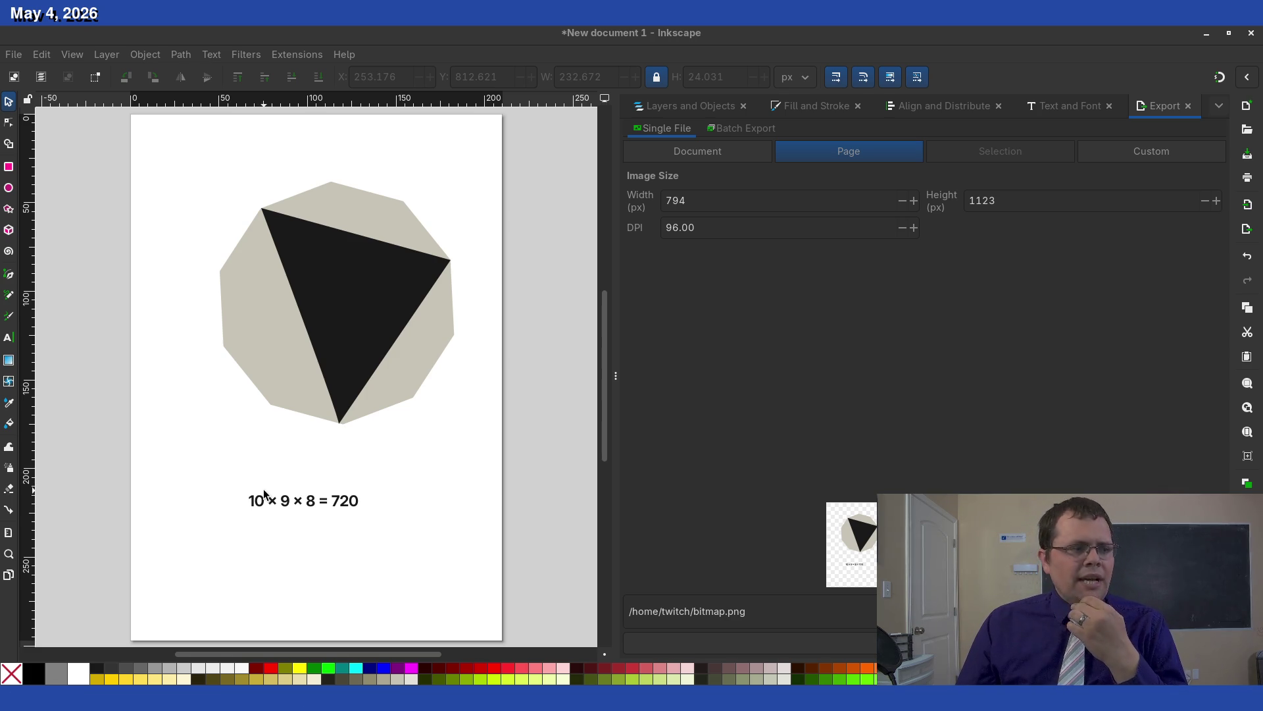
pyautogui.doubleClick(289, 501)
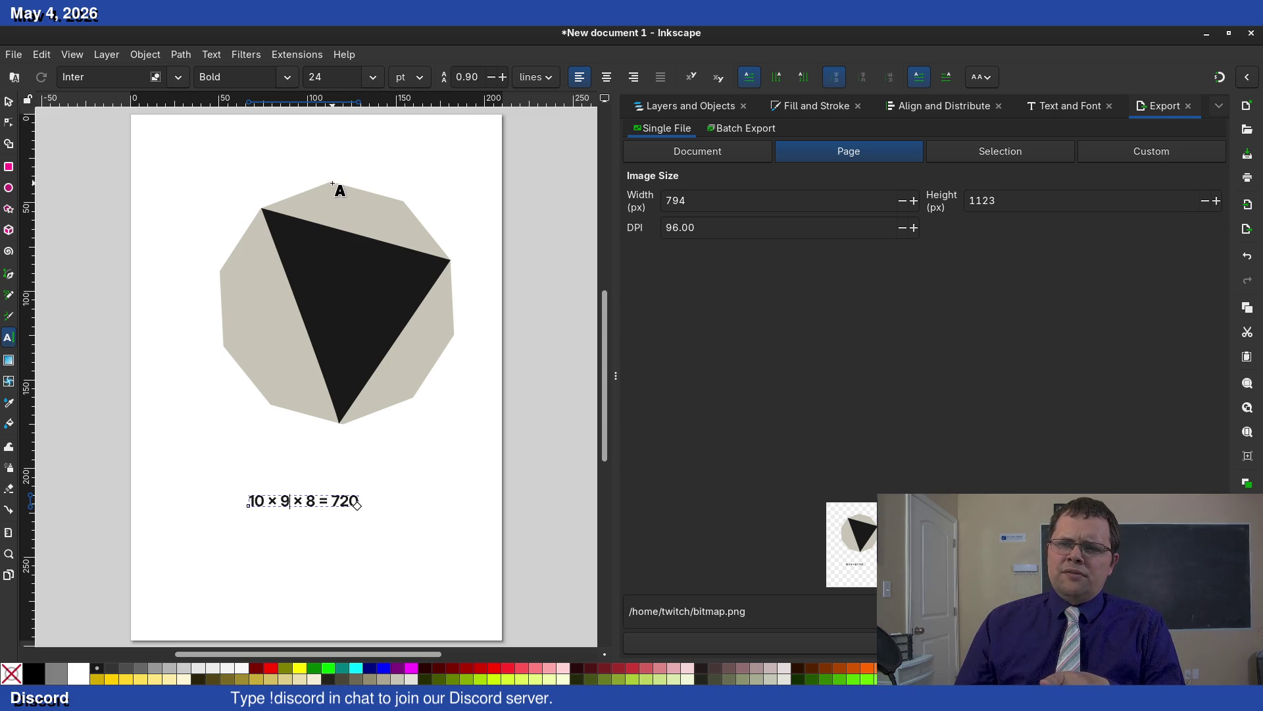
pyautogui.click(8, 122)
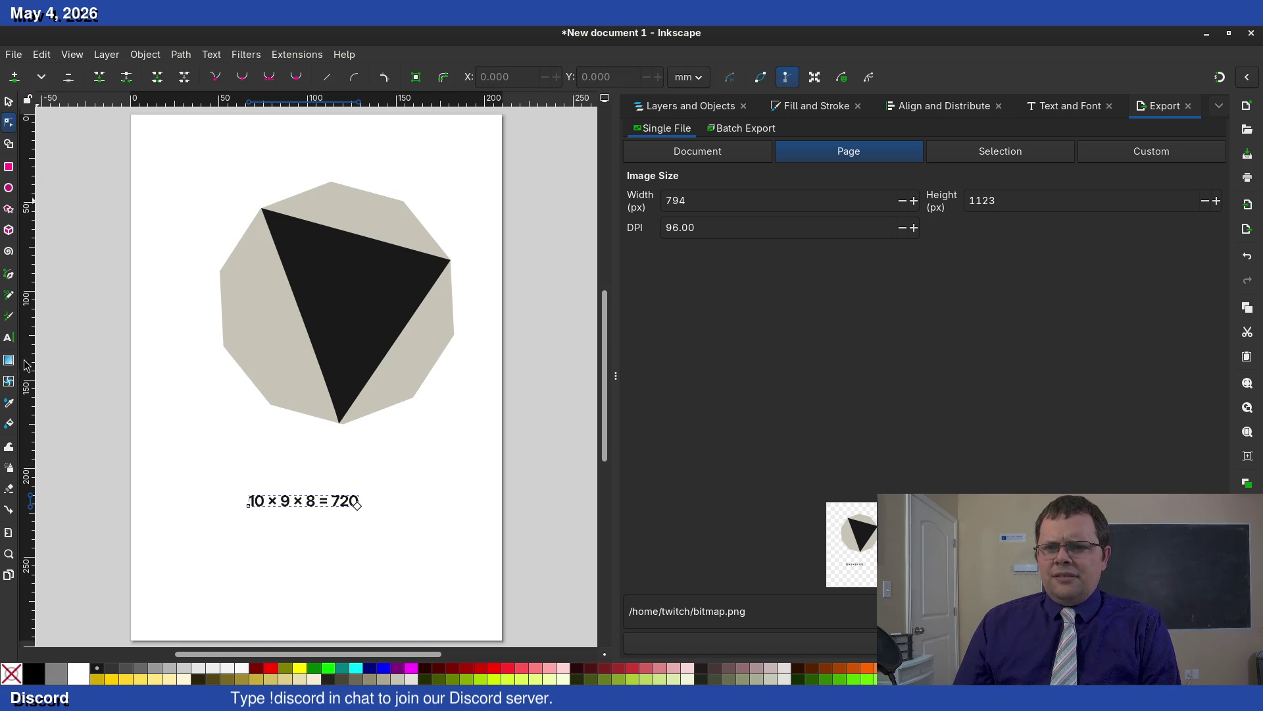
pyautogui.click(10, 335)
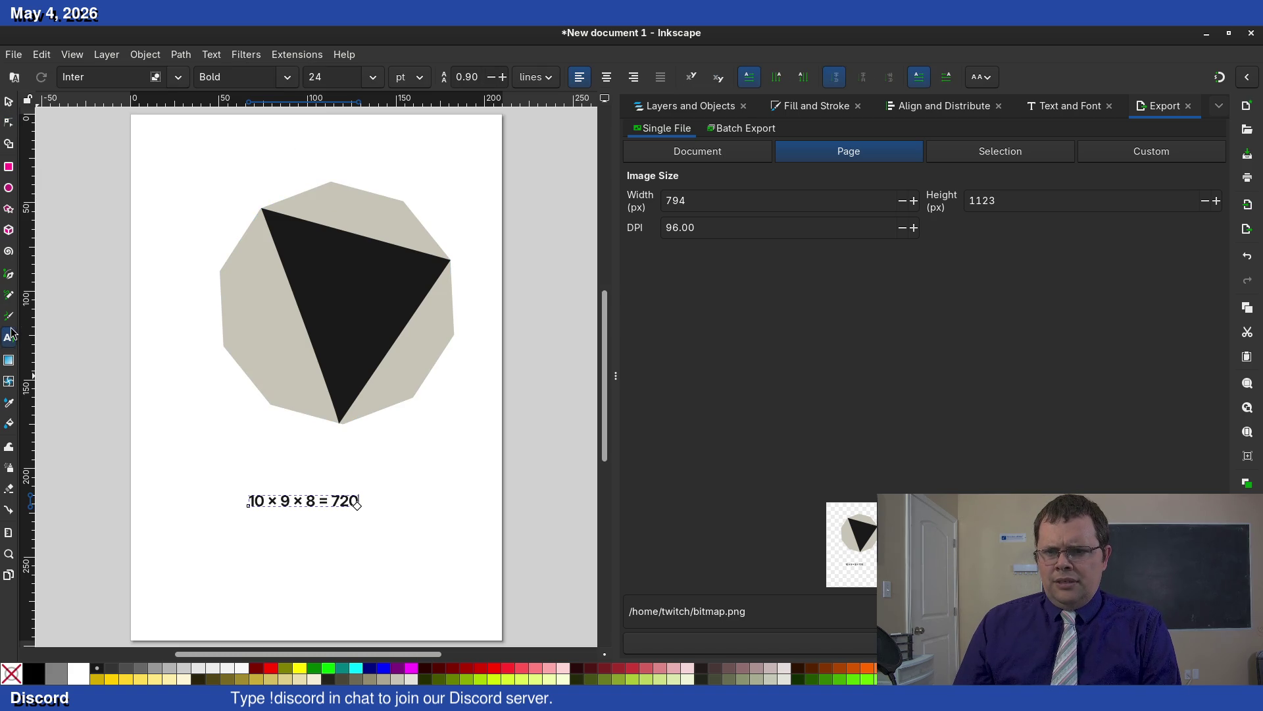
pyautogui.click(9, 276)
pyautogui.click(316, 176)
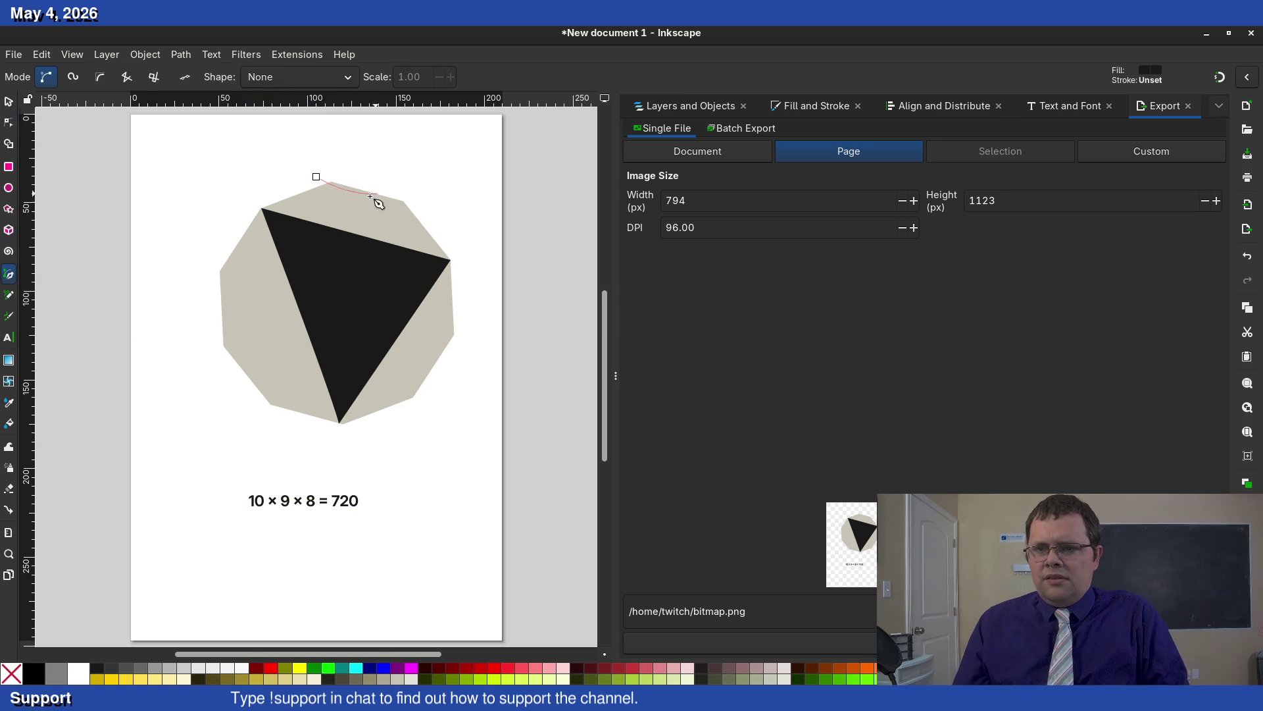
pyautogui.click(316, 176)
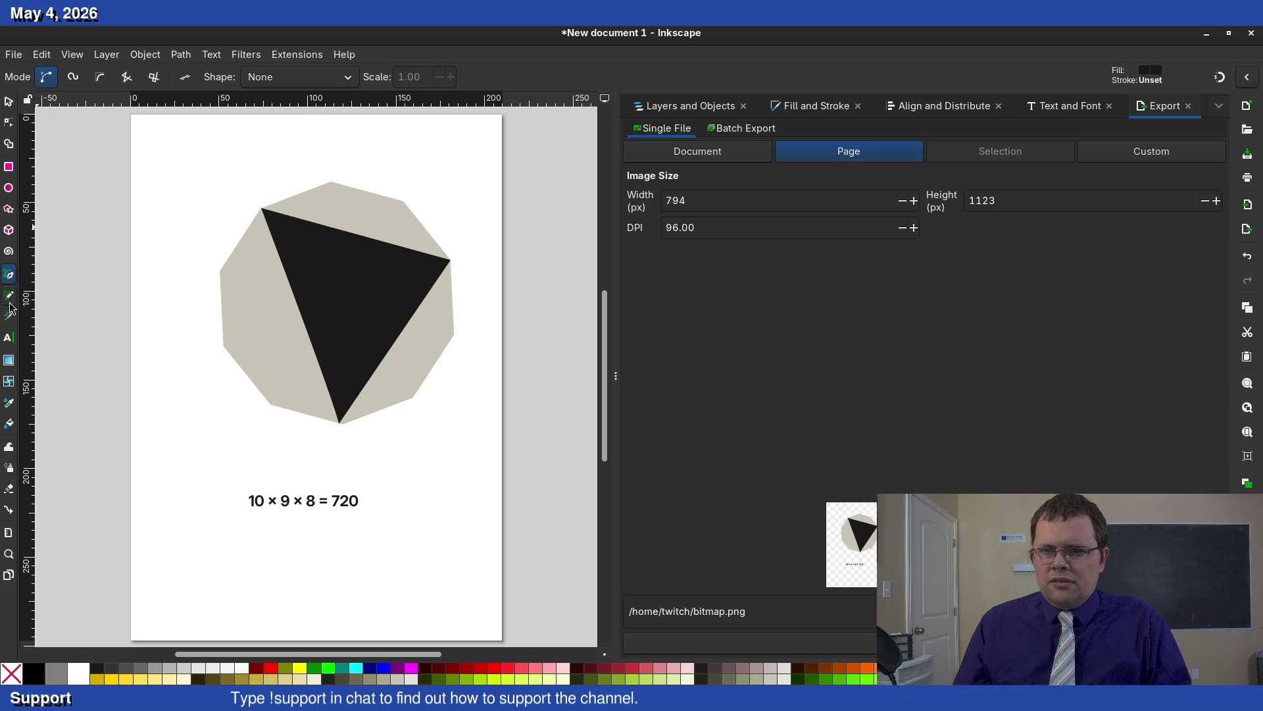
pyautogui.click(9, 336)
pyautogui.click(335, 175)
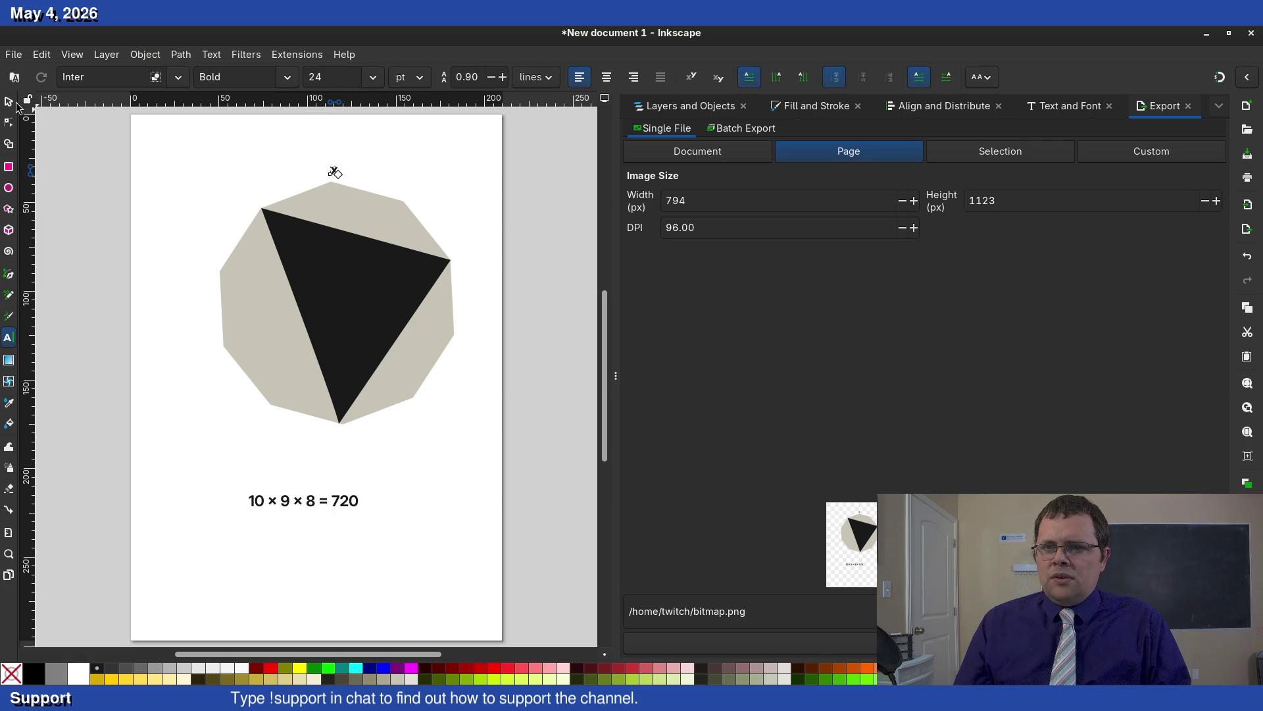
pyautogui.press('F1')
pyautogui.moveTo(335, 172); pyautogui.dragTo(332, 184)
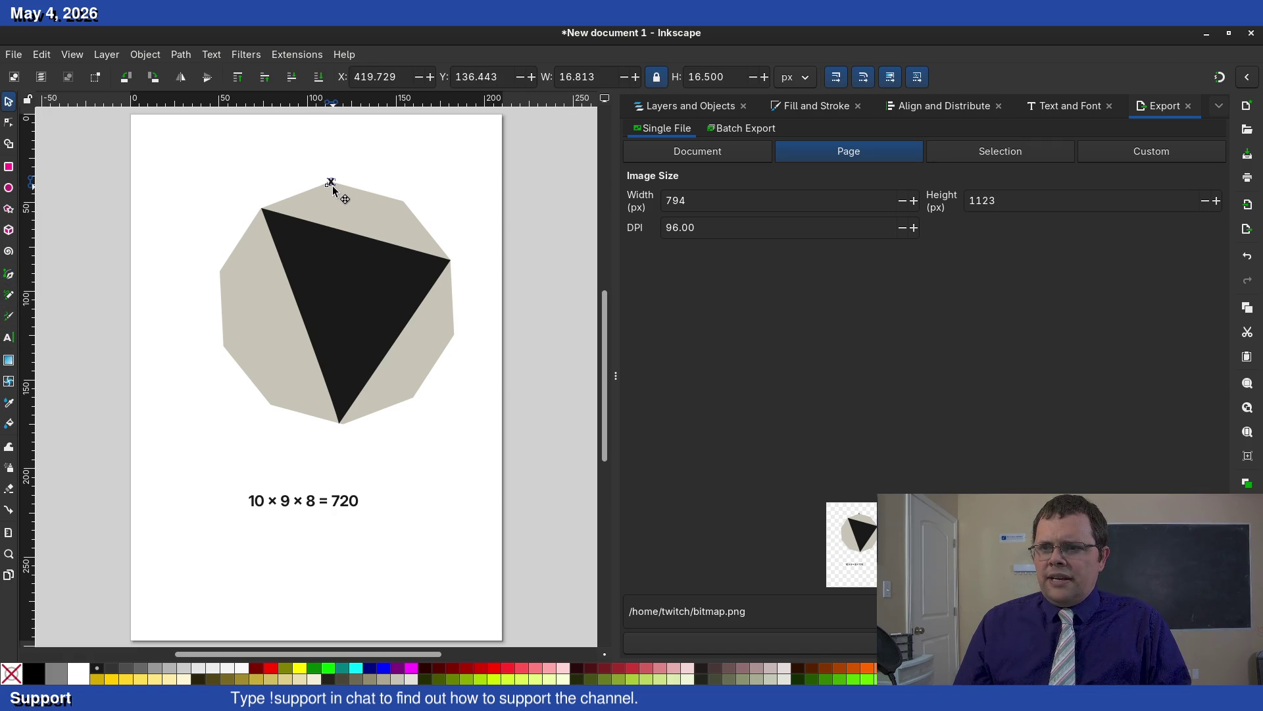
pyautogui.hotkey('ctrl', 'z')
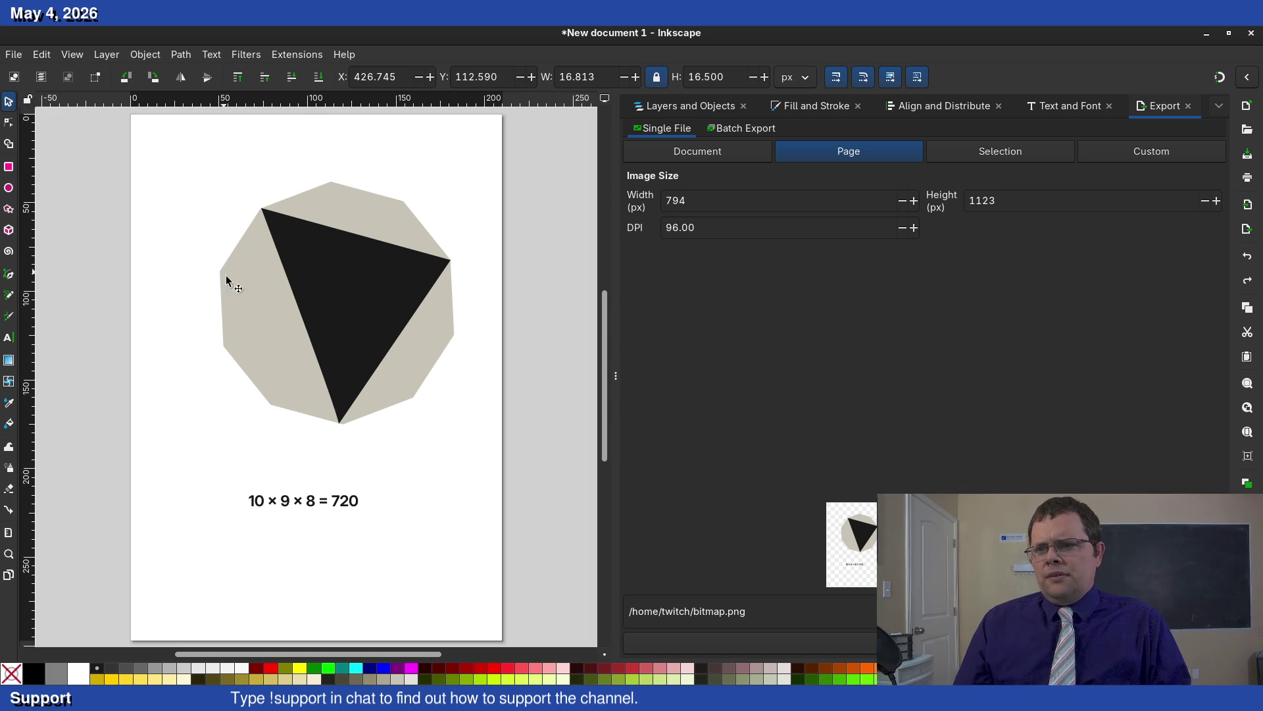
pyautogui.doubleClick(285, 506)
# - Replace 9 with 8, drop the second '× 8', and insert 'x (Third Point)' in the caption
pyautogui.write('8')
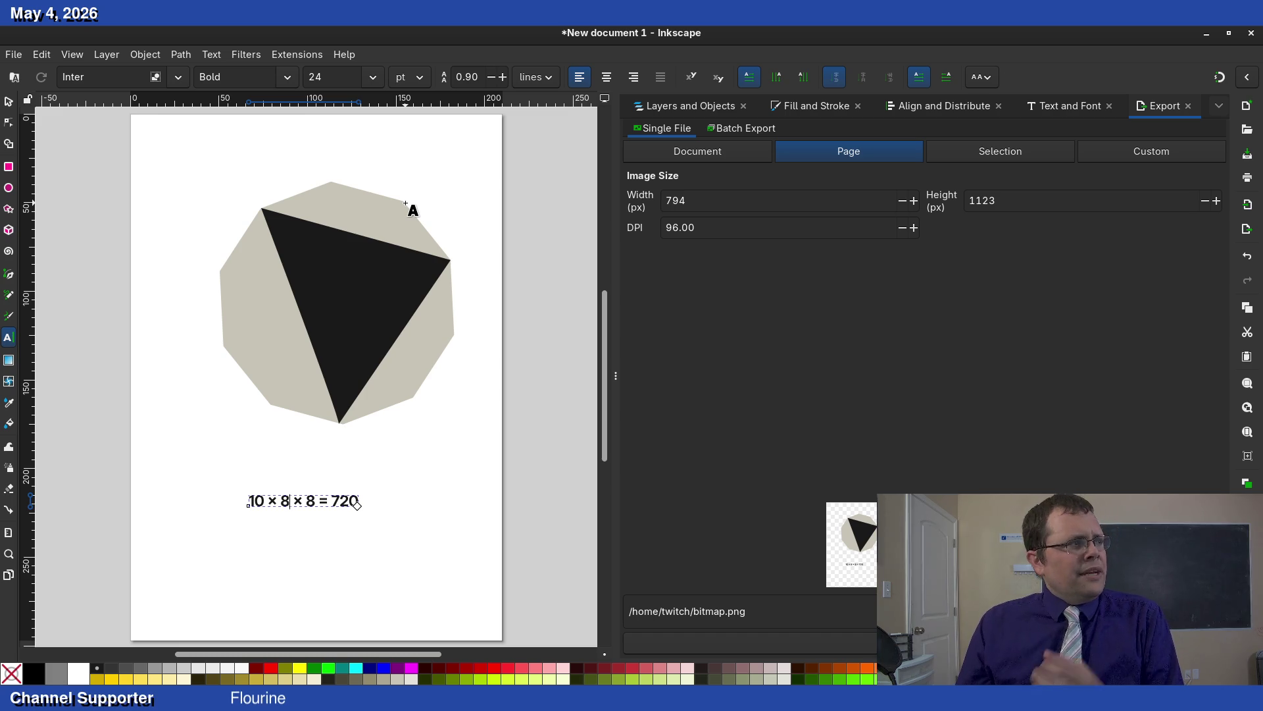
pyautogui.press('Delete')
pyautogui.press('Delete')
pyautogui.press('Delete')
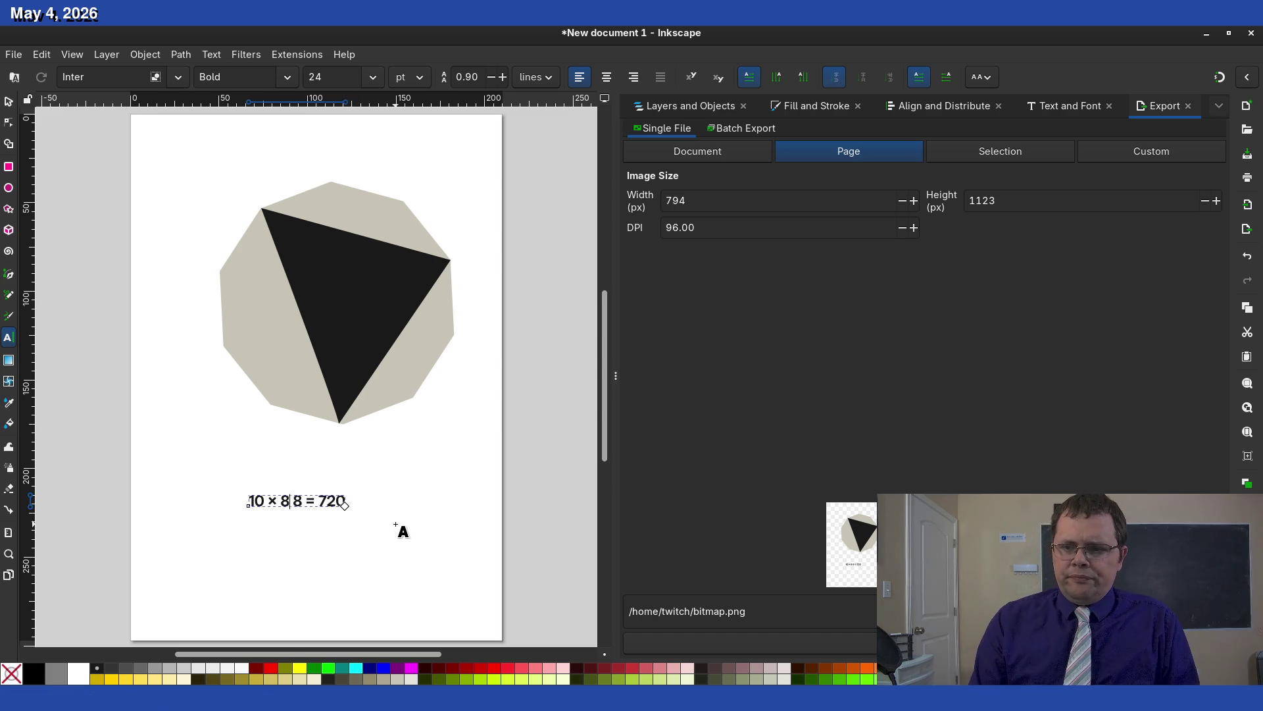
pyautogui.write('x Third Point)')
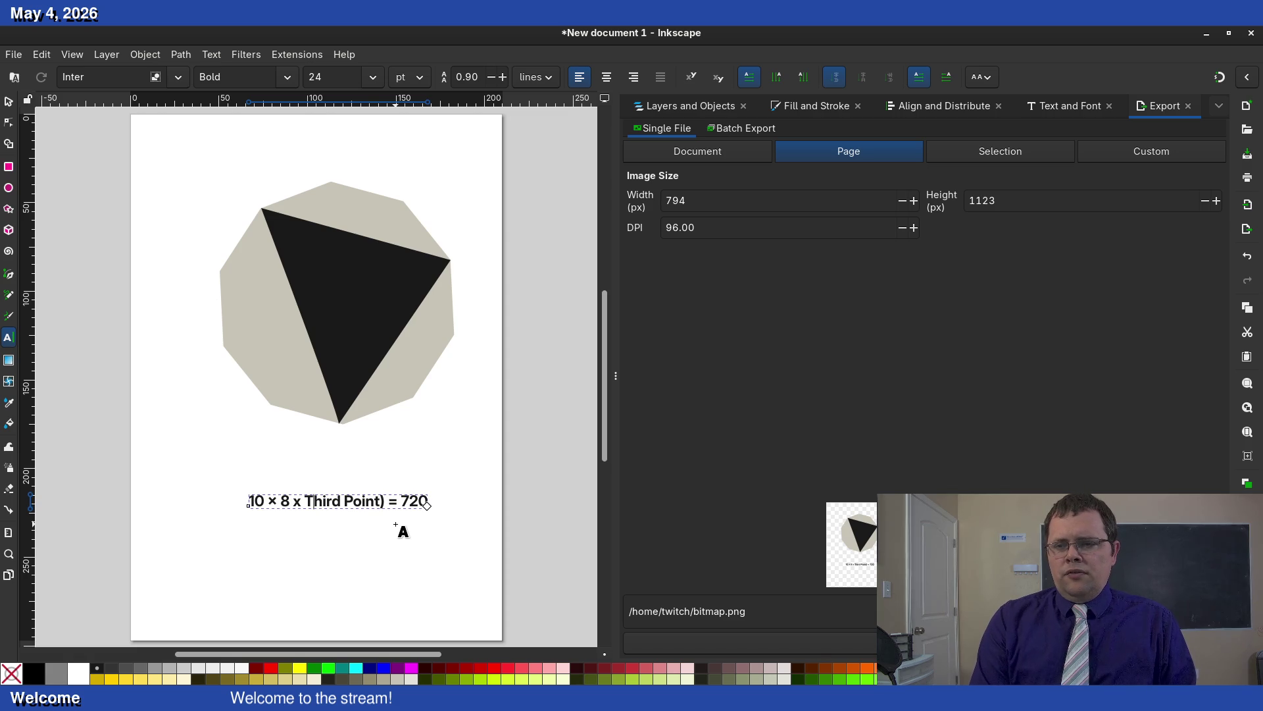
pyautogui.write('(')
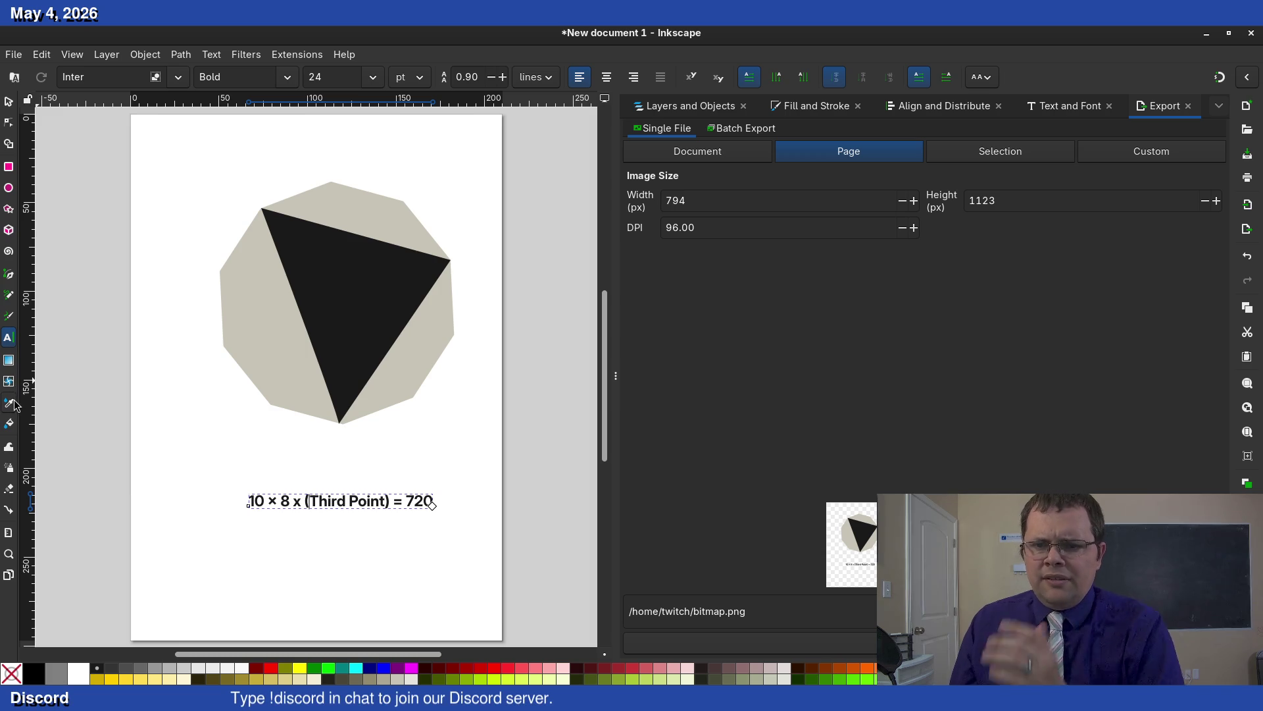
pyautogui.click(8, 317)
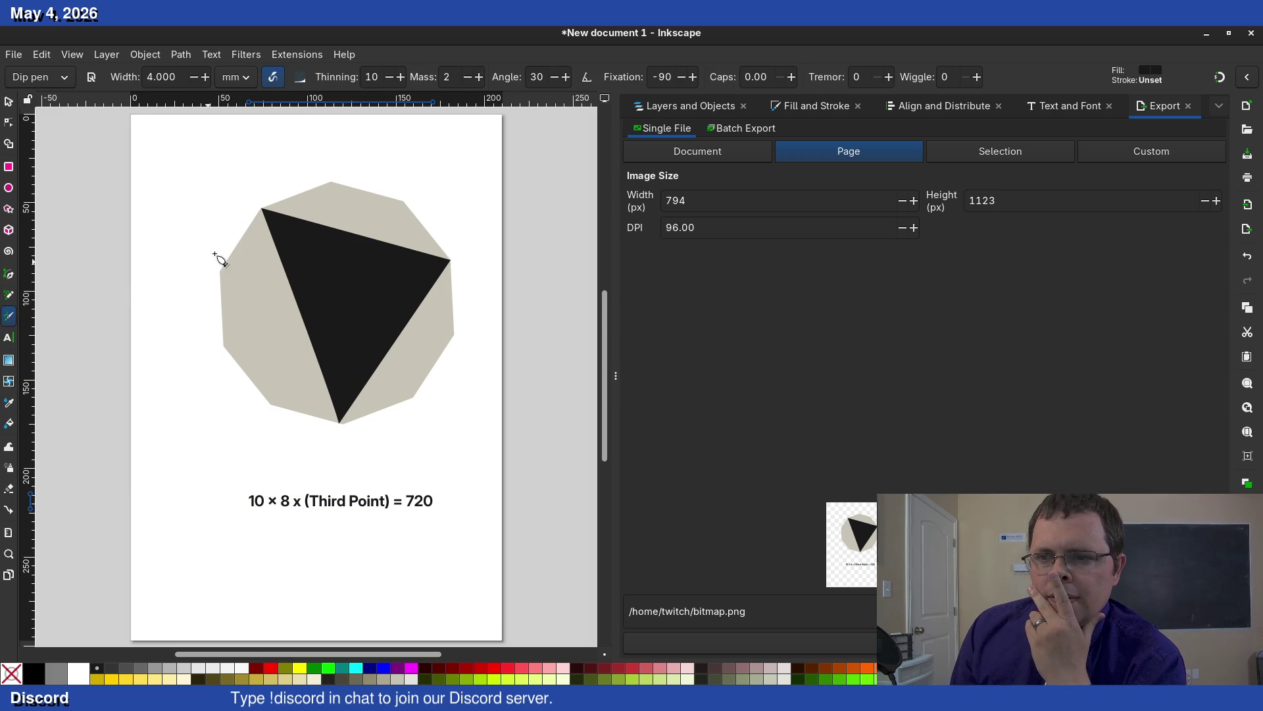
# - Try calligraphy and pencil marks at the decagon's vertices, undoing each one
pyautogui.moveTo(240, 263); pyautogui.dragTo(202, 281)
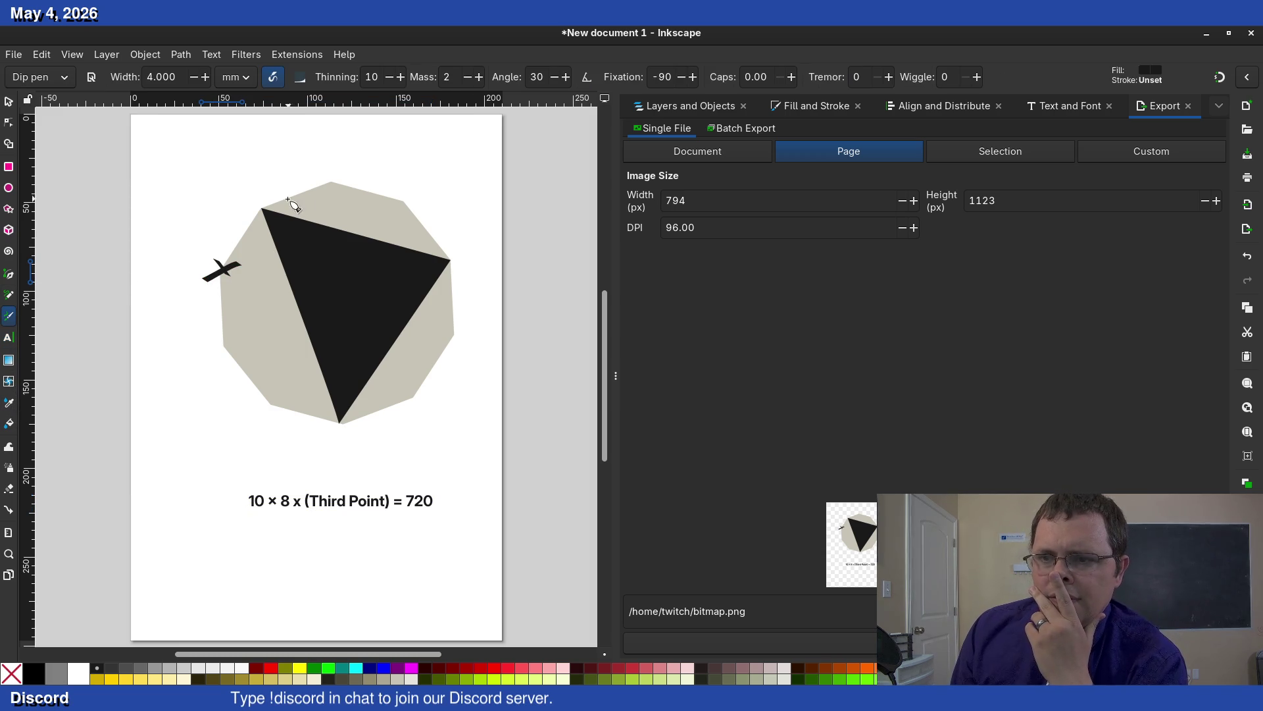
pyautogui.moveTo(344, 189); pyautogui.dragTo(325, 194)
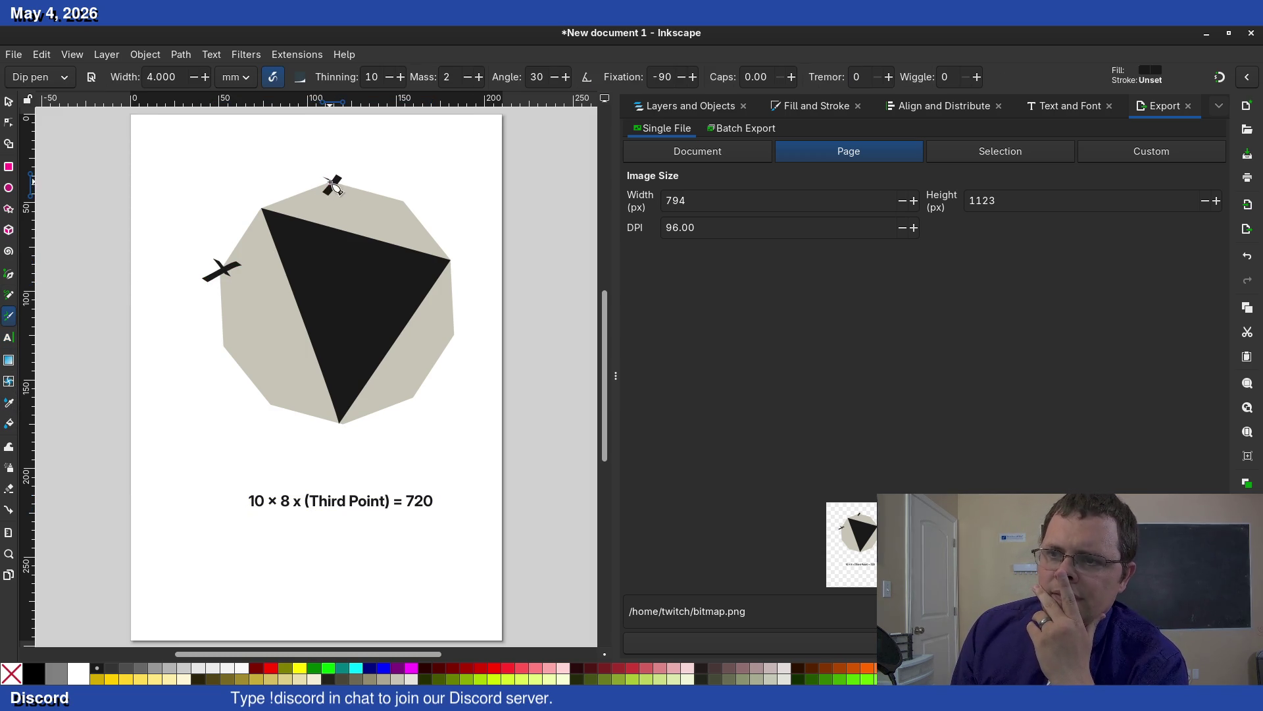
pyautogui.hotkey('ctrl', 'z')
pyautogui.hotkey('ctrl', 'z')
pyautogui.hotkey('ctrl', 'z')
pyautogui.hotkey('ctrl', 'z')
pyautogui.click(9, 295)
pyautogui.moveTo(231, 269); pyautogui.dragTo(213, 277)
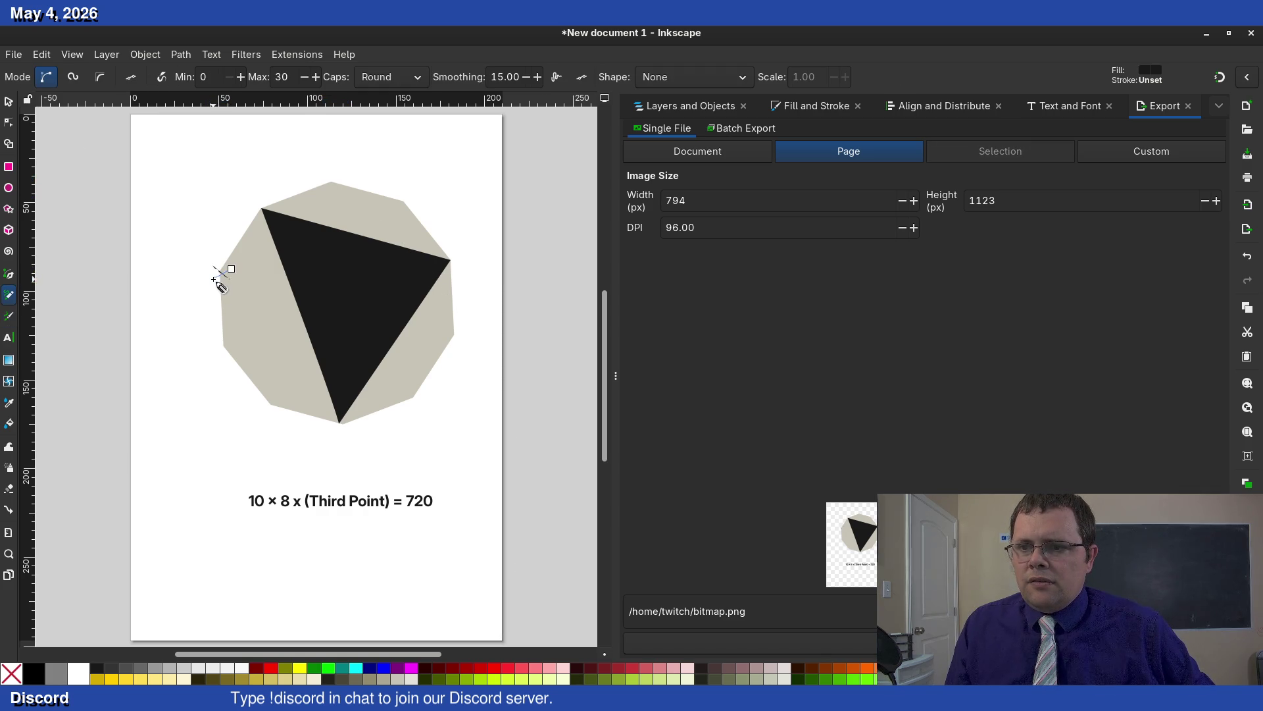
pyautogui.hotkey('ctrl', 'z')
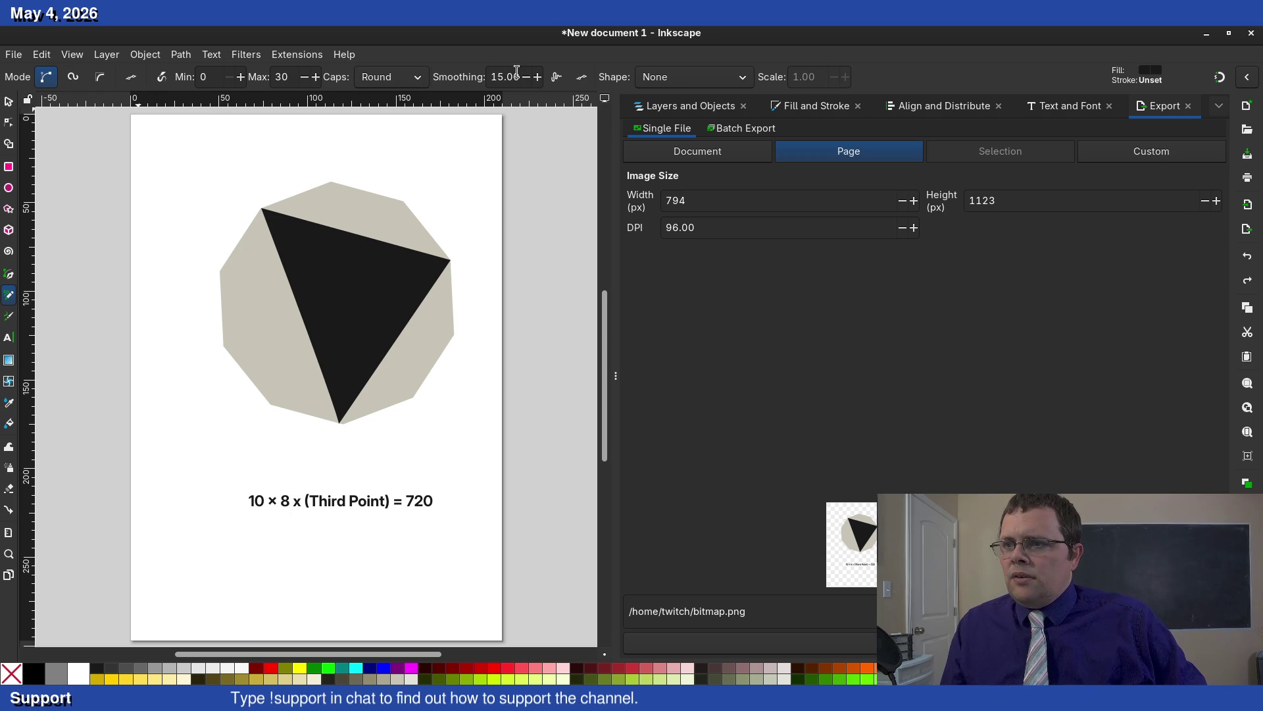
# - Keep the pencil shape at None, set black fill, and open the Pencil preferences
pyautogui.click(738, 85)
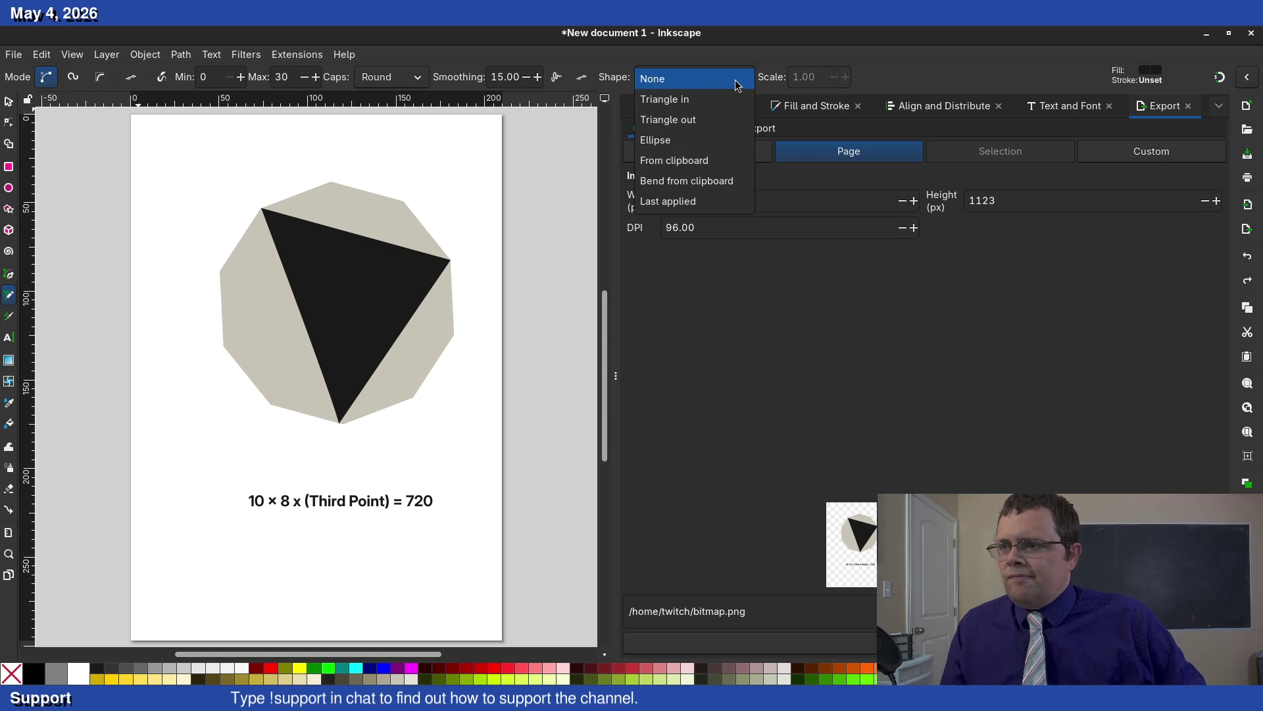
pyautogui.click(737, 79)
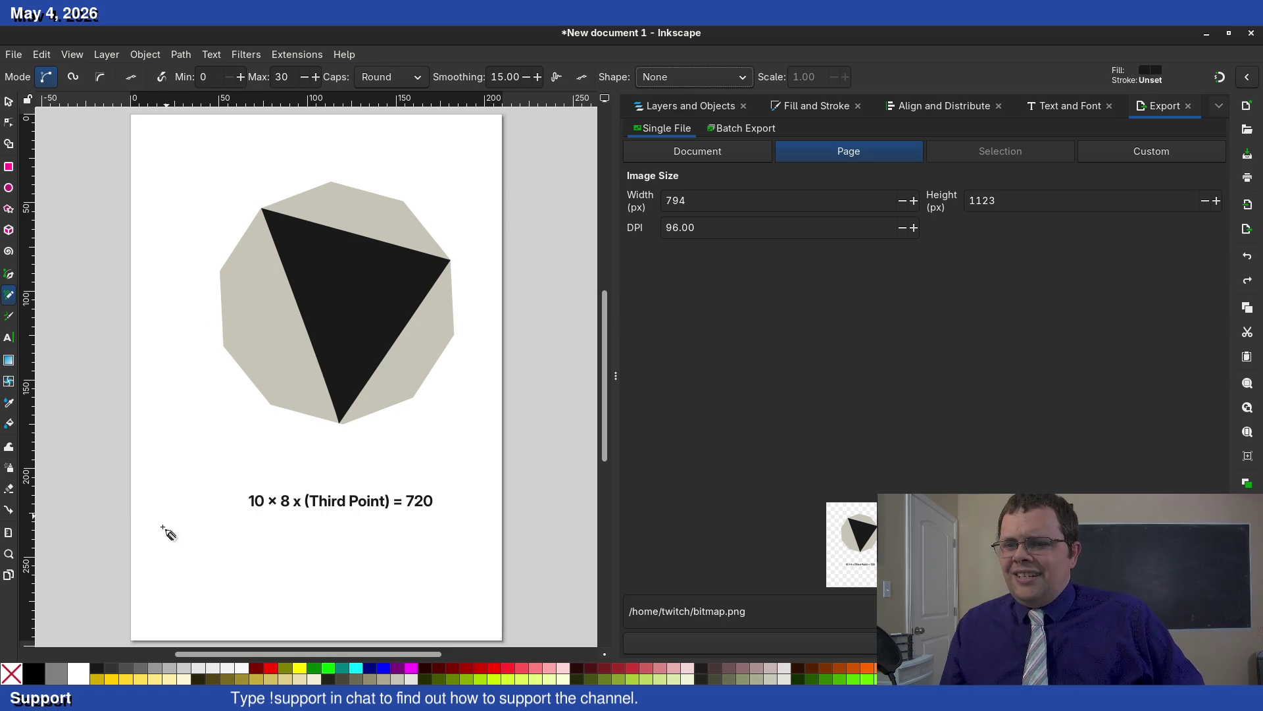
pyautogui.click(36, 677)
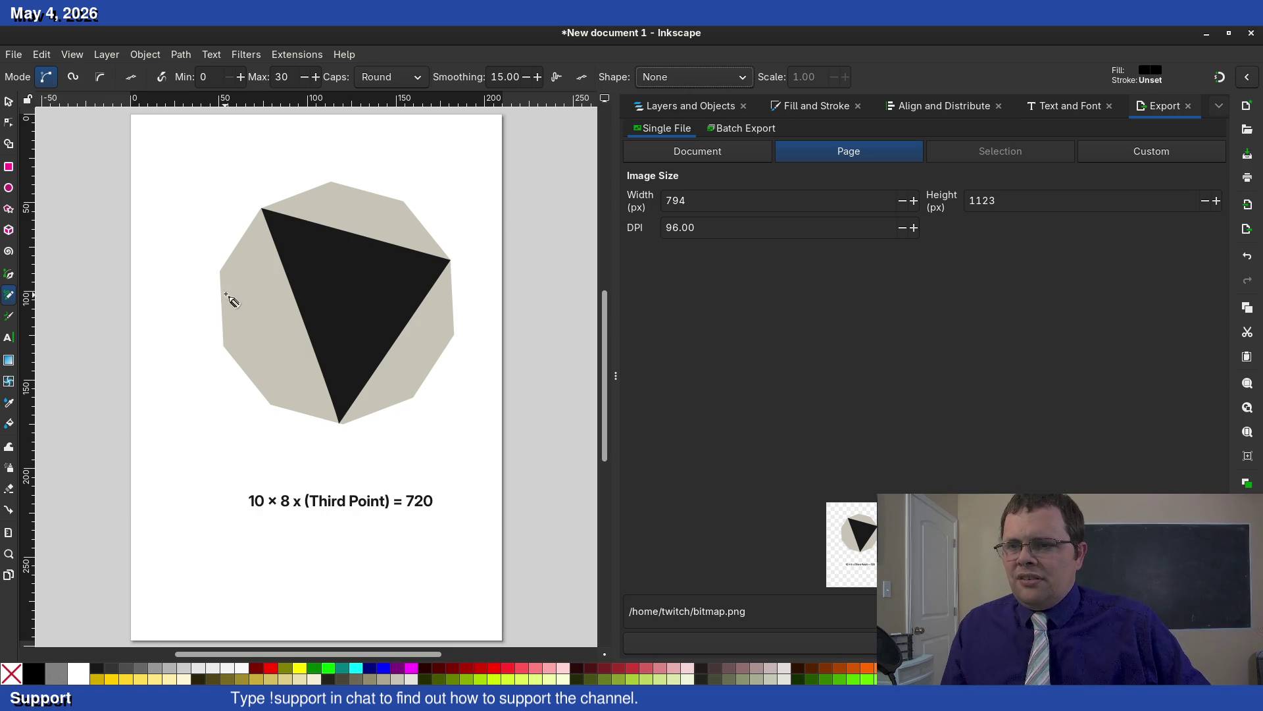
pyautogui.moveTo(218, 269); pyautogui.dragTo(219, 275)
pyautogui.hotkey('ctrl', 'z')
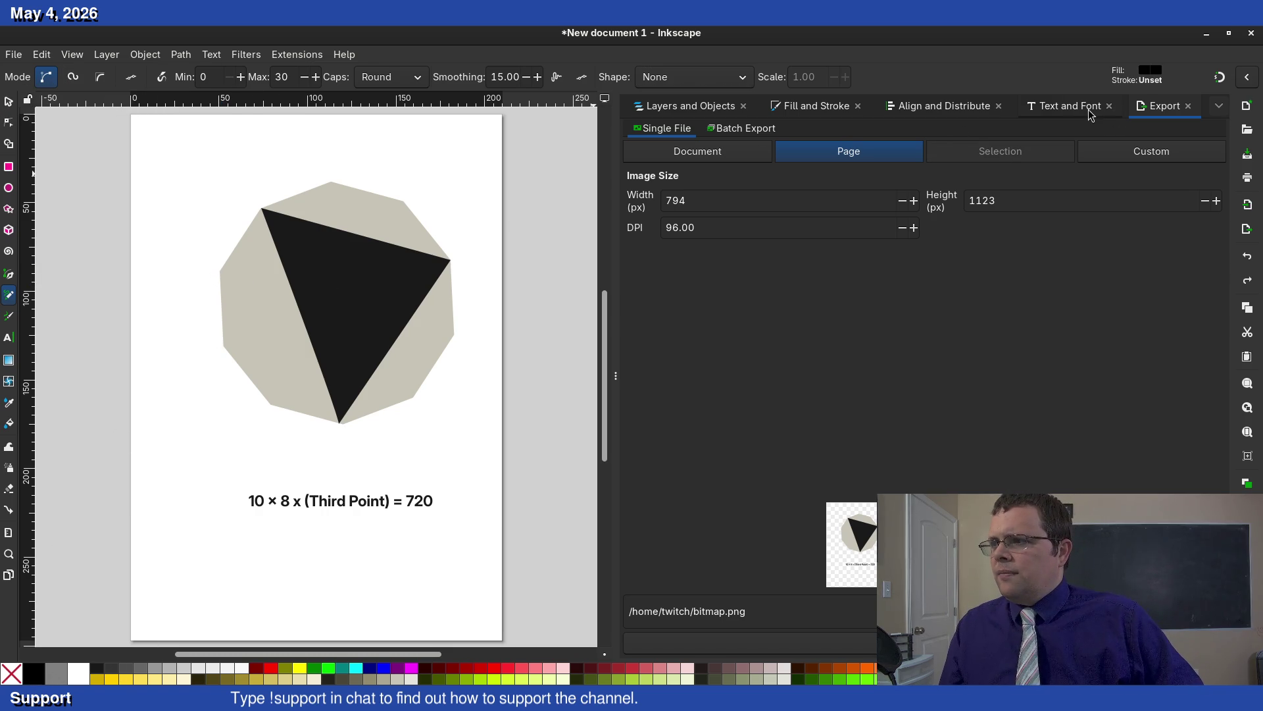
pyautogui.hotkey('ctrl', 'shift', 'p')
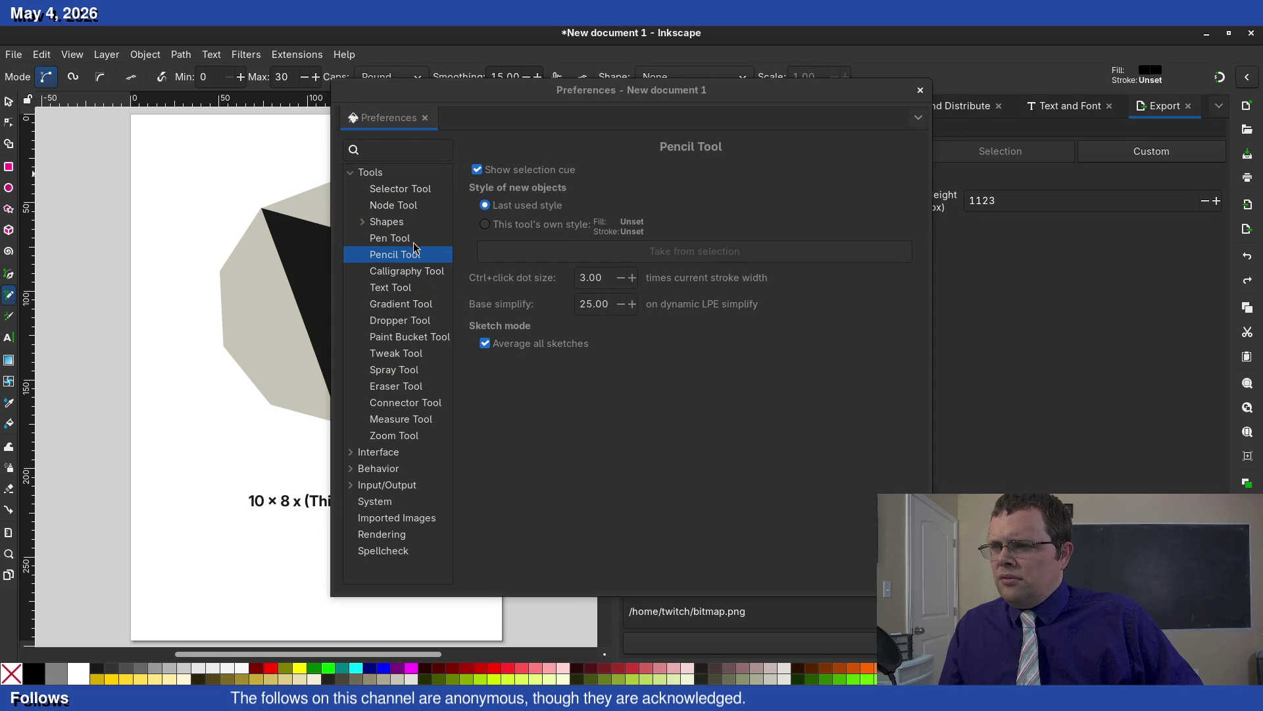
# - Check the Pen and Pencil preferences, then drop a black dot on the decagon's left vertex
pyautogui.click(418, 241)
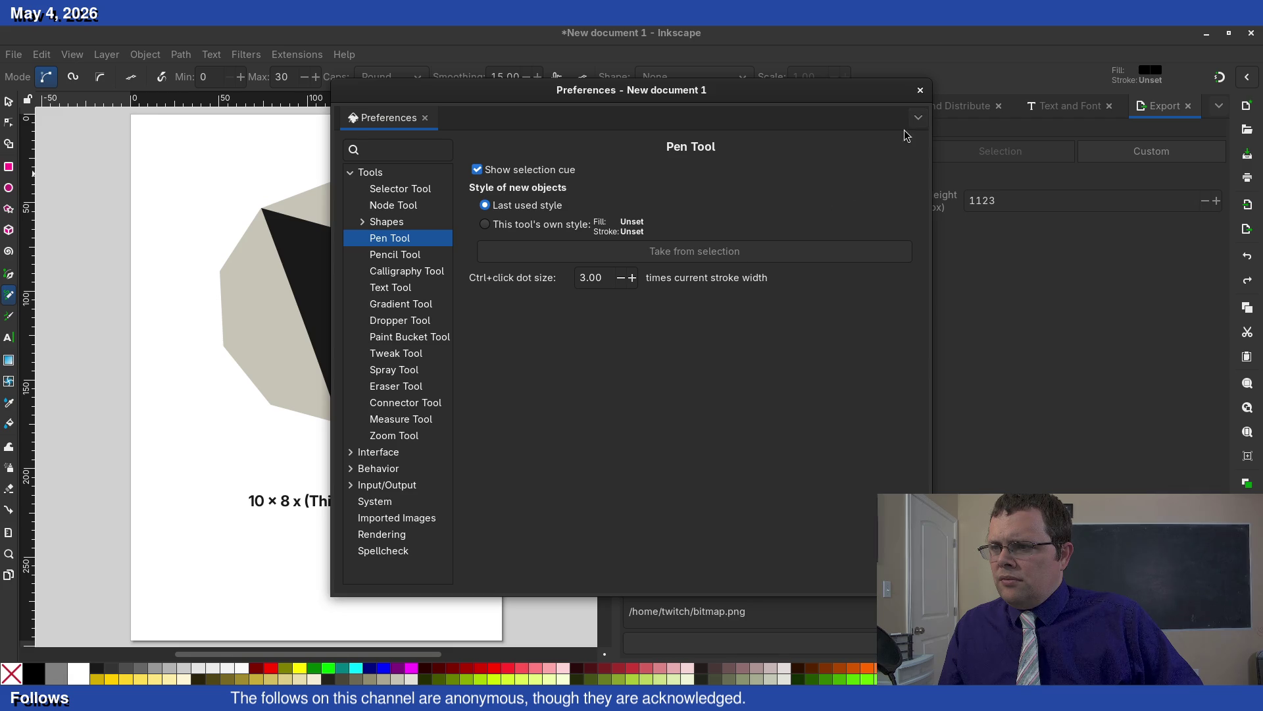
pyautogui.click(920, 90)
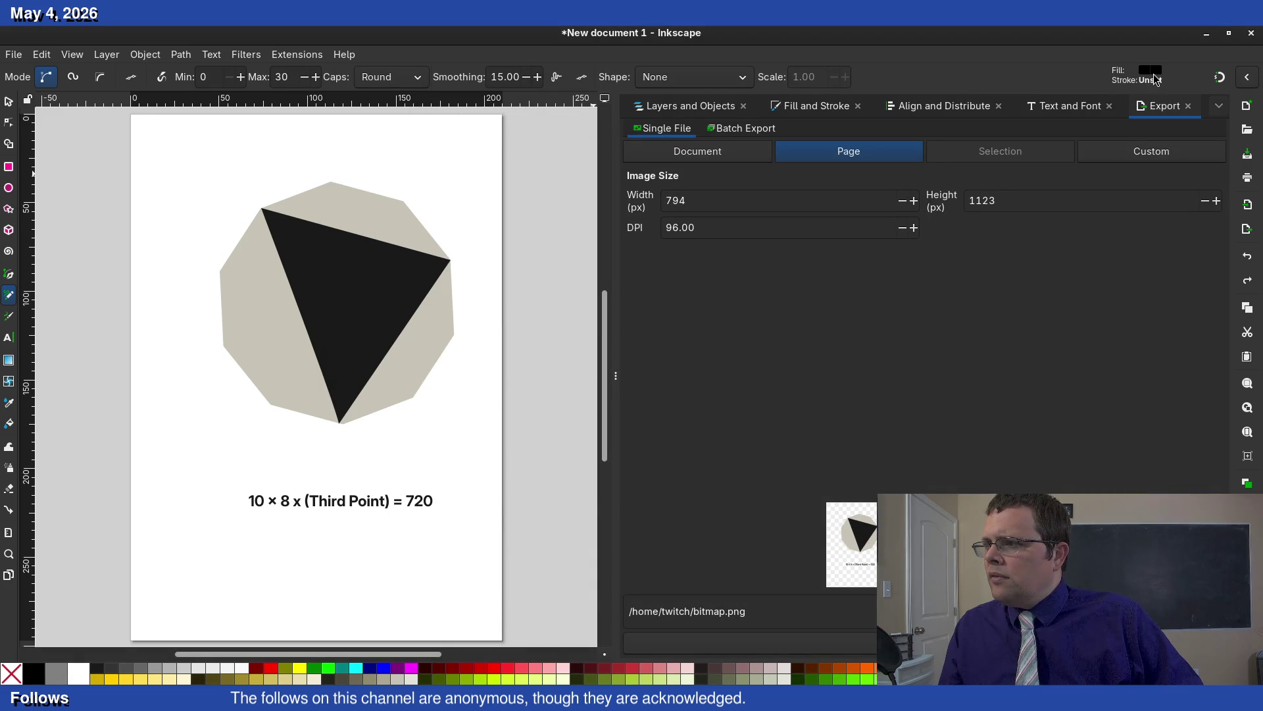
pyautogui.click(1154, 73)
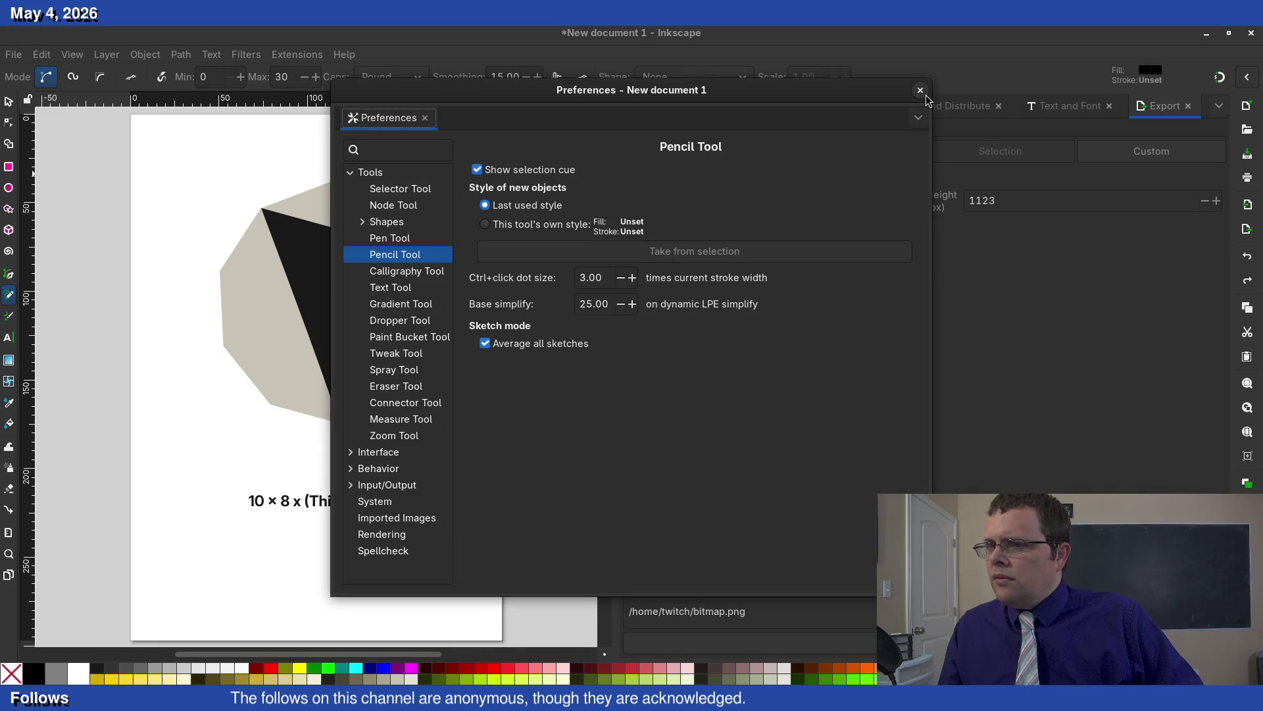
pyautogui.click(920, 90)
pyautogui.keyDown('ctrl'); pyautogui.click(212, 260); pyautogui.keyUp('ctrl')
pyautogui.hotkey('ctrl', 'z')
pyautogui.keyDown('ctrl'); pyautogui.click(217, 265); pyautogui.keyUp('ctrl')
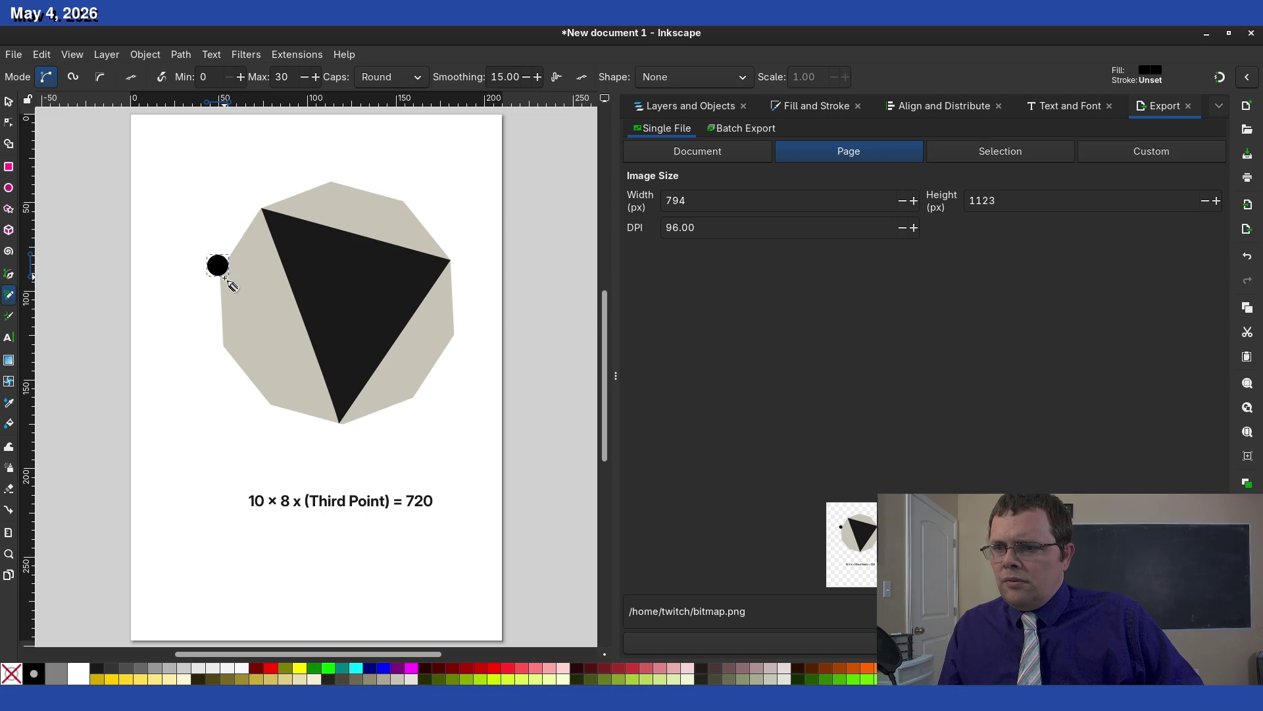
# - Try placing dots on the left and top vertices, undoing the misplaced ones
pyautogui.hotkey('ctrl', 'z')
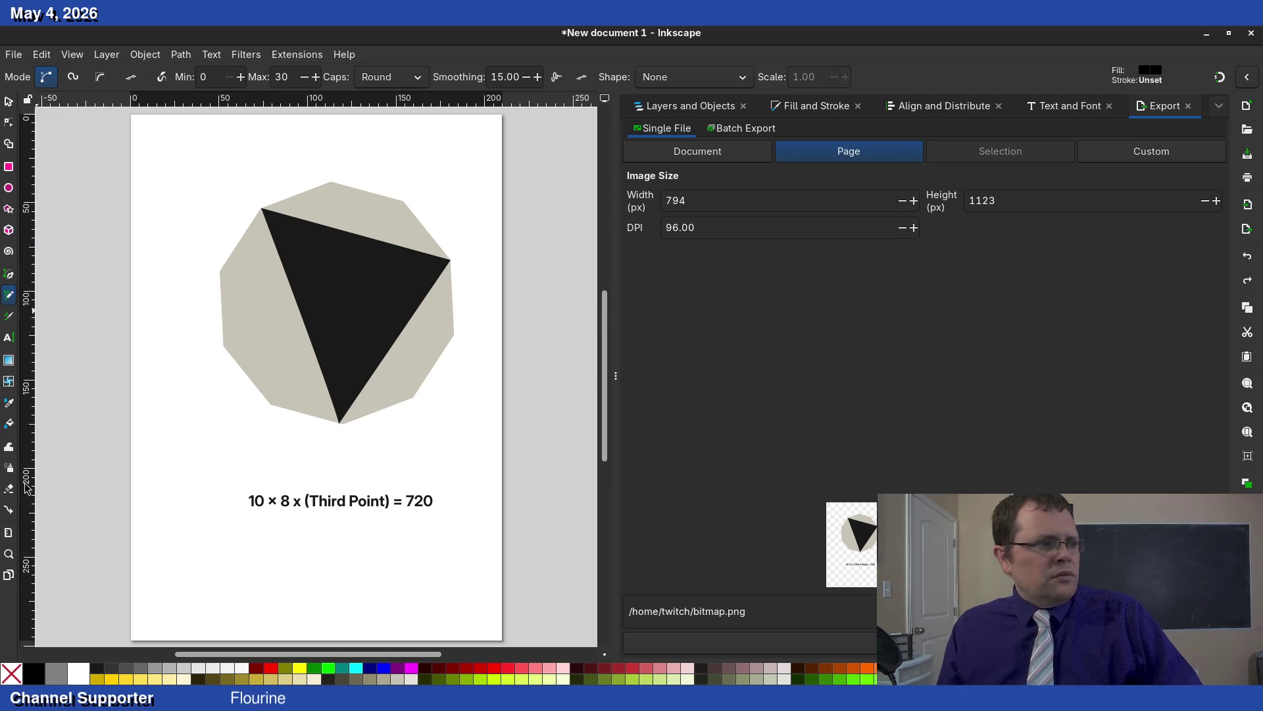
pyautogui.keyDown('ctrl'); pyautogui.click(218, 272); pyautogui.keyUp('ctrl')
pyautogui.keyDown('ctrl'); pyautogui.click(327, 183); pyautogui.keyUp('ctrl')
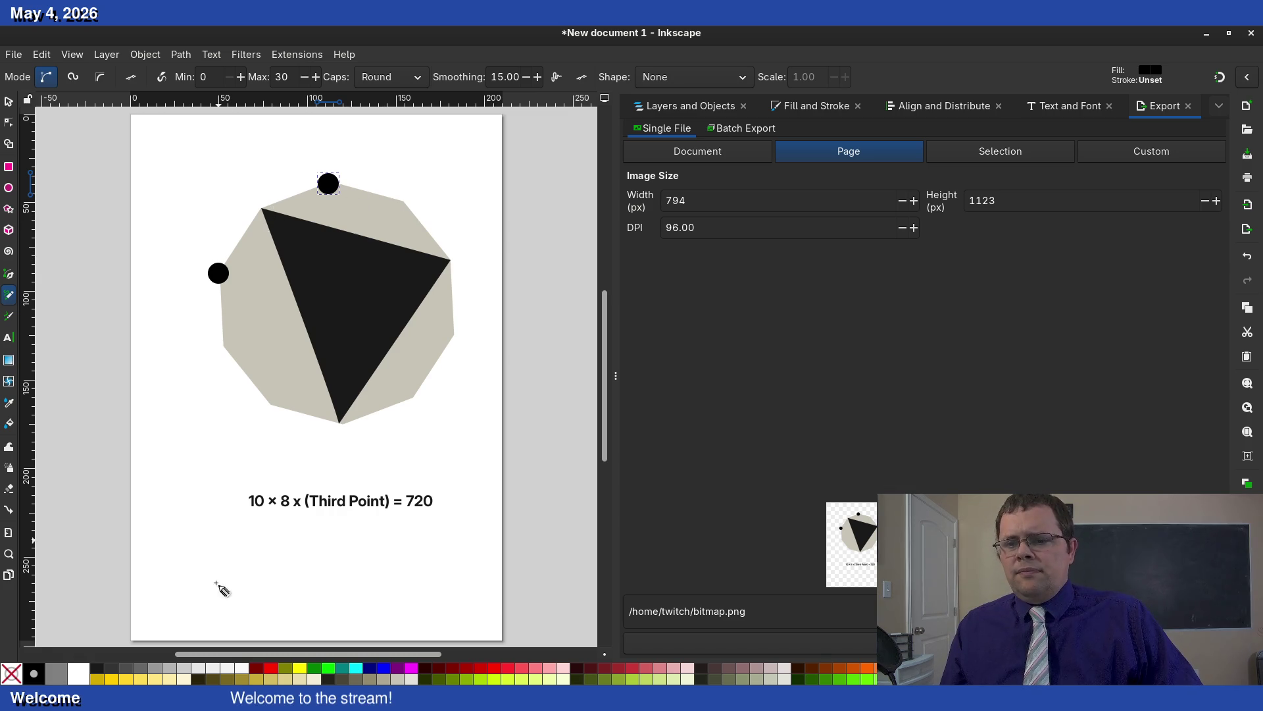
pyautogui.hotkey('ctrl', 'z')
pyautogui.hotkey('ctrl', 'z')
pyautogui.click(279, 669)
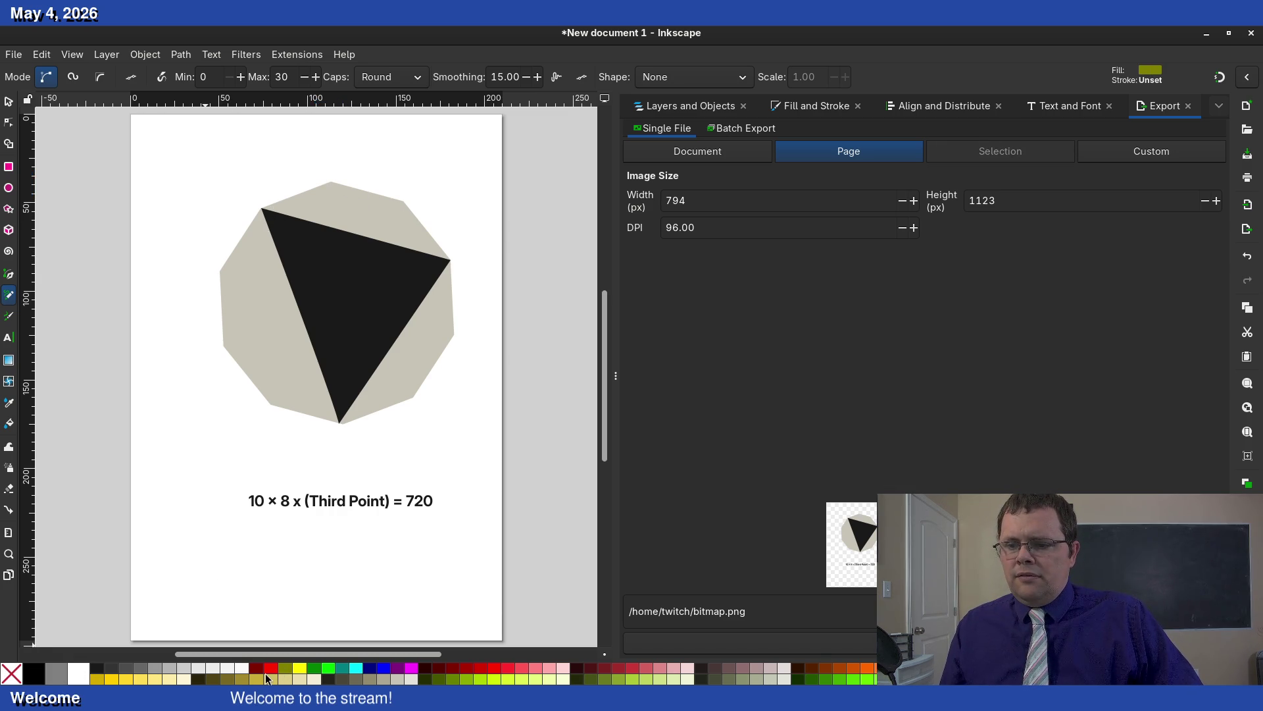
pyautogui.keyDown('ctrl'); pyautogui.click(218, 270); pyautogui.keyUp('ctrl')
pyautogui.hotkey('ctrl', 'z')
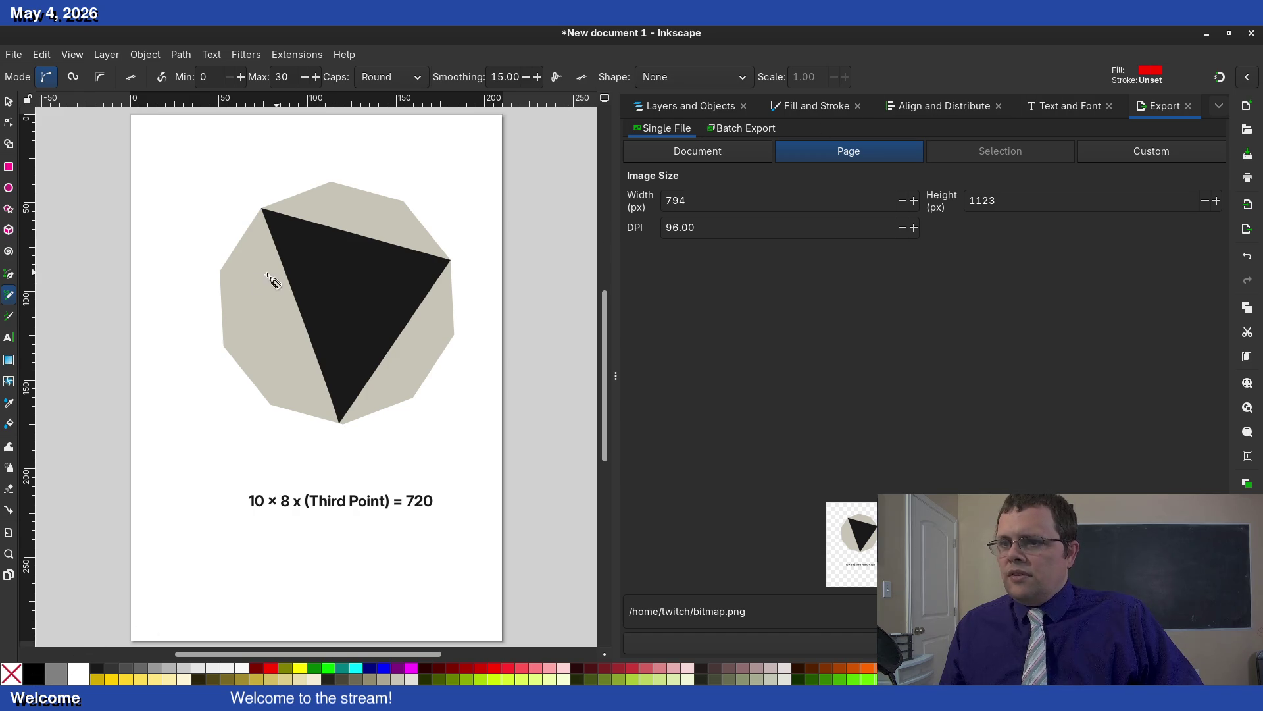
# - Place red dots on the decagon's left and top vertices
pyautogui.keyDown('ctrl'); pyautogui.click(221, 269); pyautogui.keyUp('ctrl')
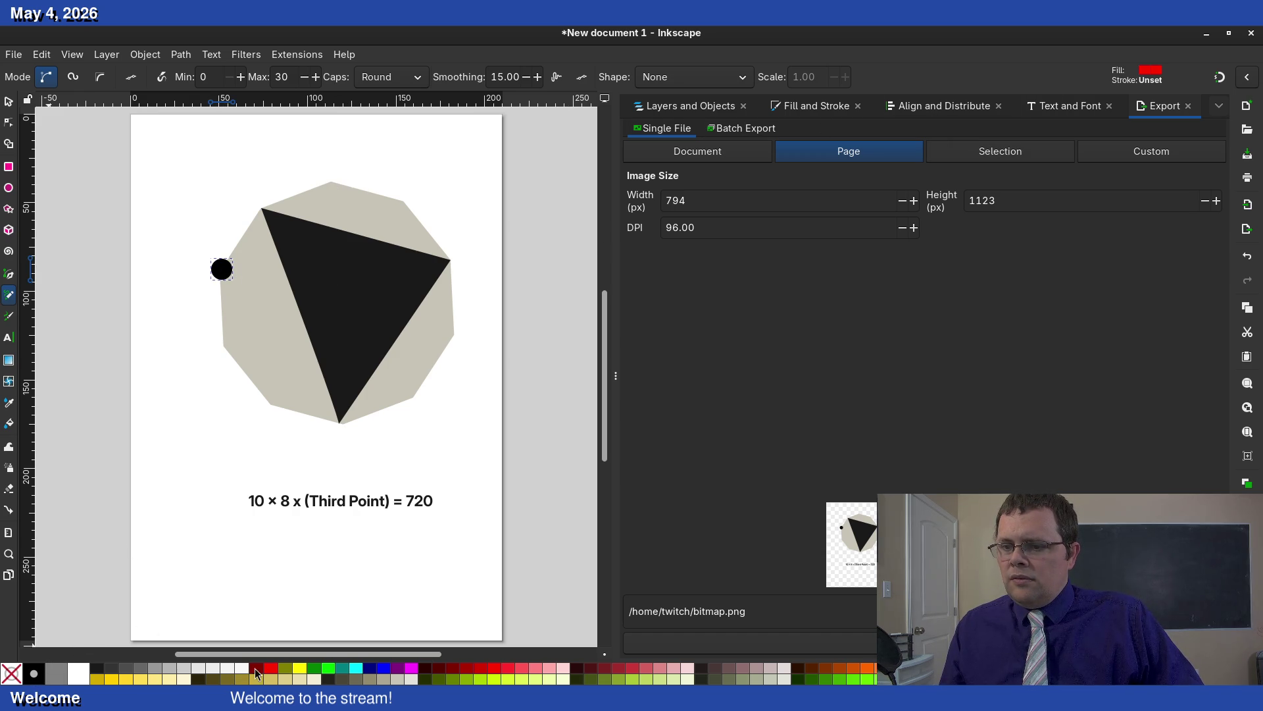
pyautogui.click(269, 671)
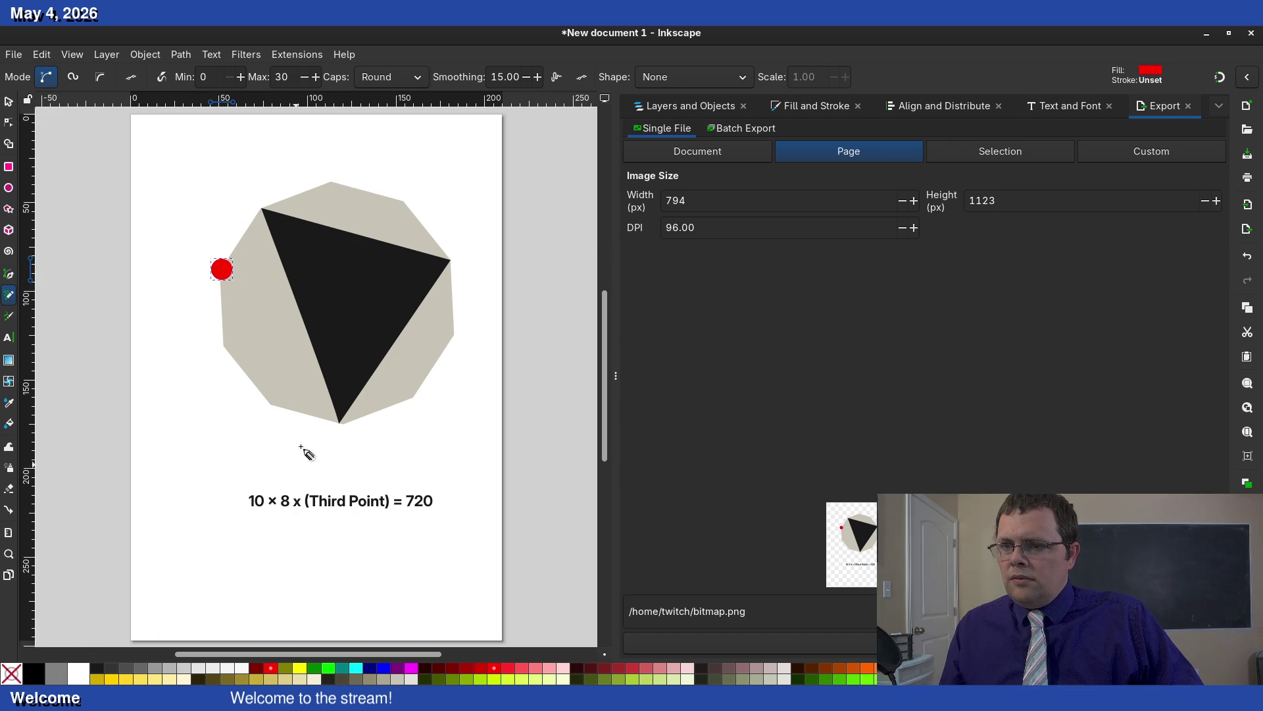
pyautogui.keyDown('ctrl'); pyautogui.click(331, 183); pyautogui.keyUp('ctrl')
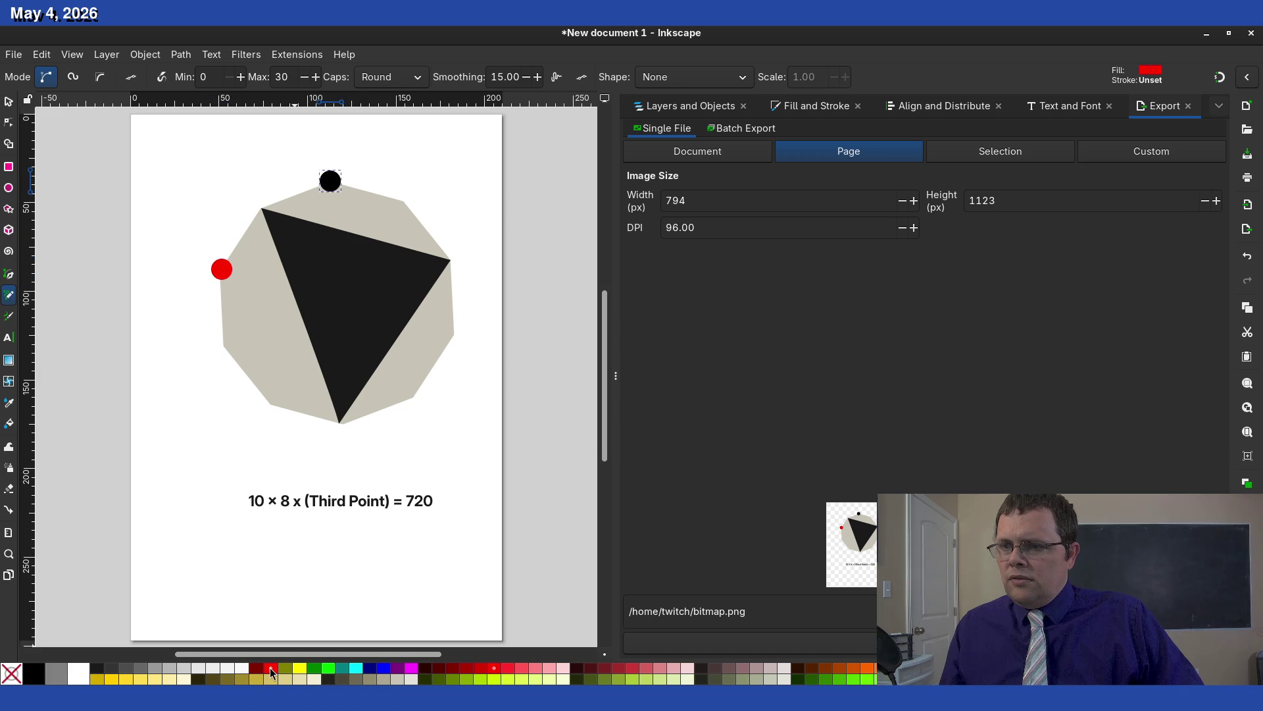
pyautogui.click(271, 668)
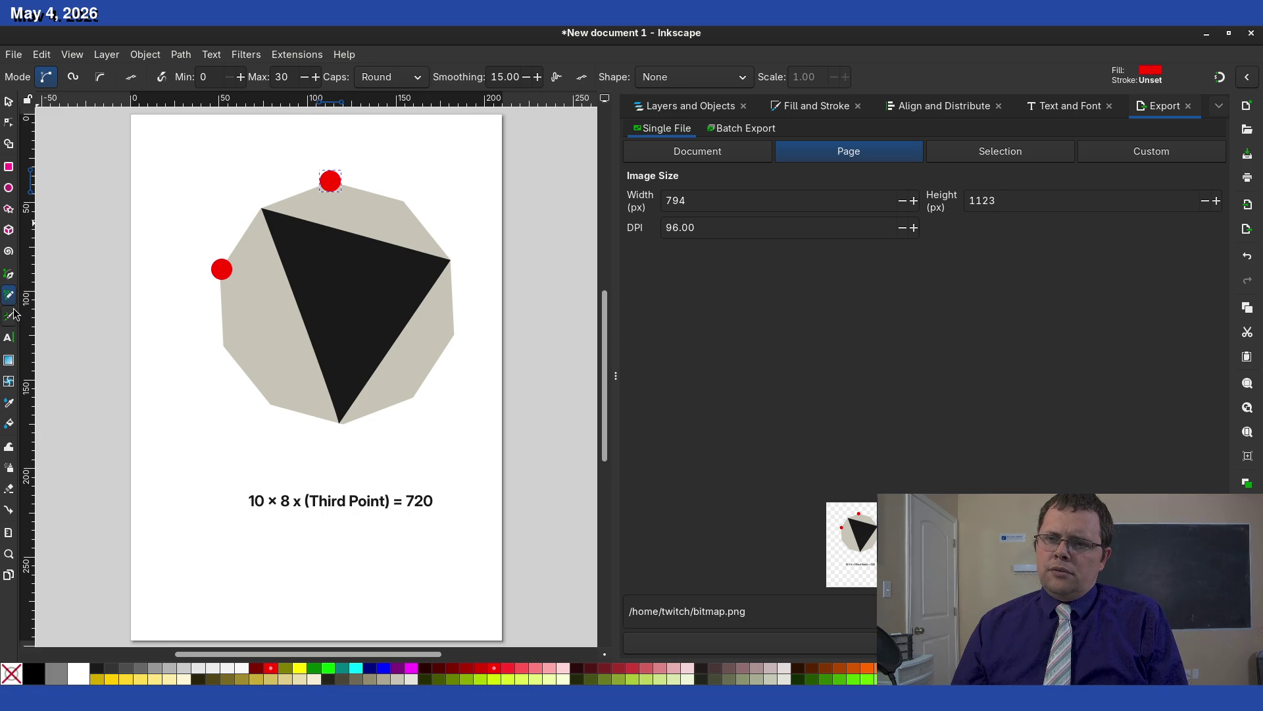
pyautogui.click(9, 337)
# - Change the caption's 8 to 7 and its 720 result to '?'
pyautogui.doubleClick(285, 500)
pyautogui.write('7')
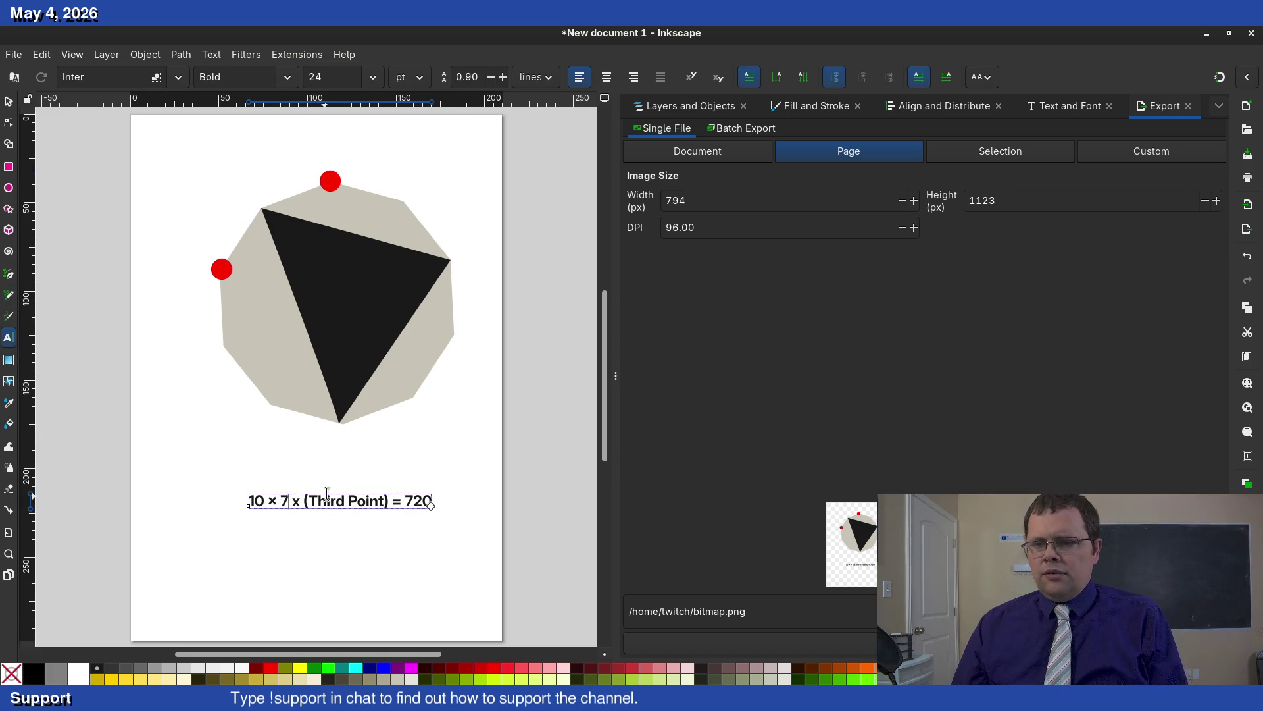
pyautogui.doubleClick(408, 502)
pyautogui.write('?')
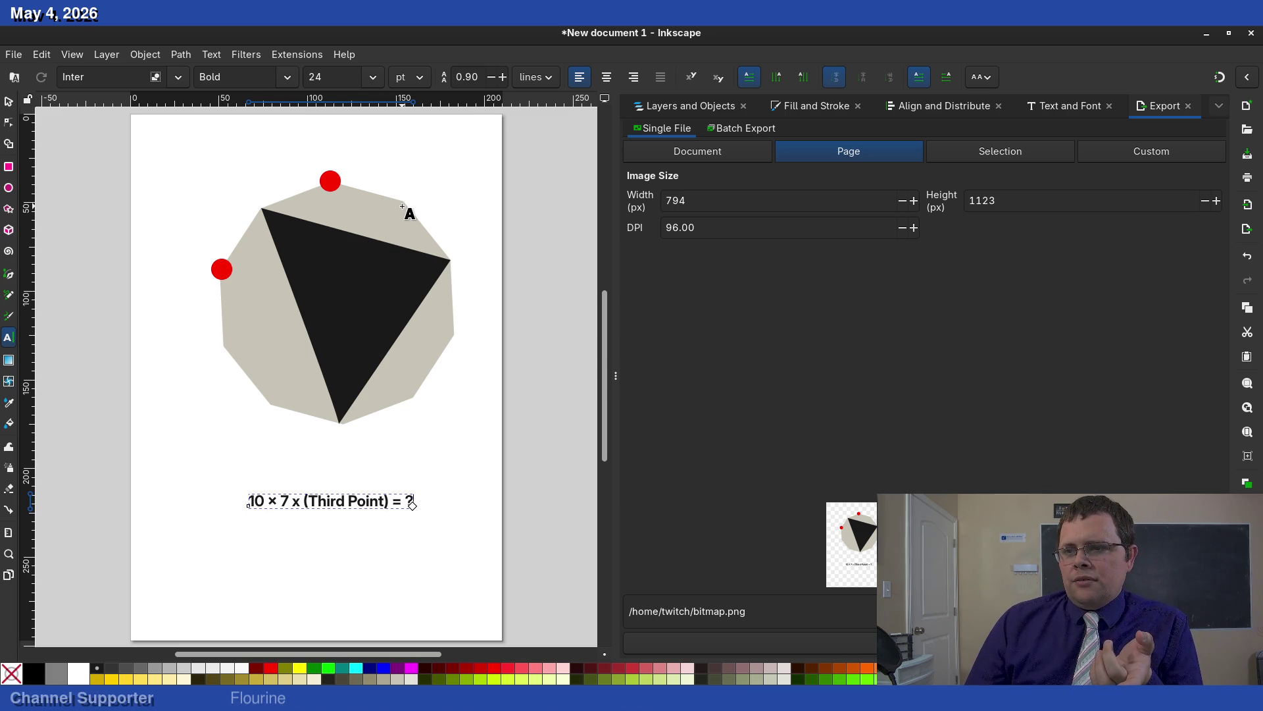
pyautogui.click(309, 499)
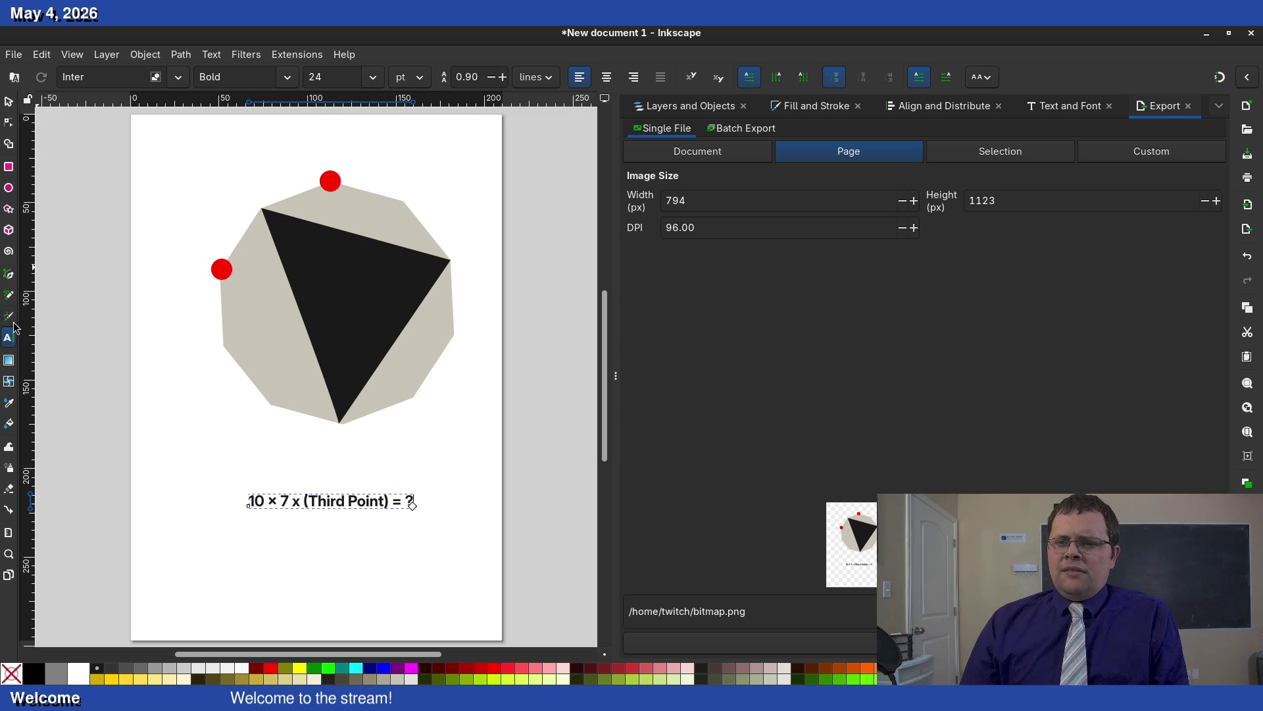
pyautogui.click(218, 339)
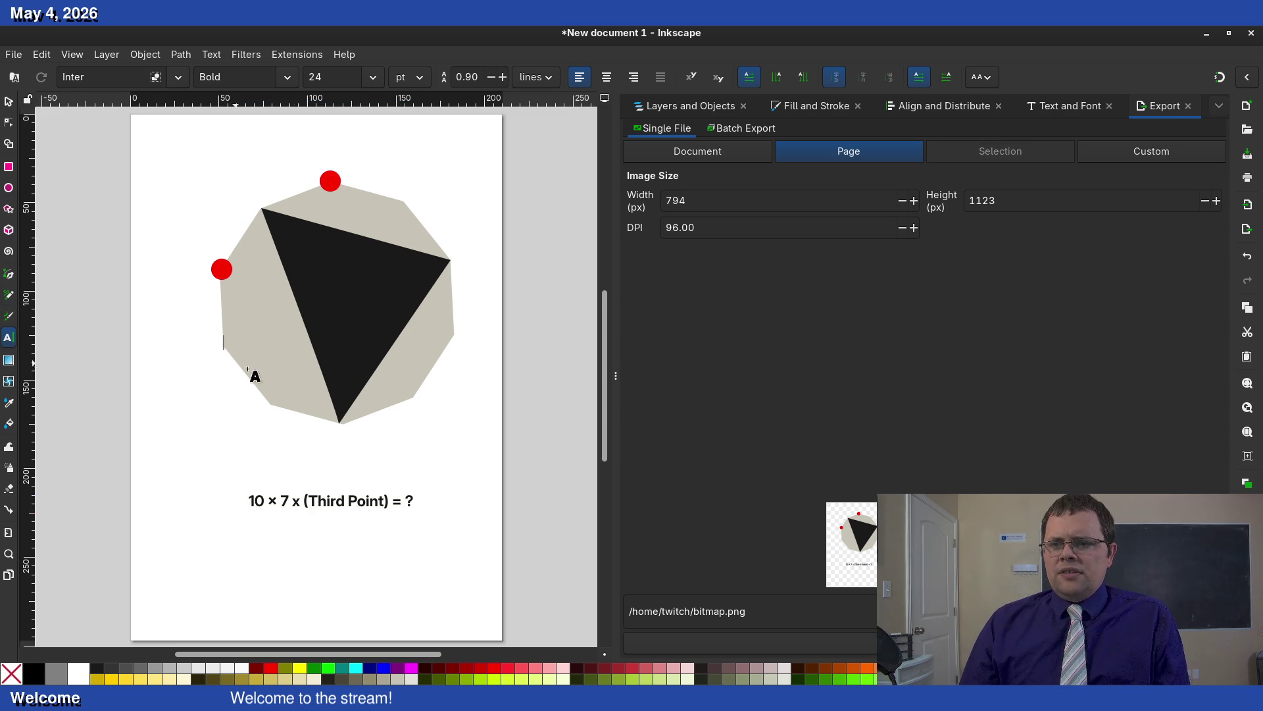
pyautogui.write('?')
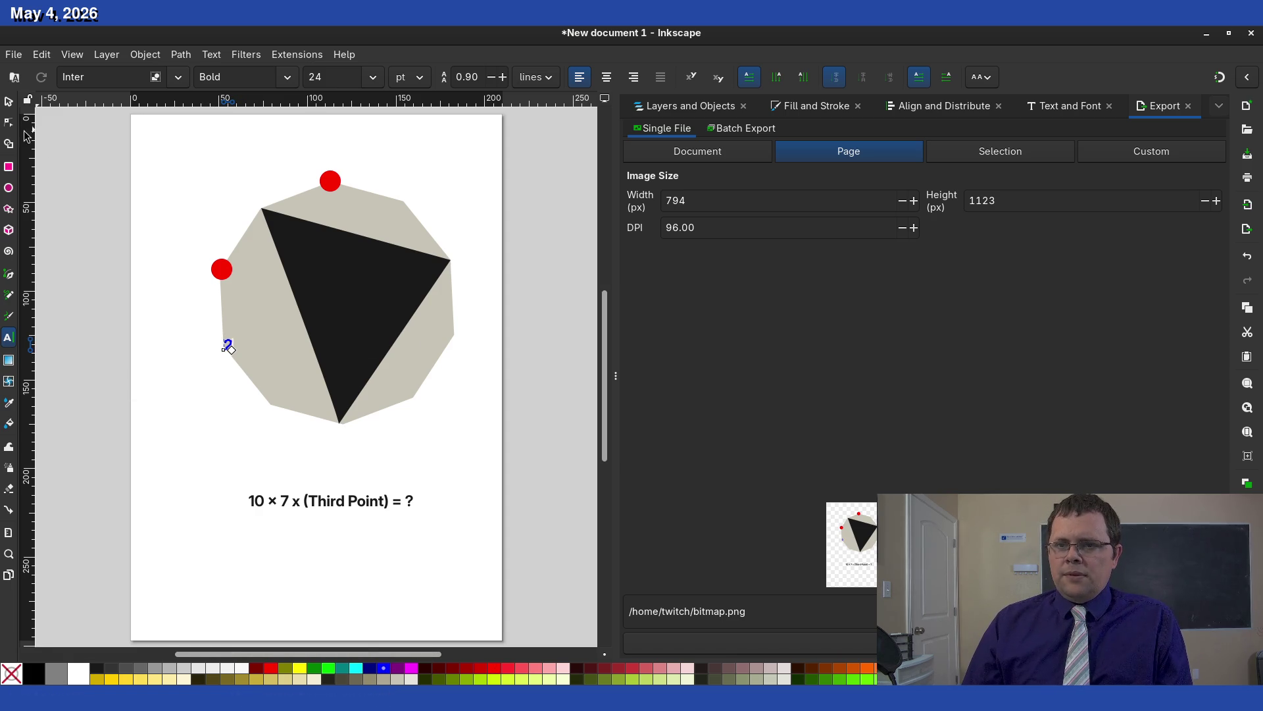
pyautogui.click(8, 101)
pyautogui.moveTo(231, 346); pyautogui.dragTo(228, 350)
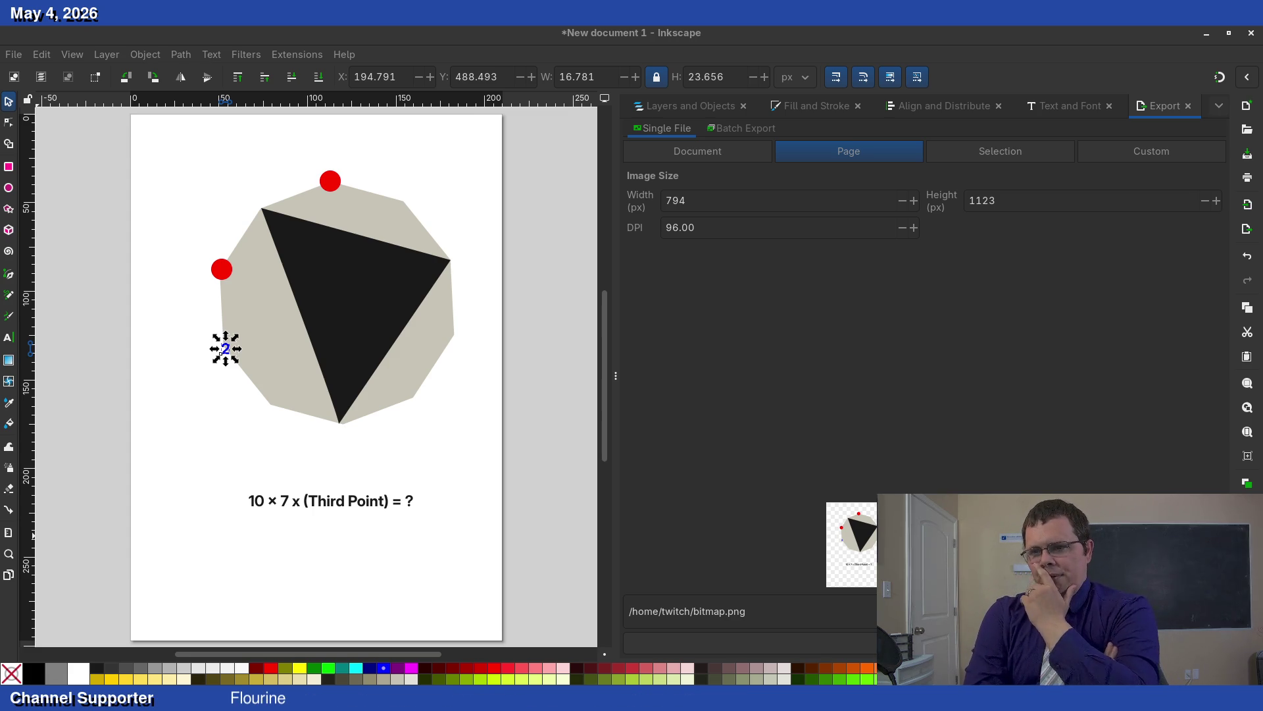
pyautogui.click(299, 545)
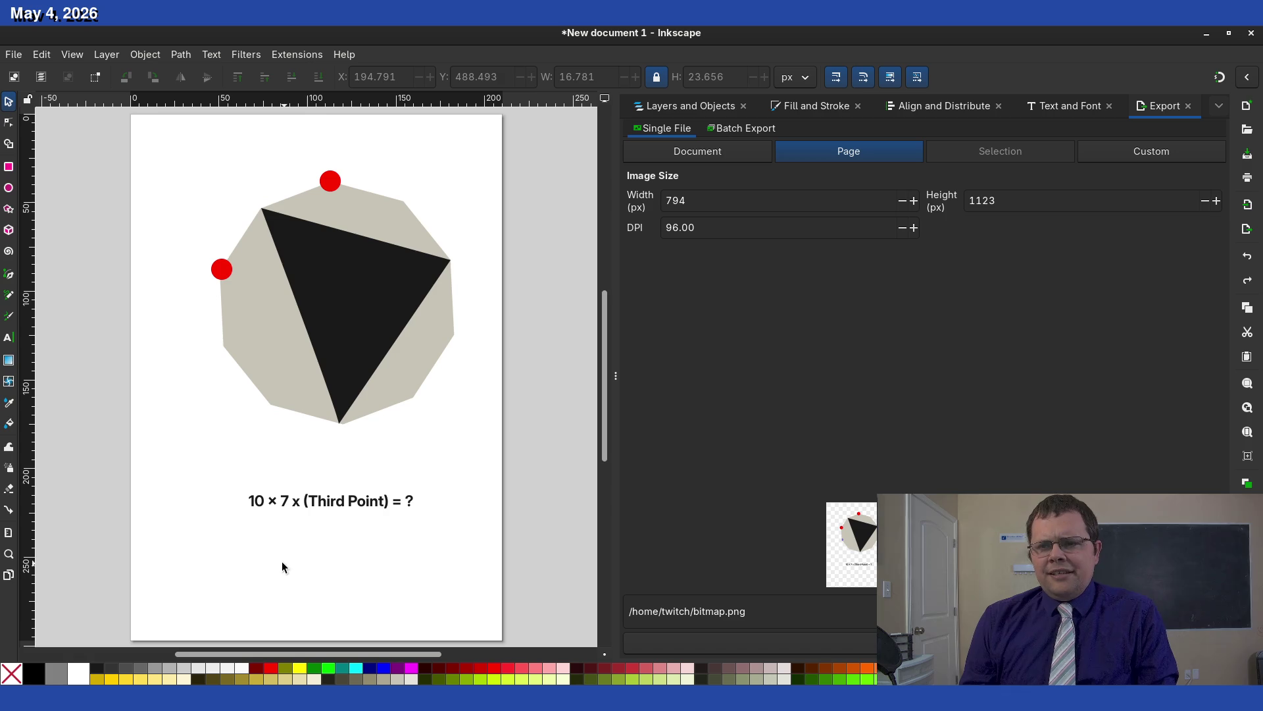
# - Duplicate the equation, move the copy below the original, and clear its text
pyautogui.click(281, 511)
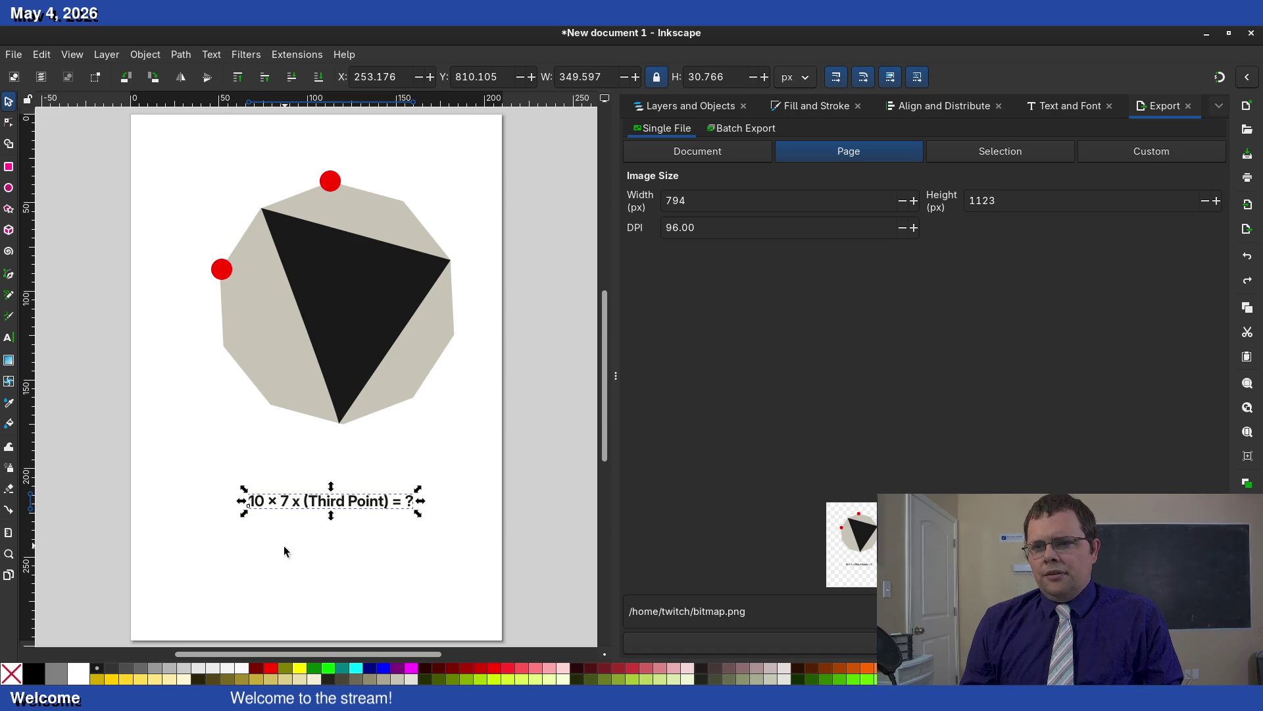
pyautogui.hotkey('ctrl', 'v')
pyautogui.moveTo(266, 566); pyautogui.dragTo(317, 556)
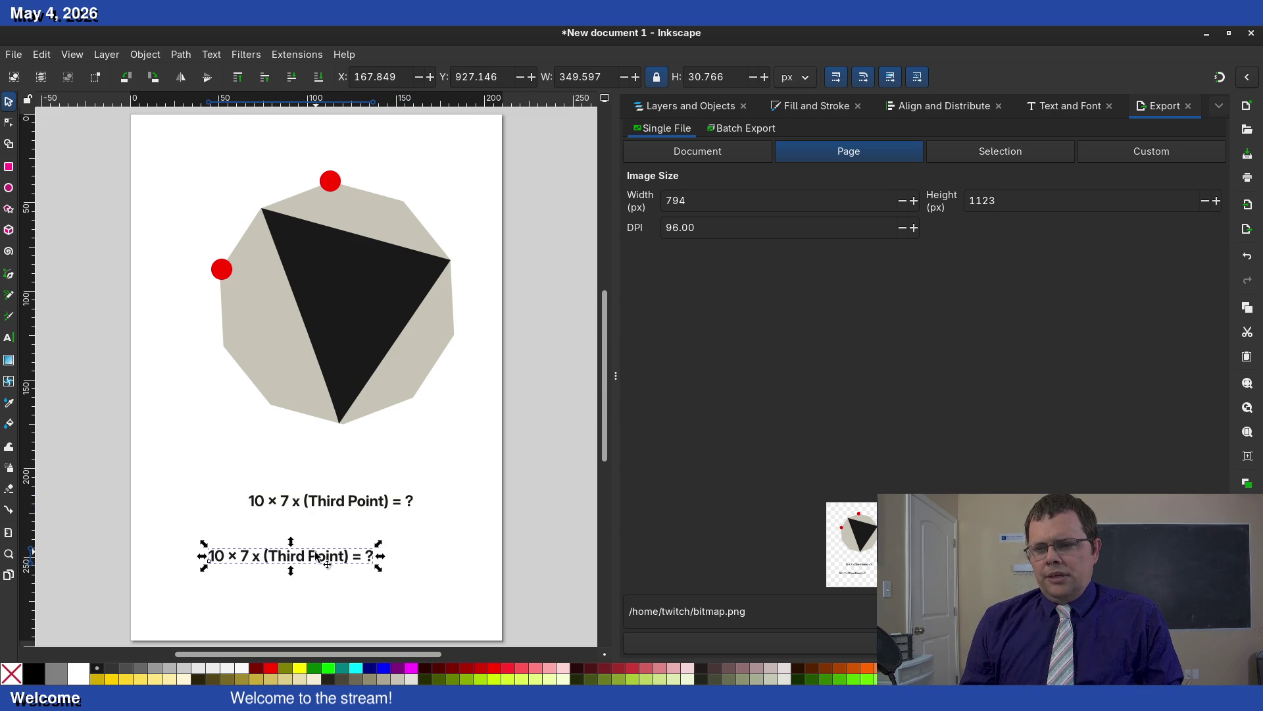
pyautogui.doubleClick(278, 557)
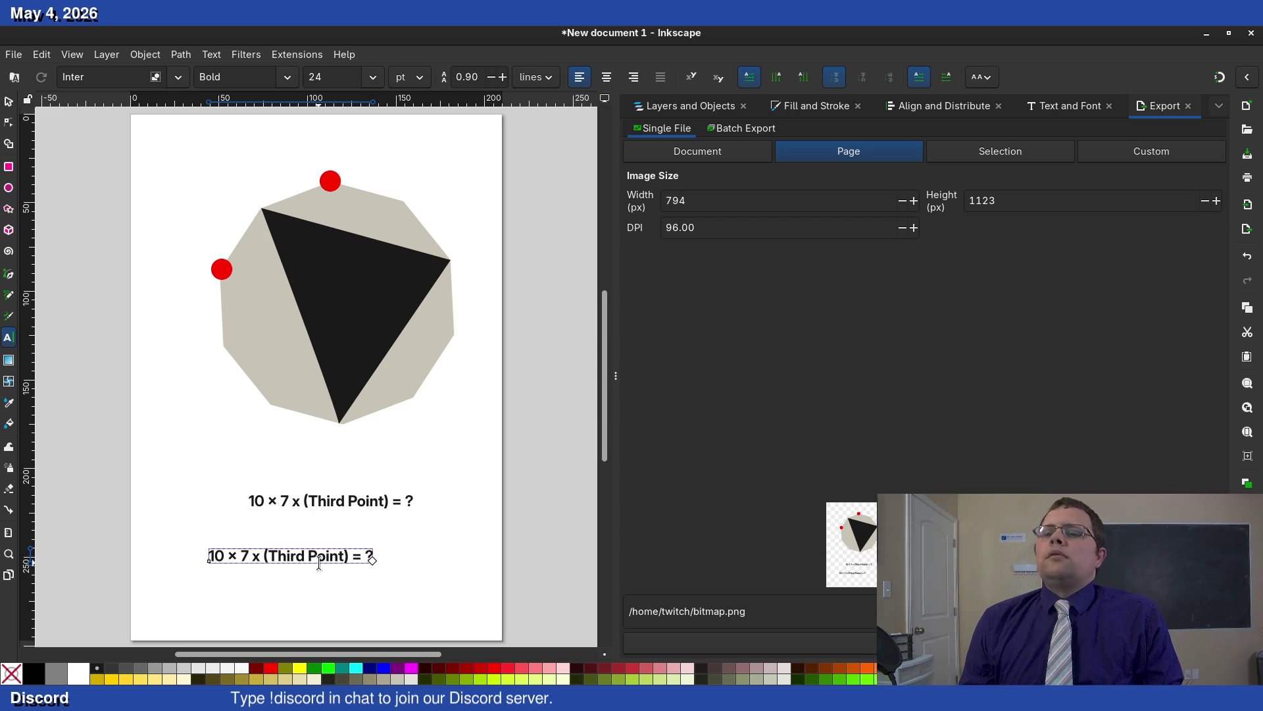
pyautogui.hotkey('ctrl', 'a')
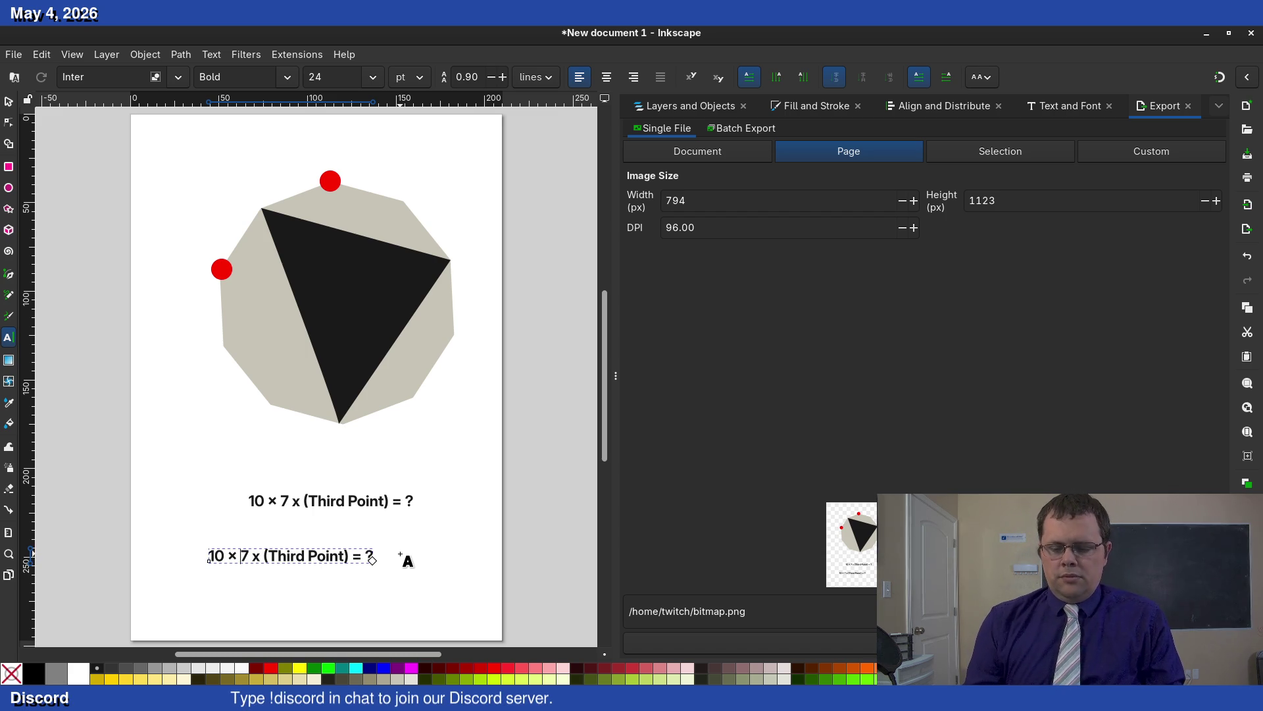
pyautogui.press('BackSpace')
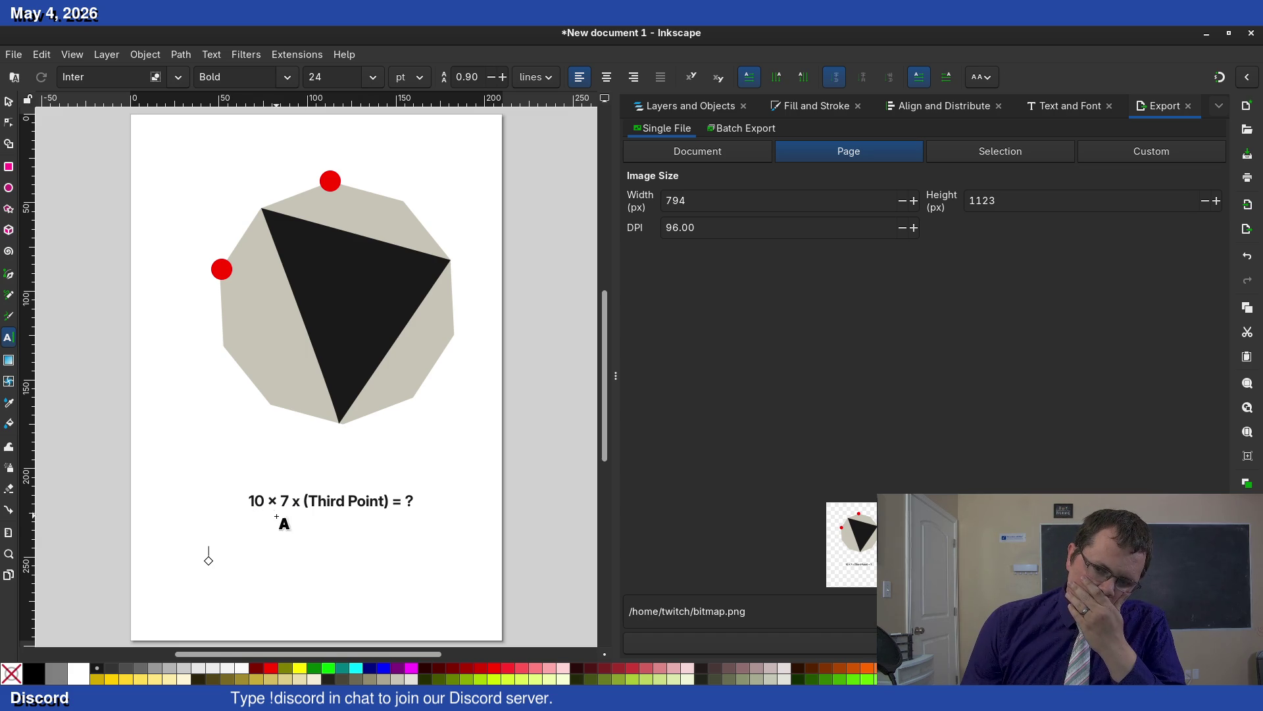
# - Type '10 × 5 × 4 + 10 × 2 × 5' and its continuation on the new line
pyautogui.write('10 x')
pyautogui.write(' 7')
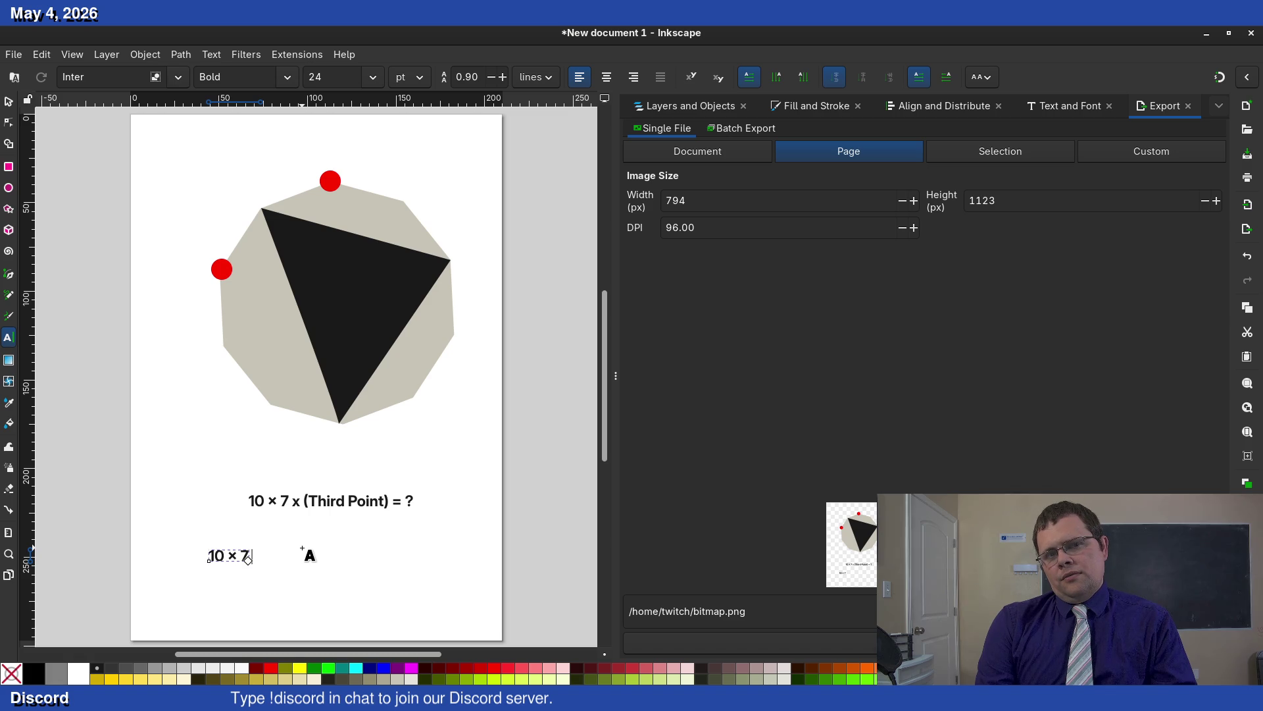
pyautogui.write(' x')
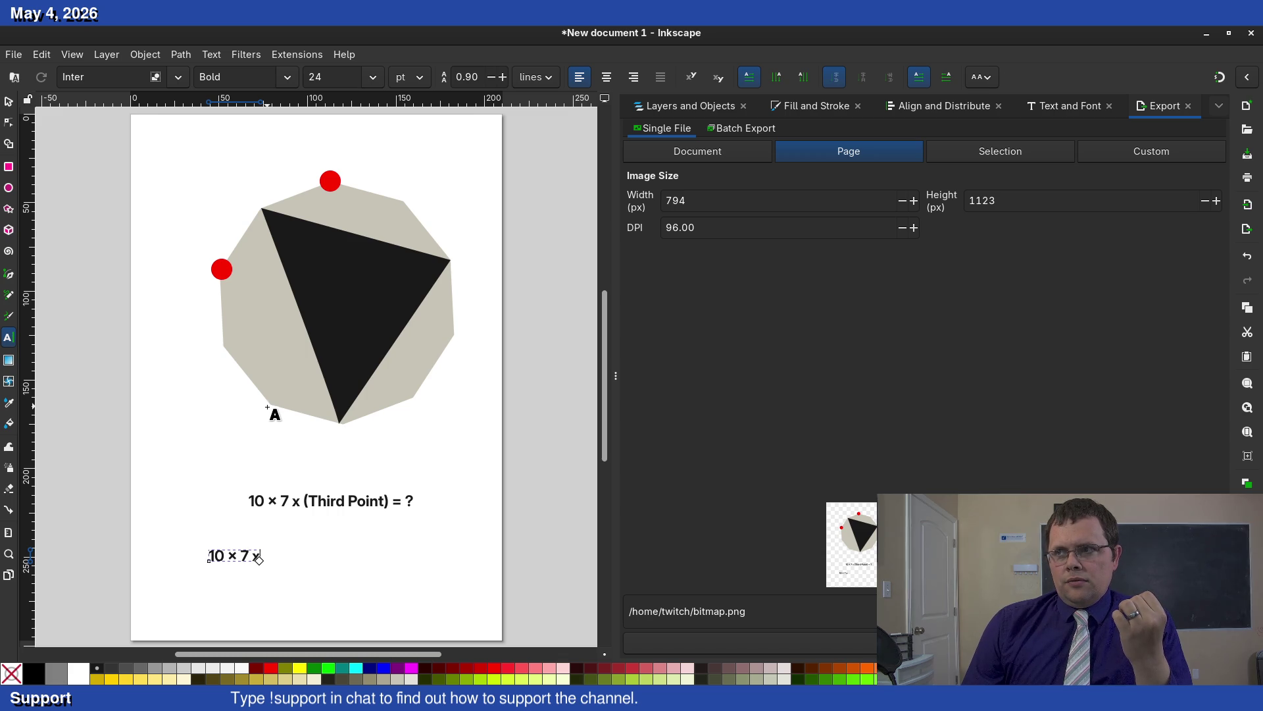
pyautogui.press('BackSpace')
pyautogui.press('BackSpace')
pyautogui.press('BackSpace')
pyautogui.write('x 5')
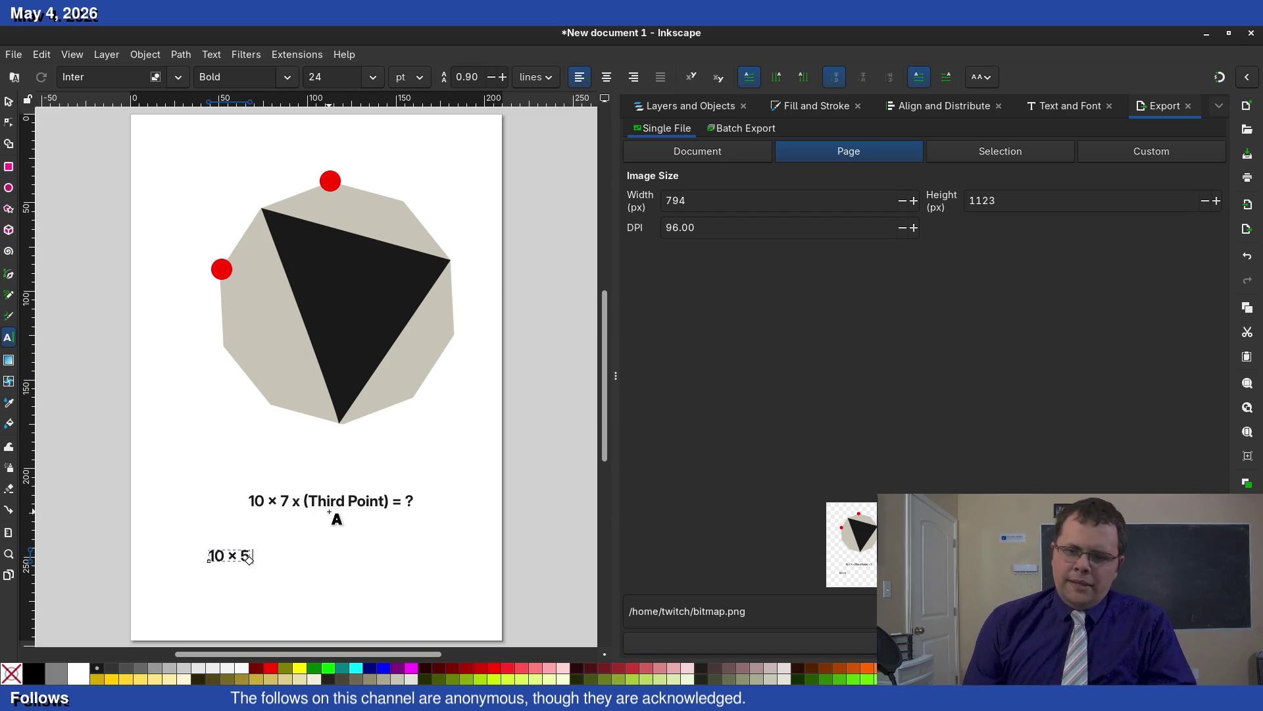
pyautogui.write('x')
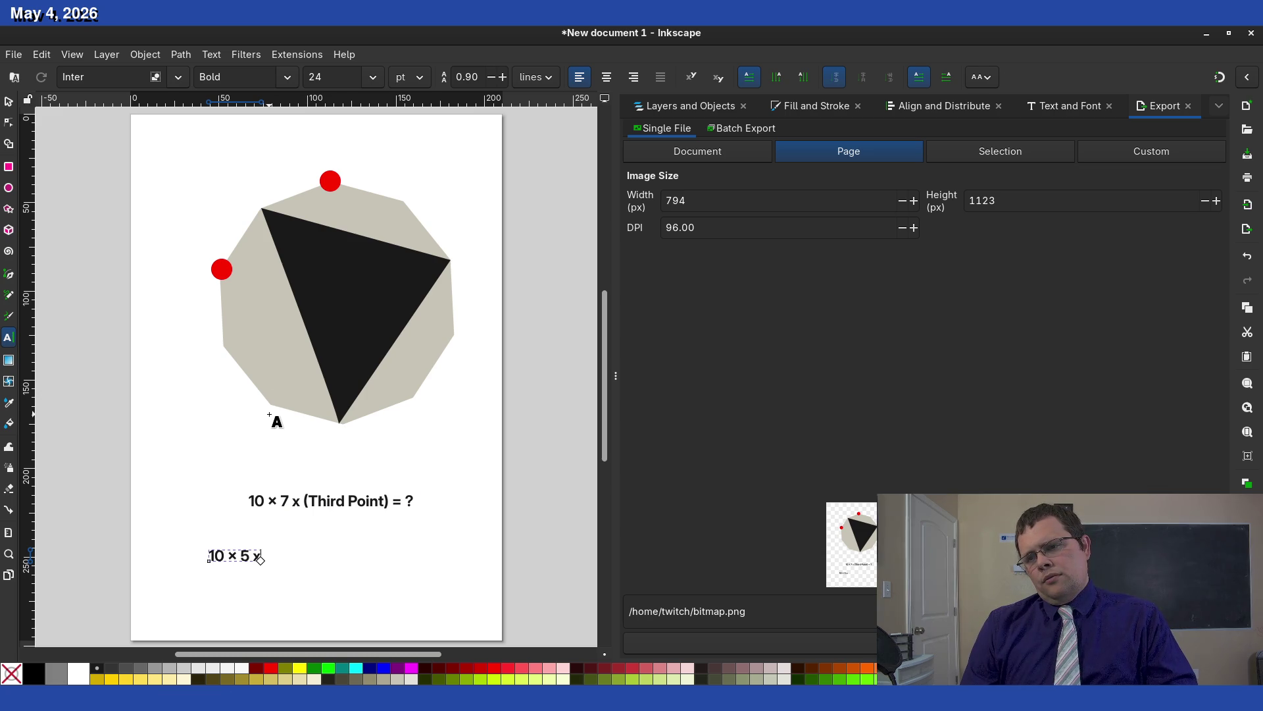
pyautogui.press('BackSpace')
pyautogui.write('× 4')
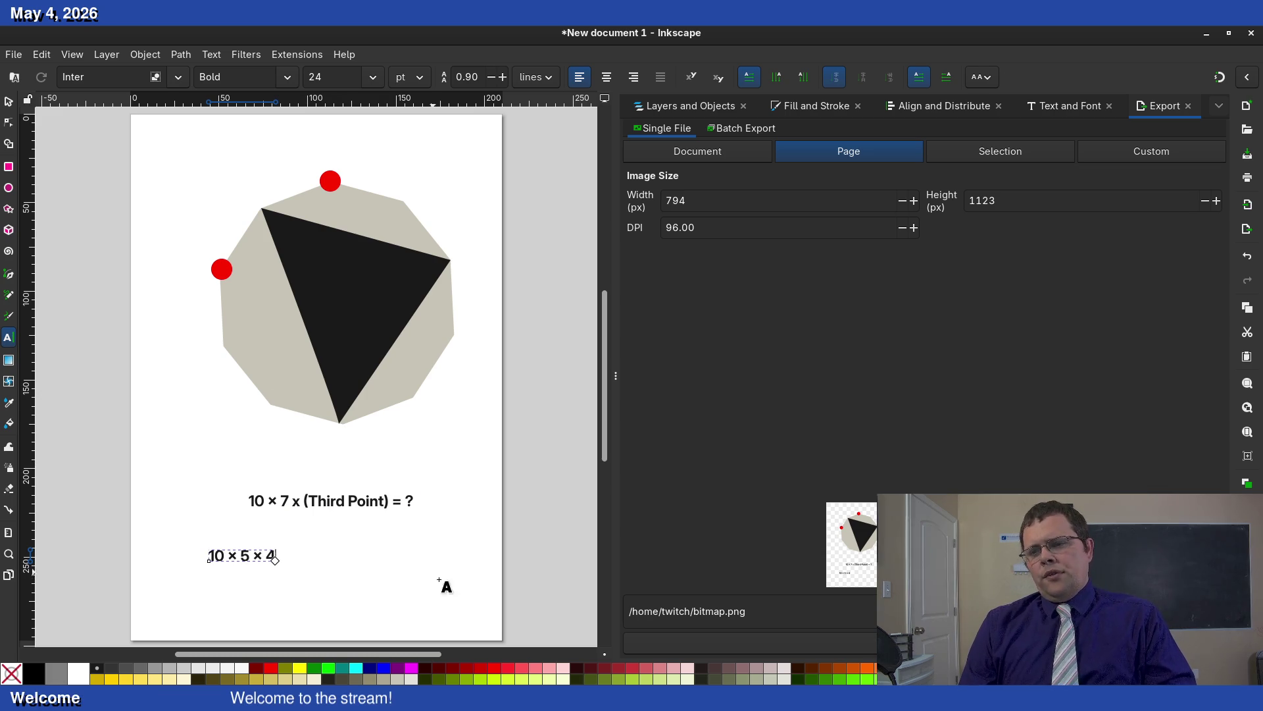
pyautogui.write(' + 10')
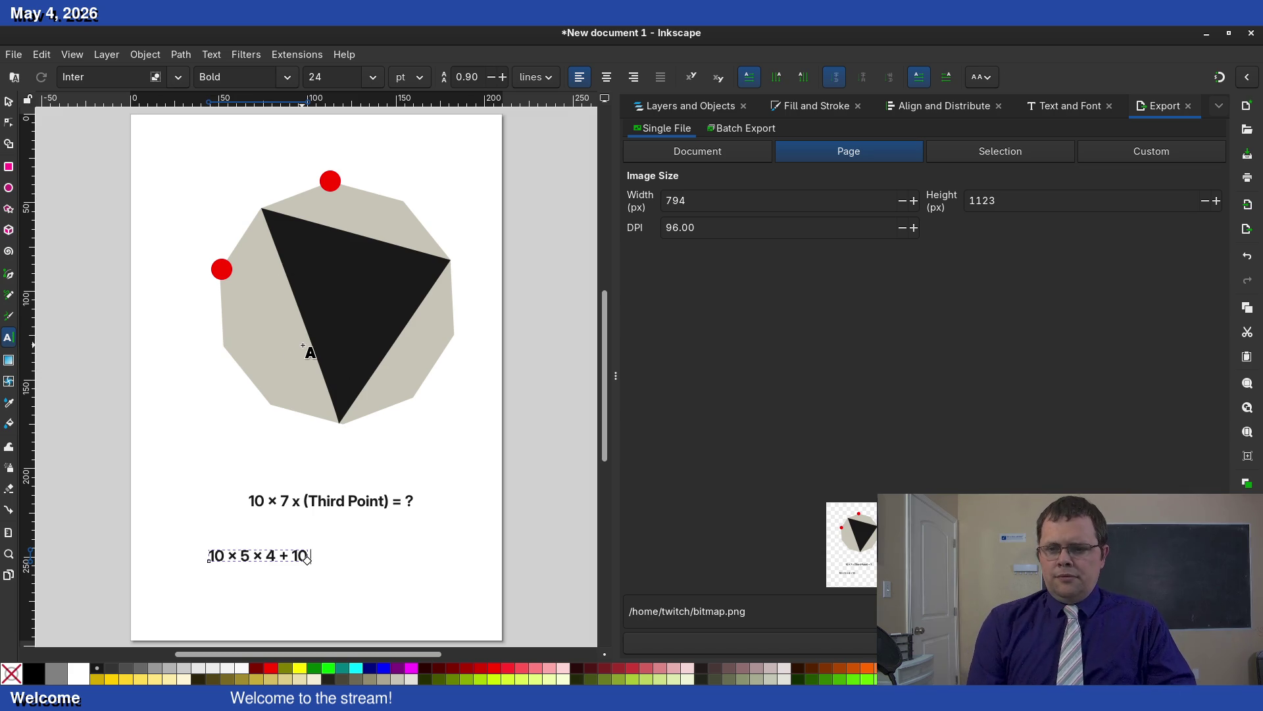
pyautogui.write(' x')
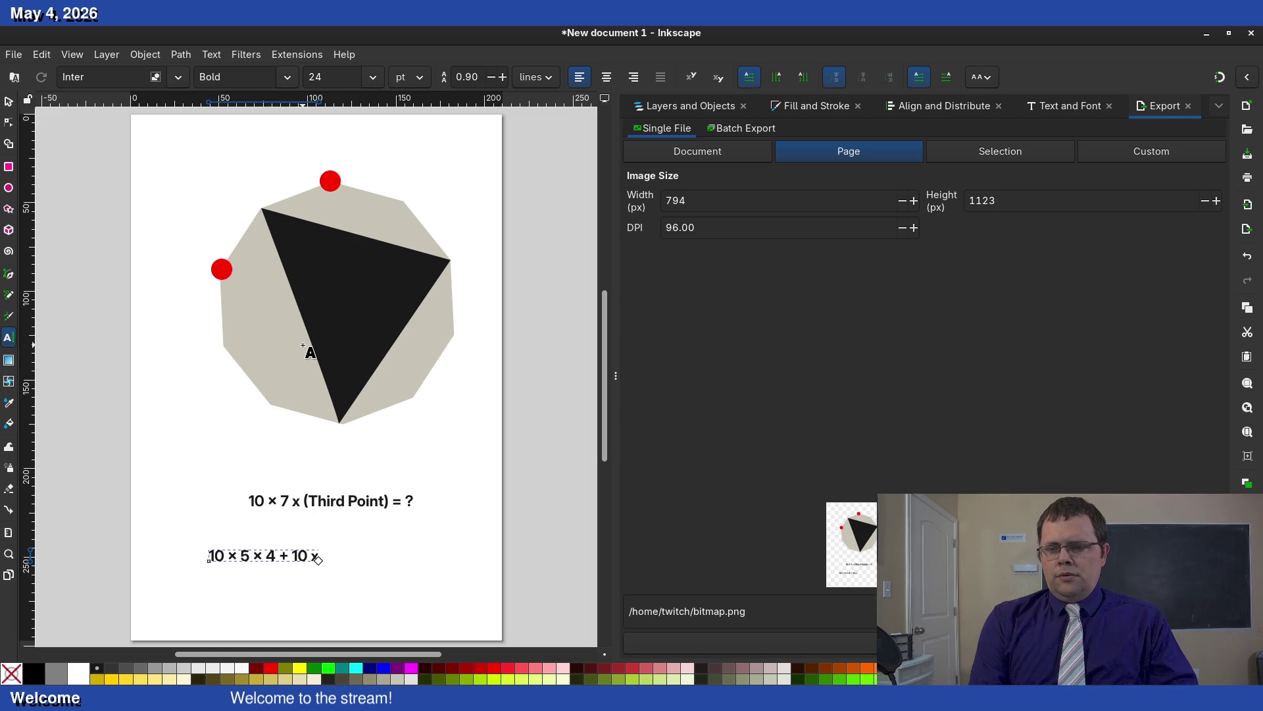
pyautogui.write(' 2 x')
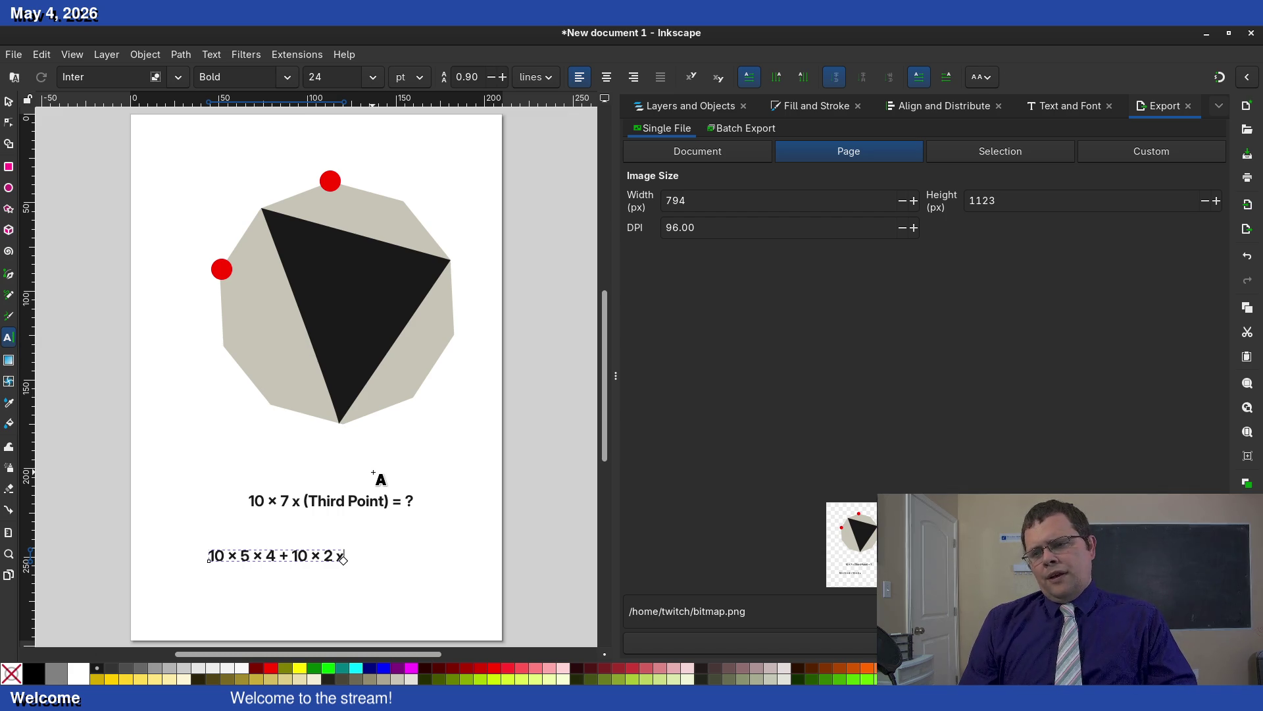
pyautogui.write('5')
pyautogui.press('Left')
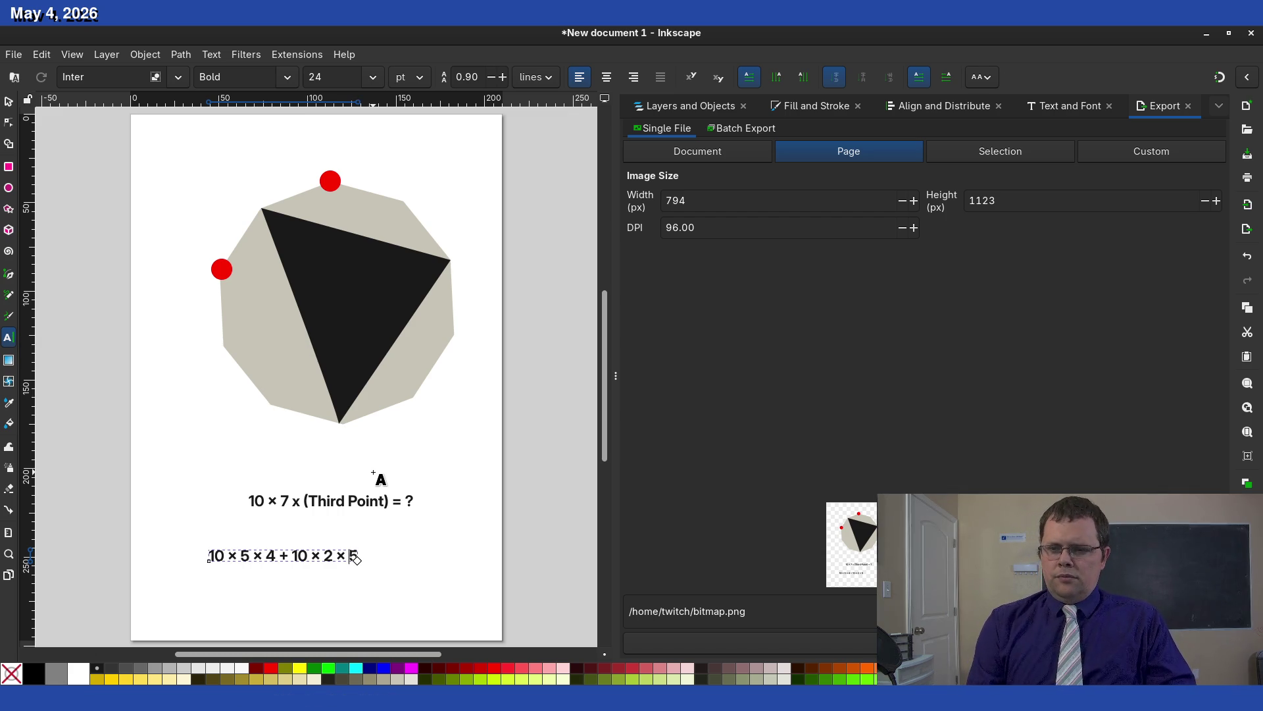
pyautogui.write('=')
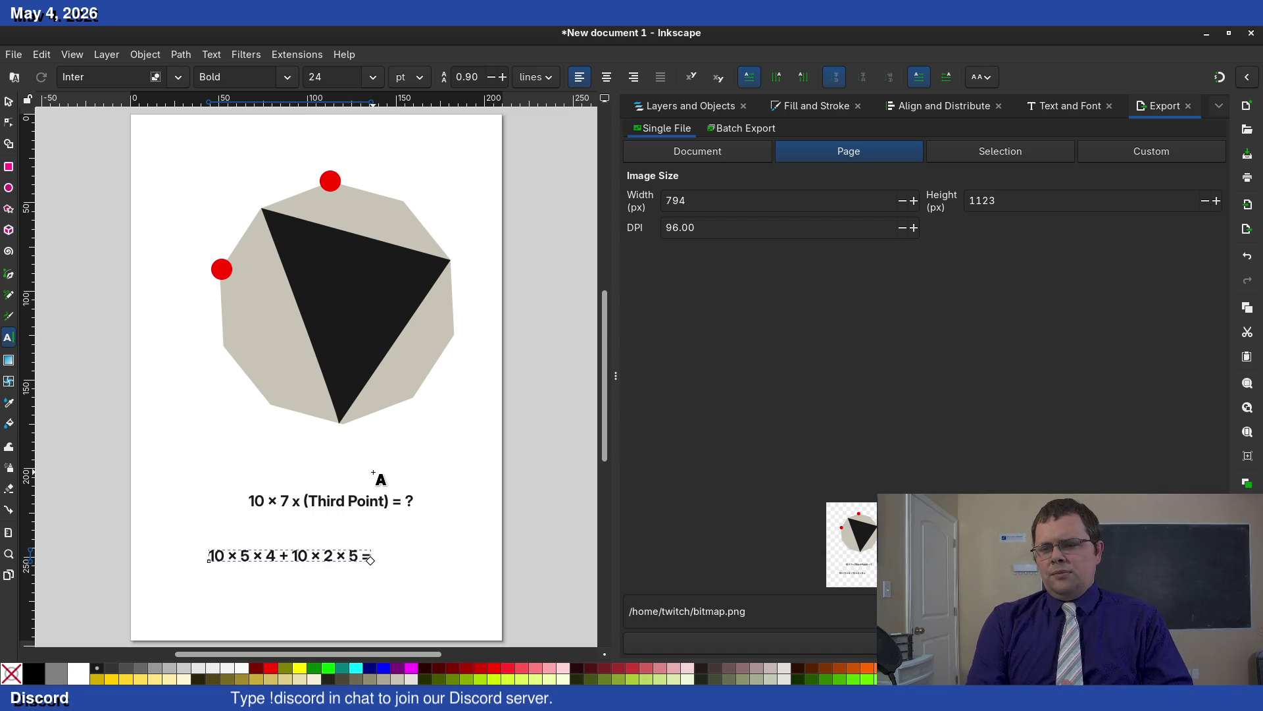
pyautogui.write(' ?')
pyautogui.write('0×5×6=')
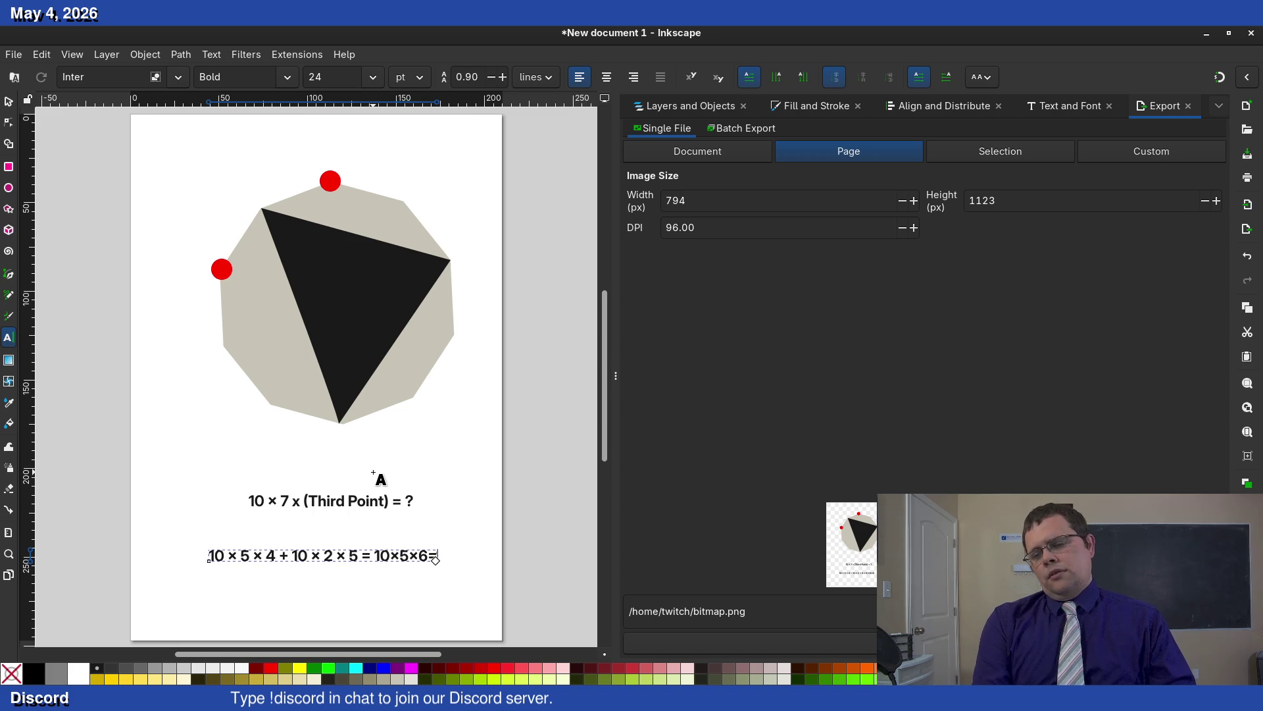
pyautogui.write('300')
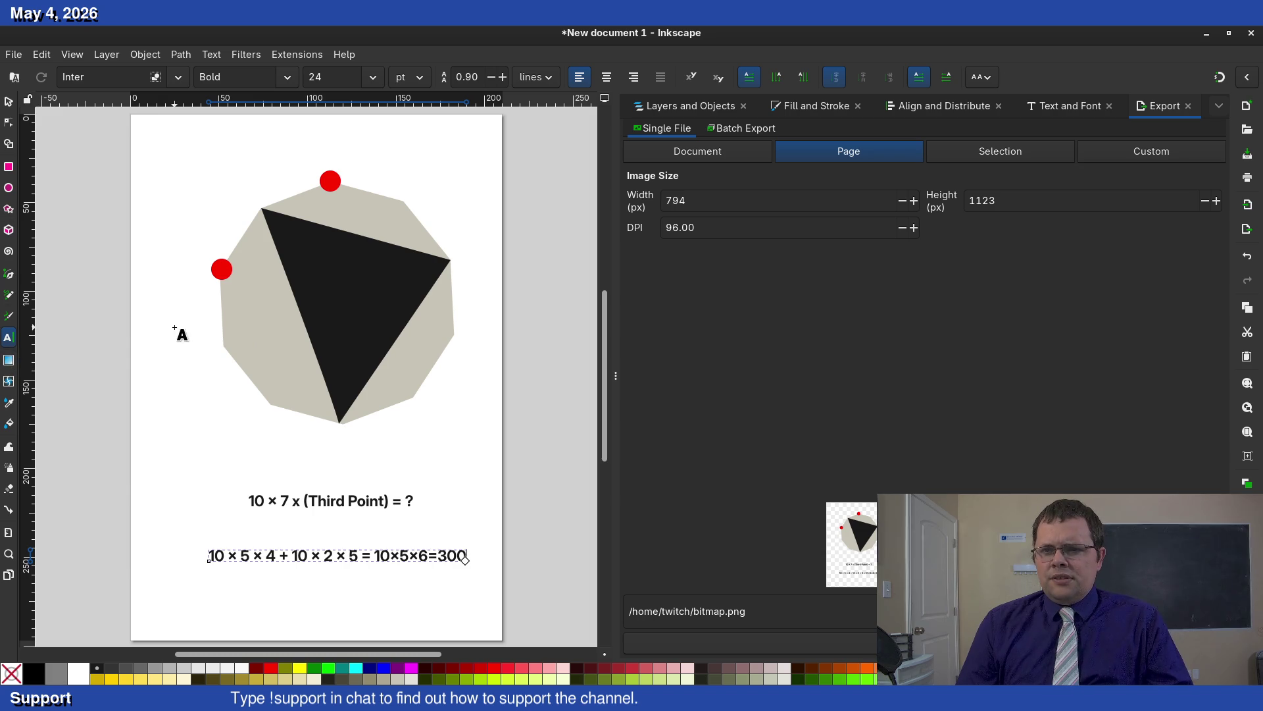
# - Start a text label beside the decagon's left edge
pyautogui.click(212, 336)
# - Add '2' labels beside the decagon's left, top-right and lower-left edges
pyautogui.write('2')
pyautogui.click(398, 208)
pyautogui.write('2')
pyautogui.click(265, 402)
pyautogui.write('2')
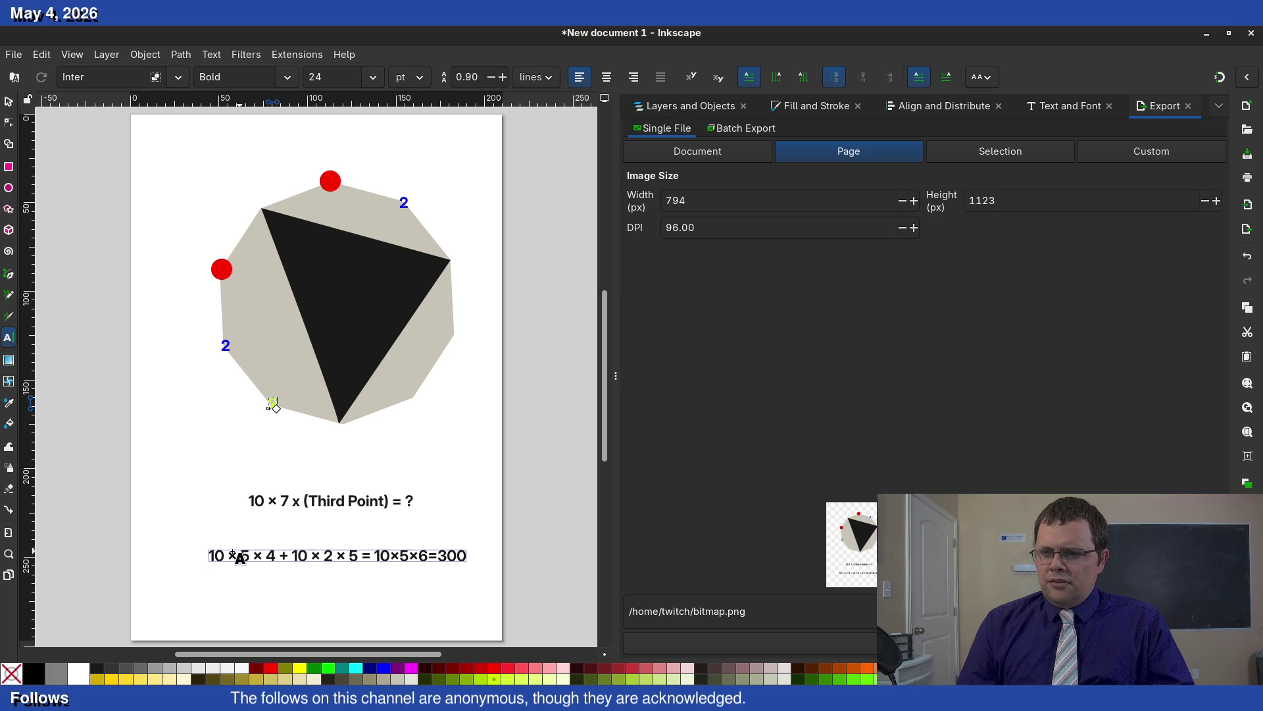
# - Colour '10 × 5 × 4' yellow and '10 × 2 × 5' blue in the bottom equation
pyautogui.moveTo(209, 555); pyautogui.dragTo(282, 554)
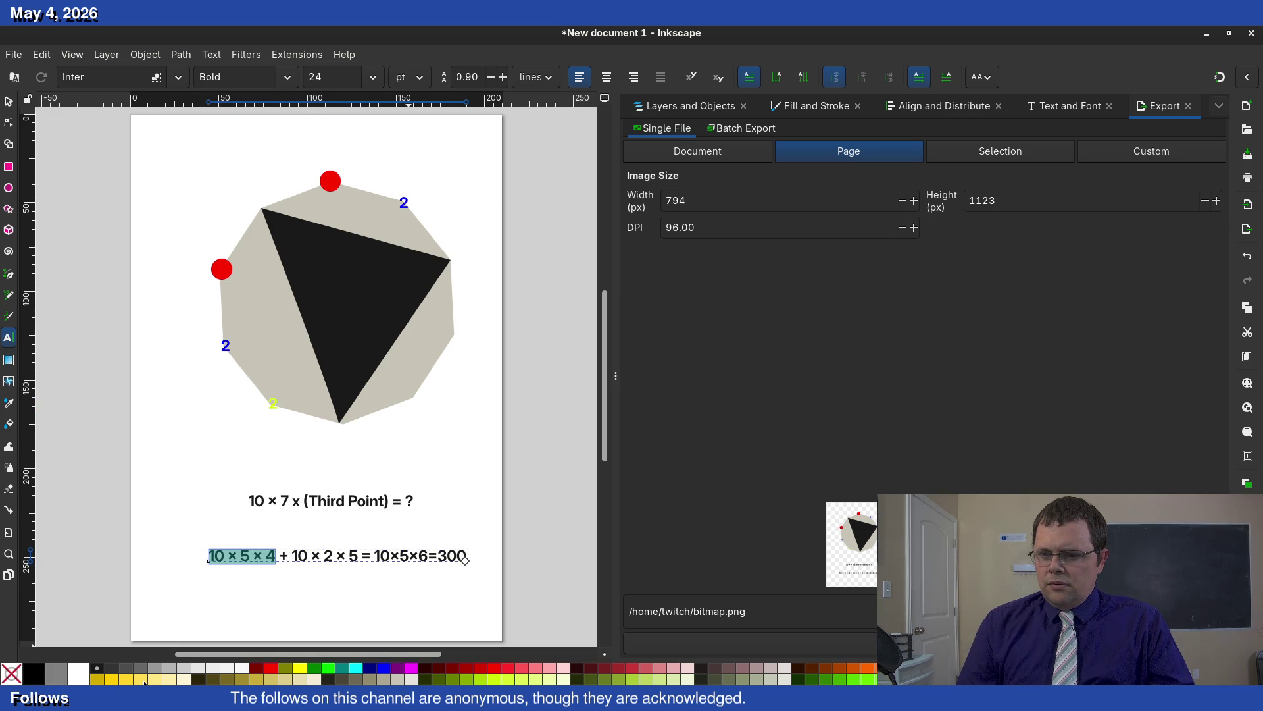
pyautogui.click(113, 683)
pyautogui.click(292, 556)
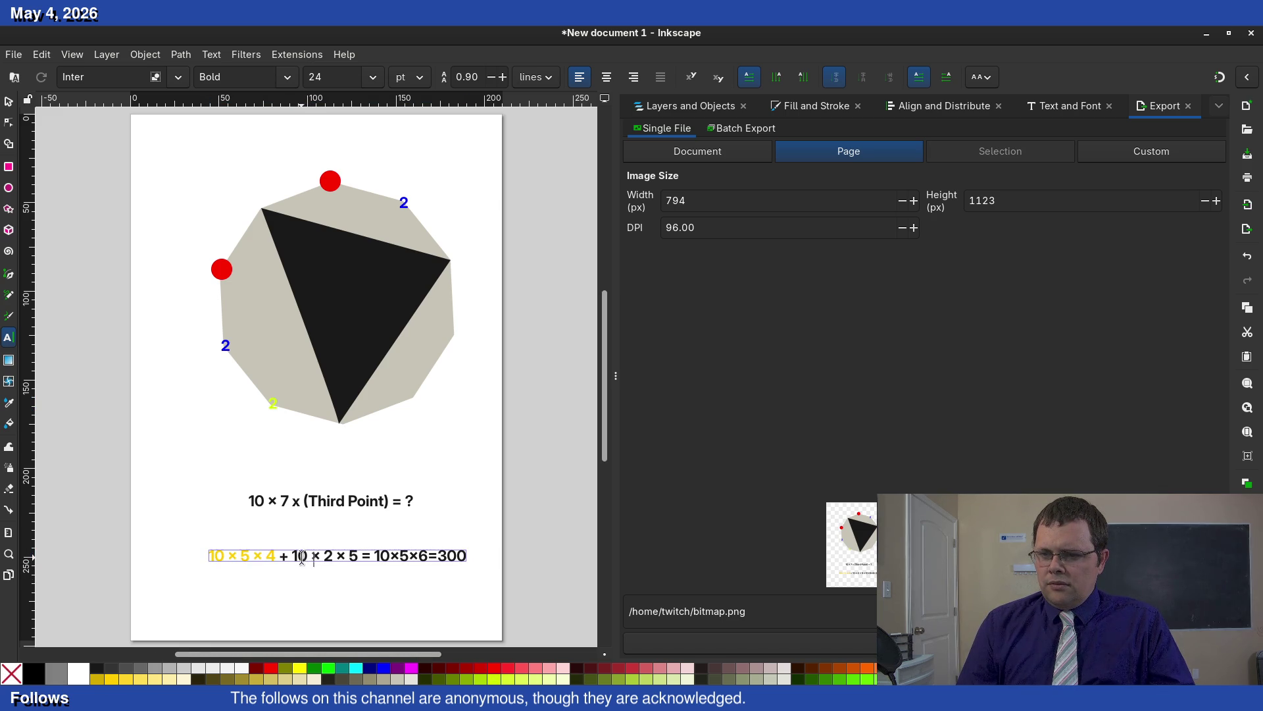
pyautogui.moveTo(293, 556); pyautogui.dragTo(358, 556)
pyautogui.click(383, 668)
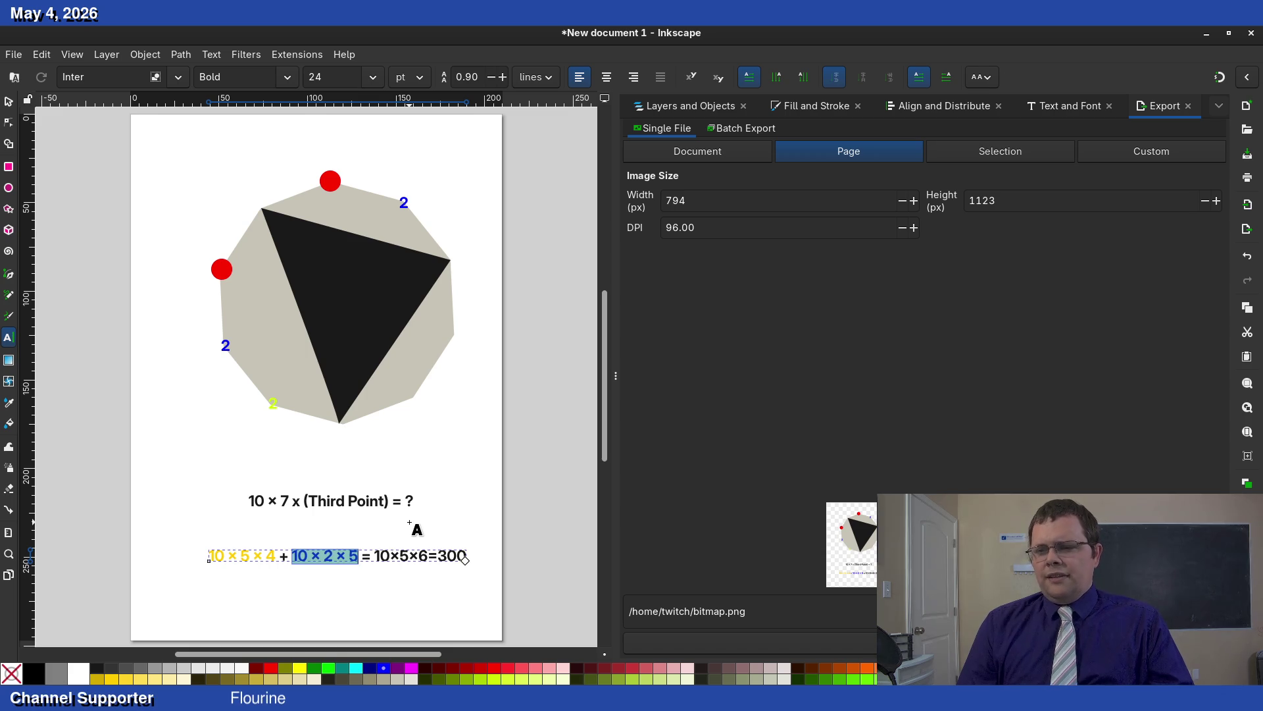
pyautogui.press('Escape')
pyautogui.moveTo(35, 655)
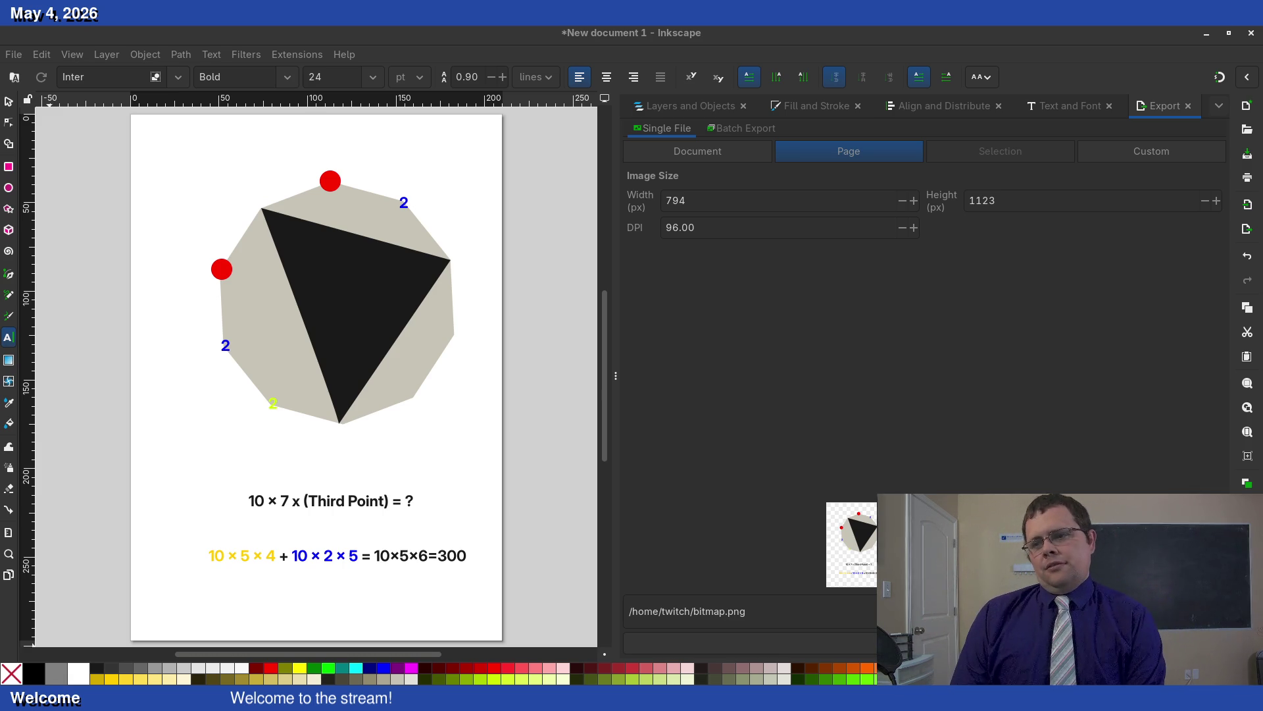
pyautogui.moveTo(1, 327)
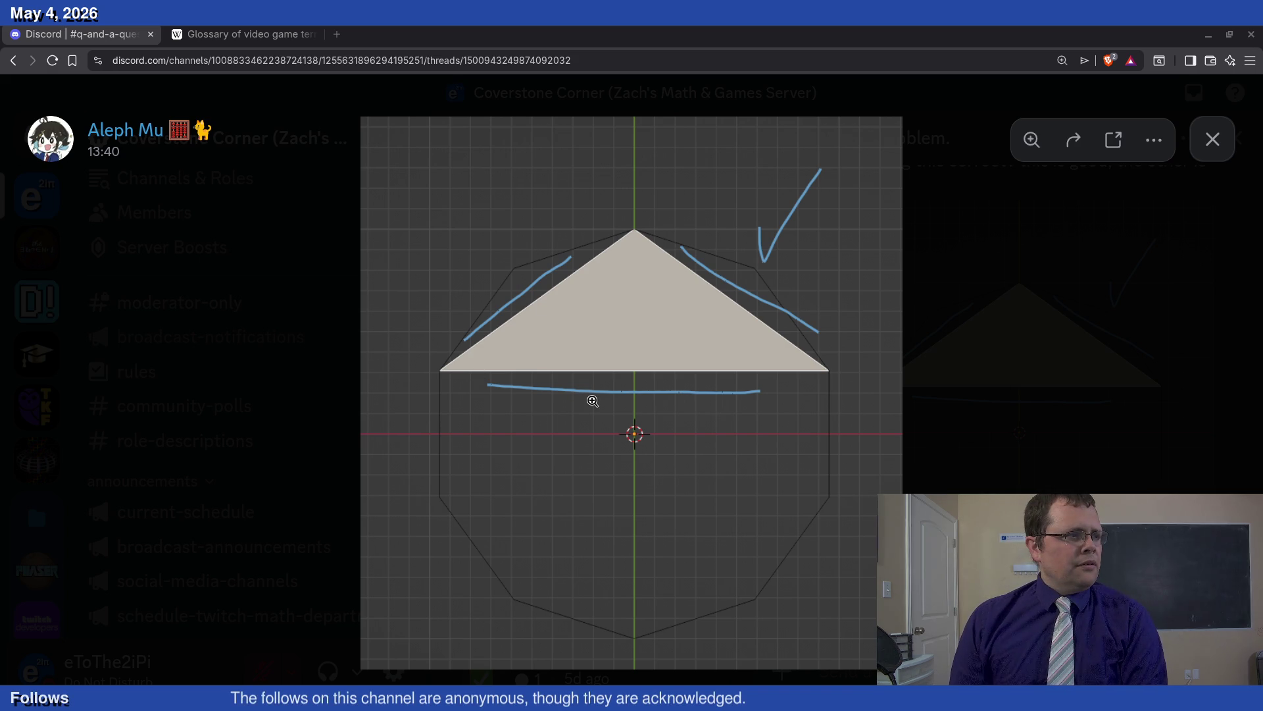
# - Enlarge and dismiss each decagon image in the thread, then close the translated problem thread
pyautogui.click(1213, 139)
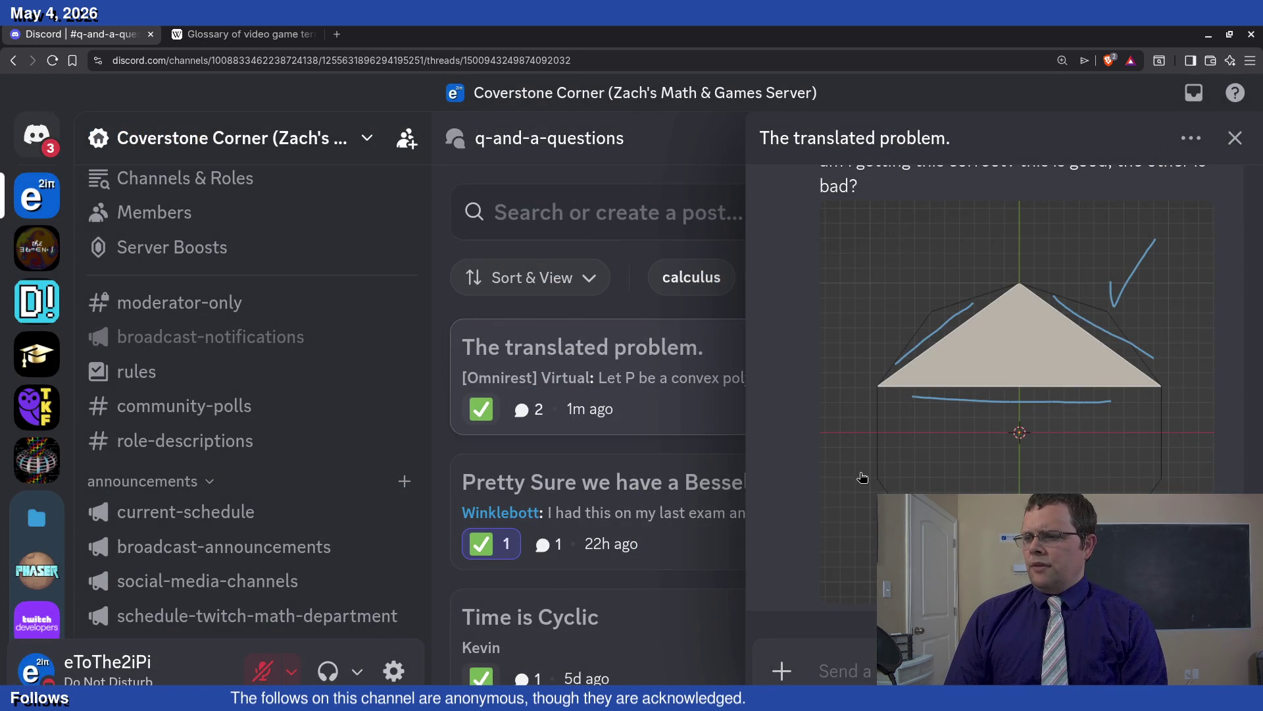
pyautogui.scroll(8, 863, 476)
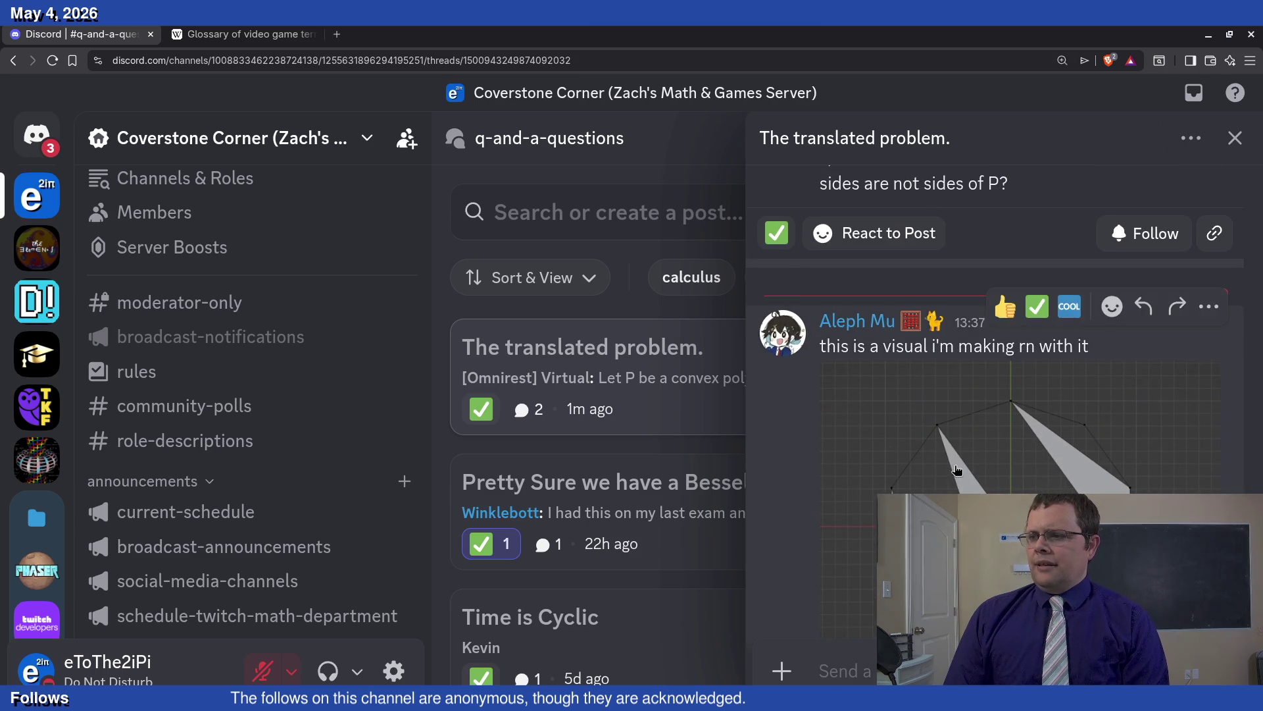
pyautogui.click(958, 470)
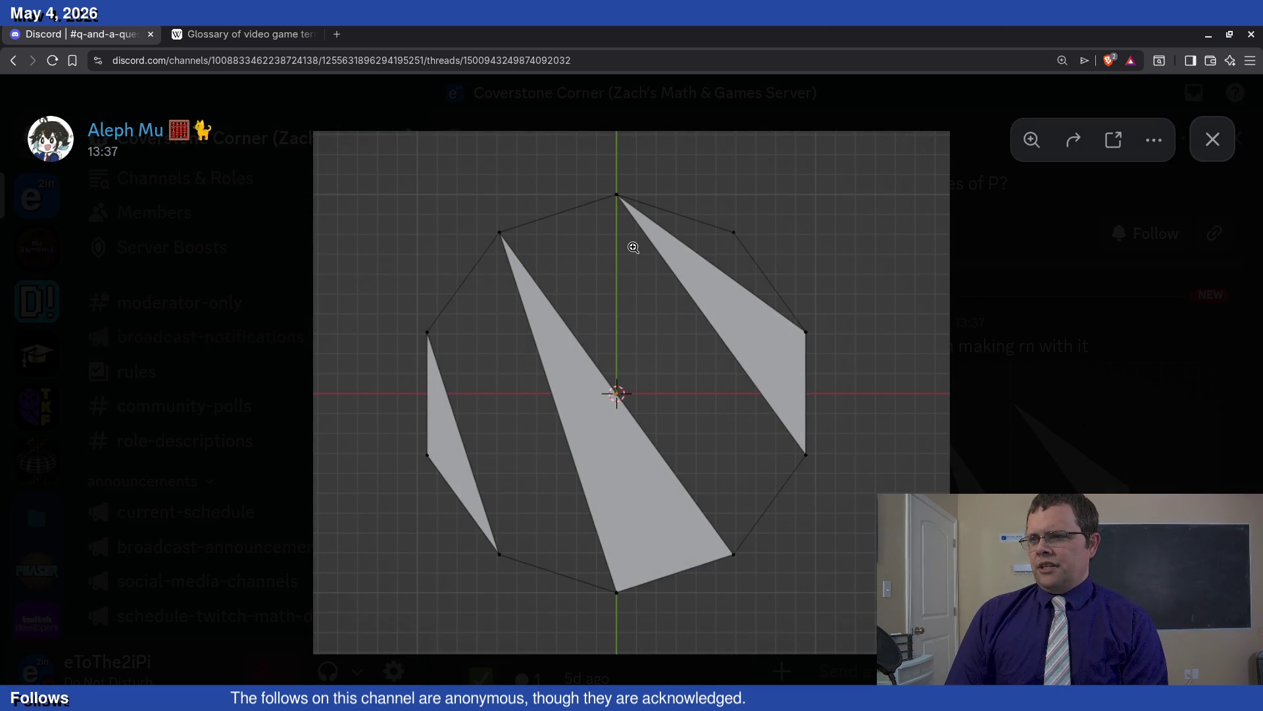
pyautogui.click(1221, 149)
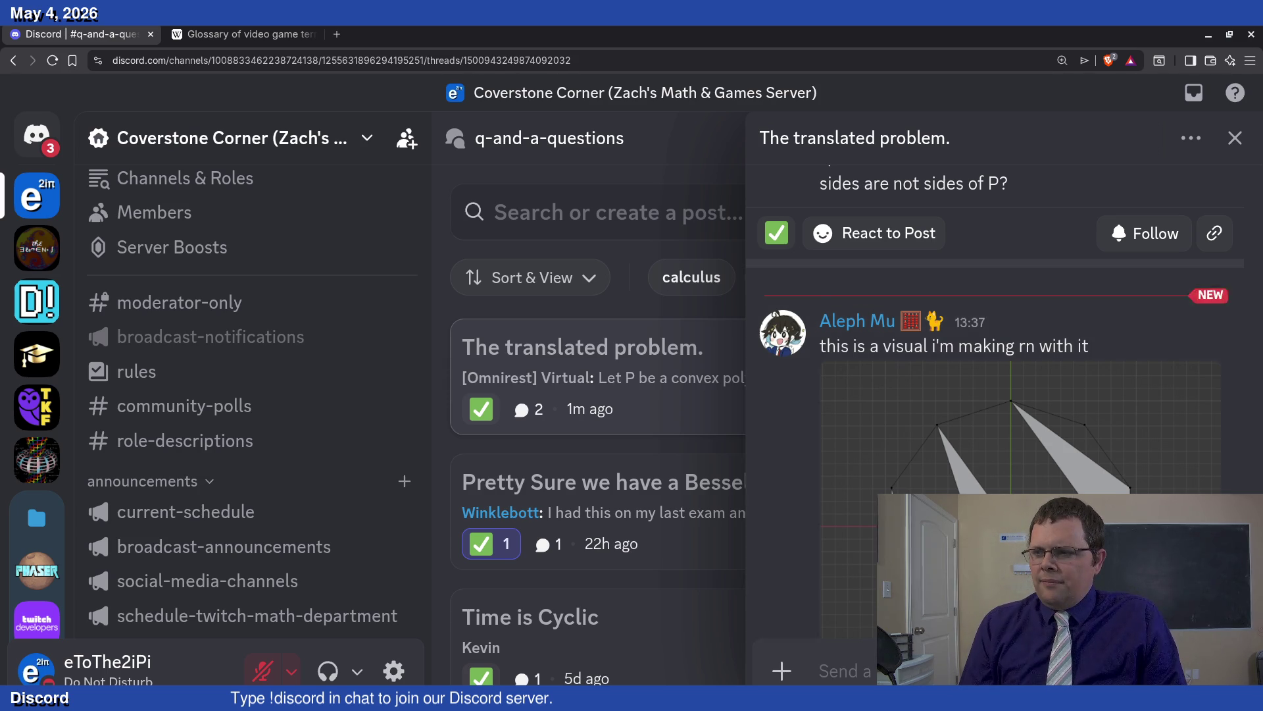
pyautogui.click(987, 428)
pyautogui.press('Escape')
pyautogui.scroll(-5, 883, 298)
pyautogui.click(1012, 367)
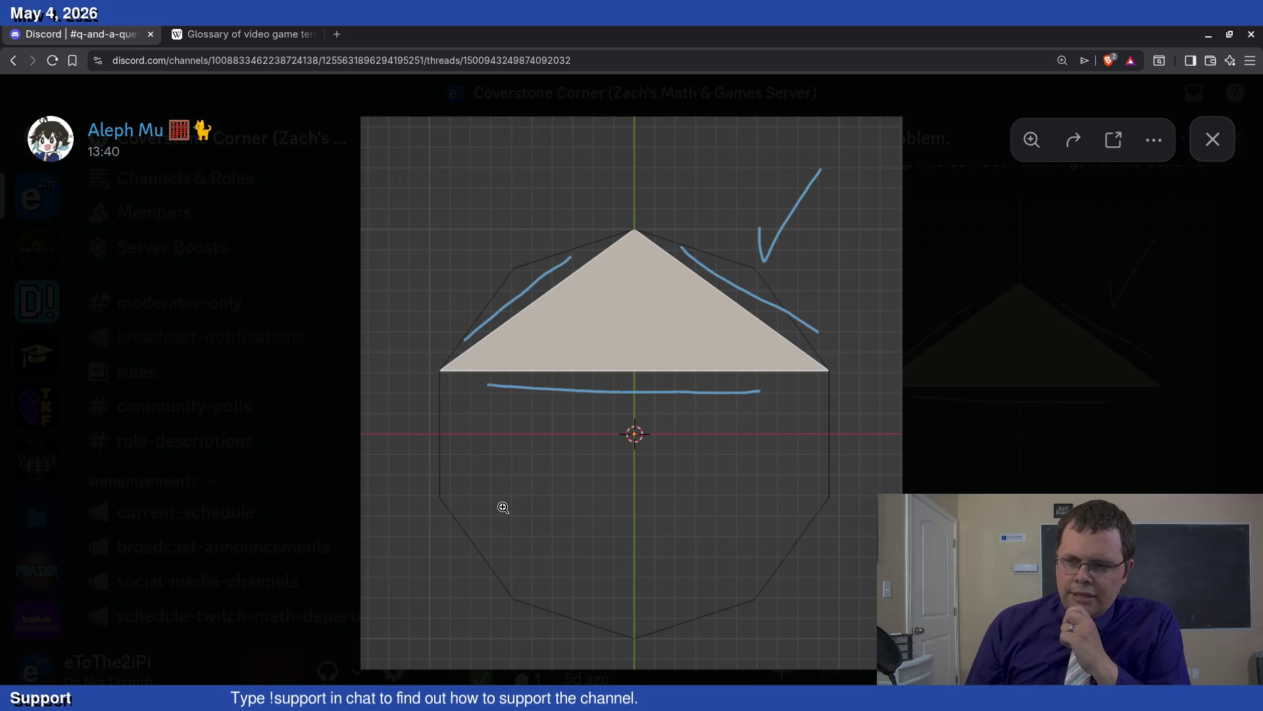
pyautogui.click(1210, 143)
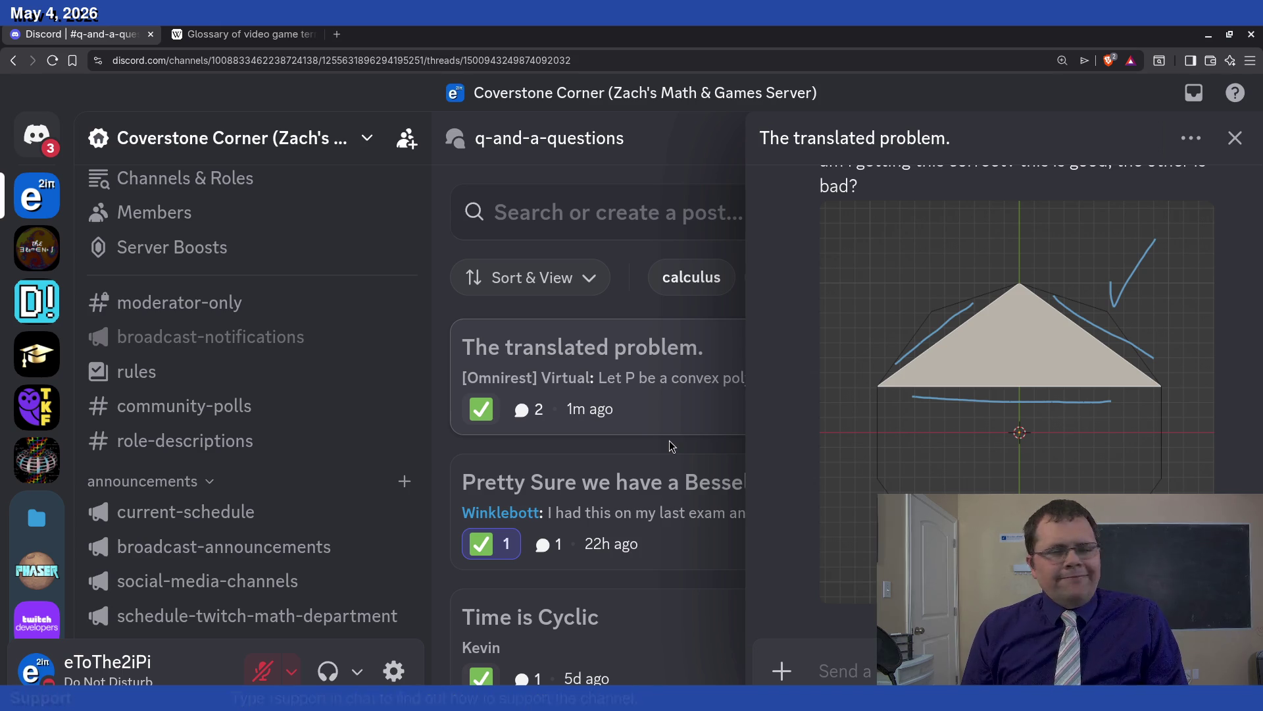
pyautogui.click(1235, 137)
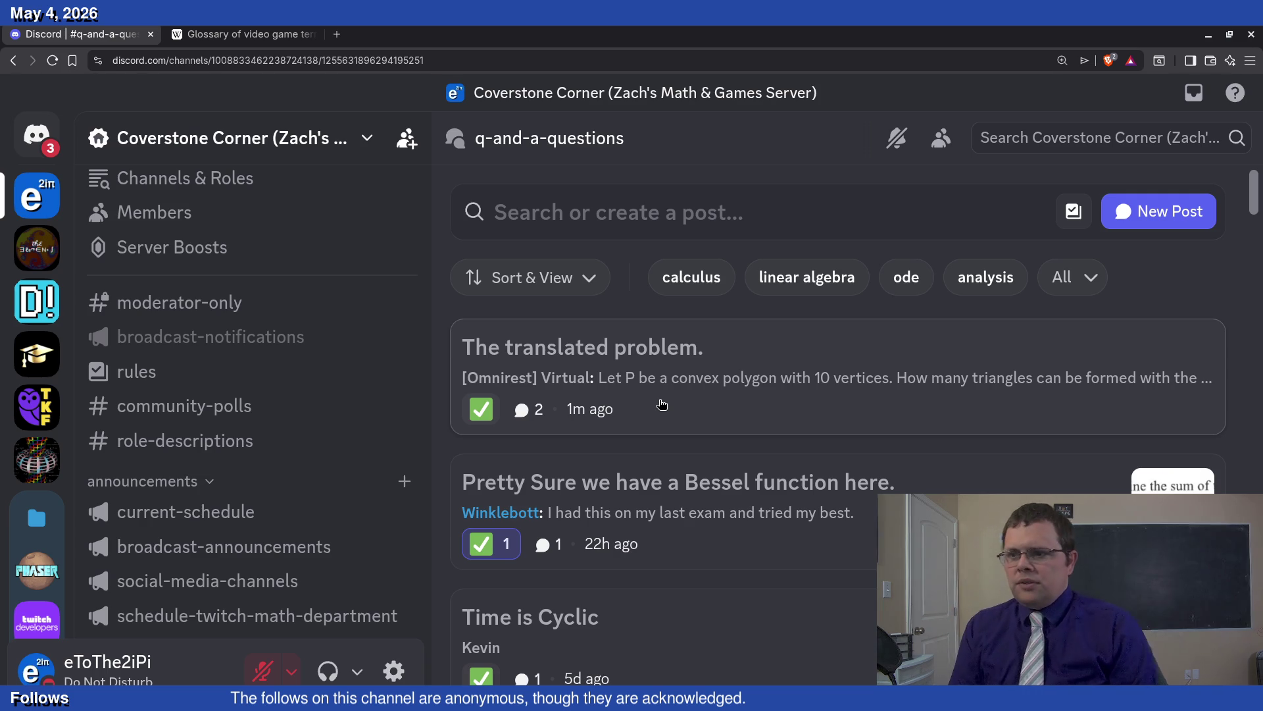
# - Reopen 'The translated problem.' thread, reread it, then switch to the text editor
pyautogui.click(662, 404)
pyautogui.scroll(5, 961, 309)
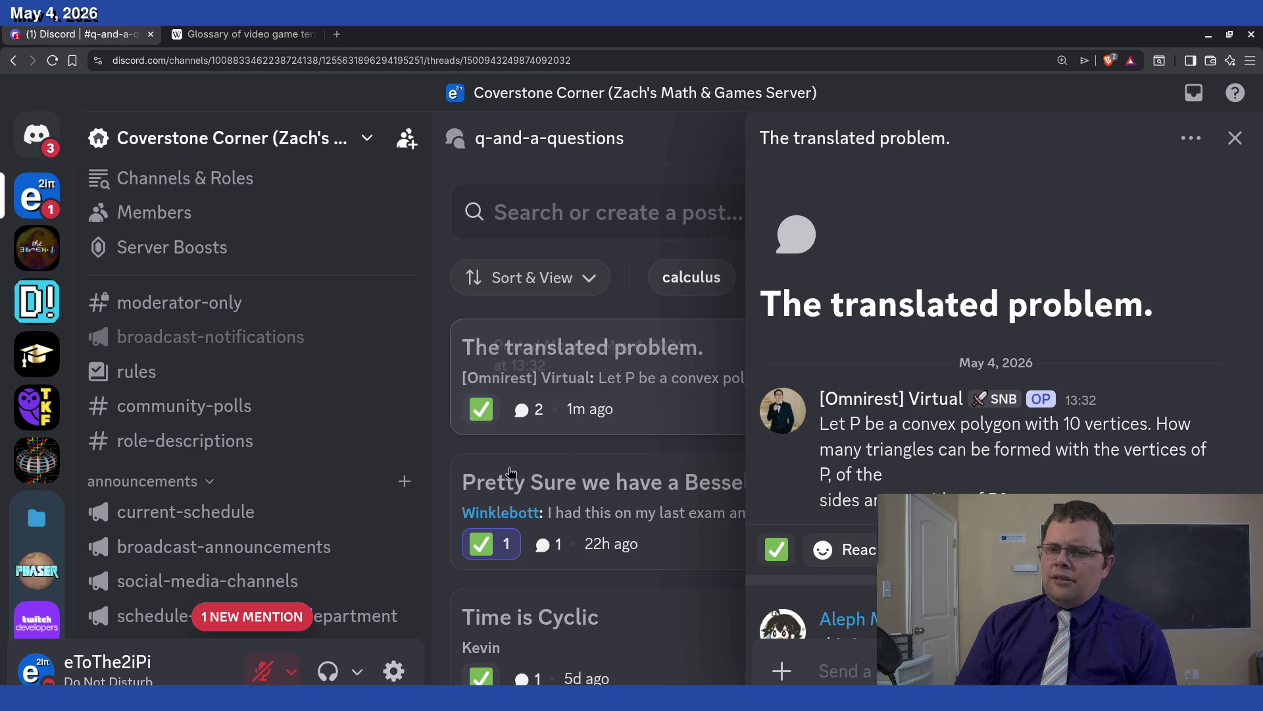
pyautogui.scroll(-5, 227, 506)
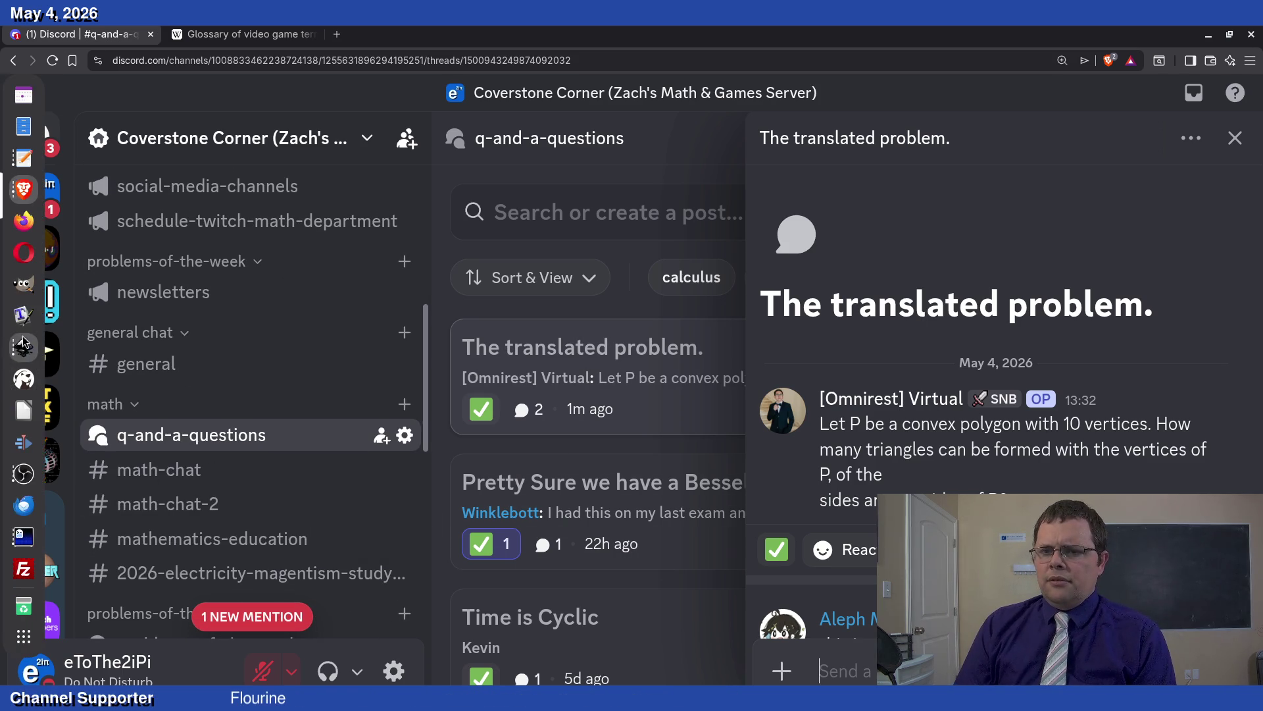
pyautogui.scroll(-5, 277, 493)
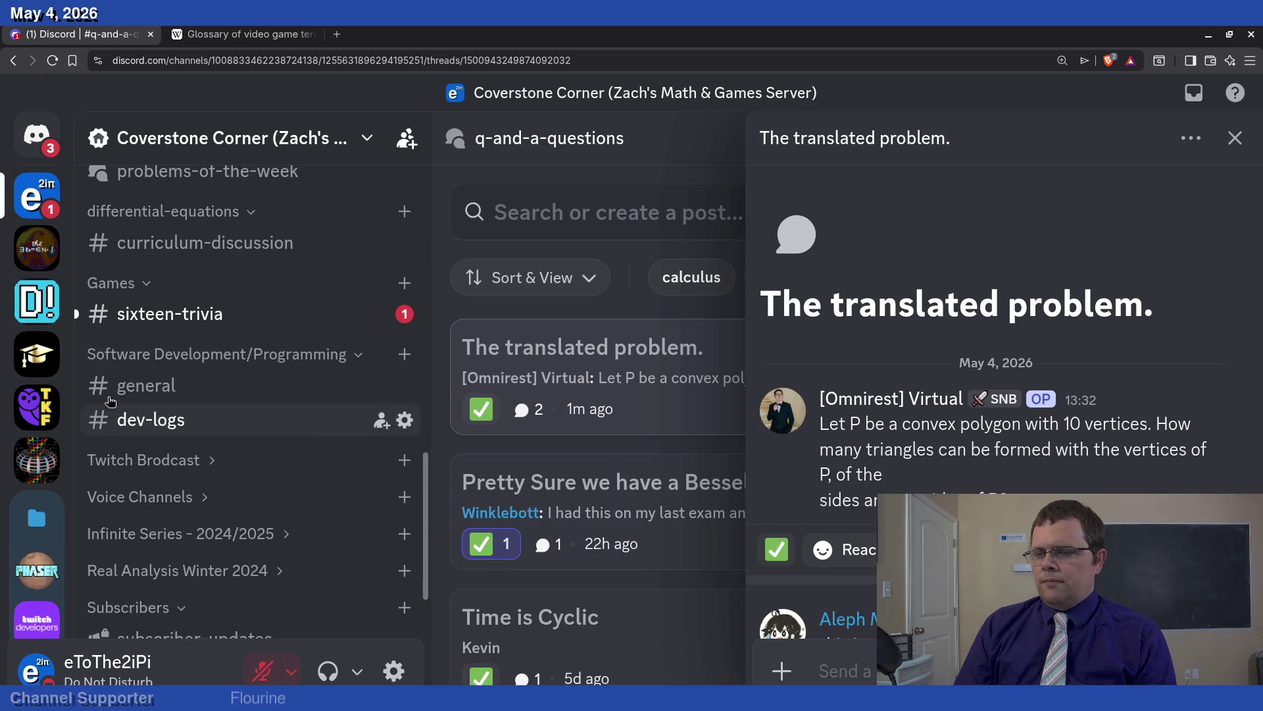
pyautogui.moveTo(26, 220)
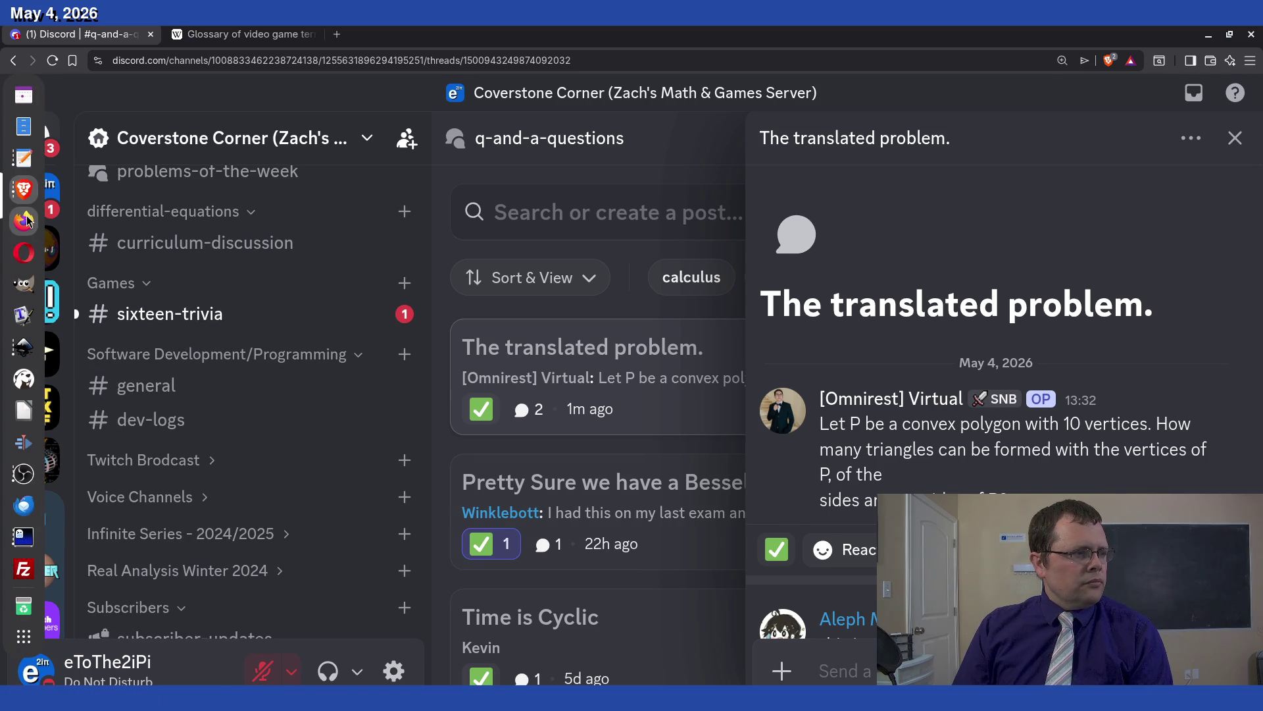
pyautogui.click(24, 162)
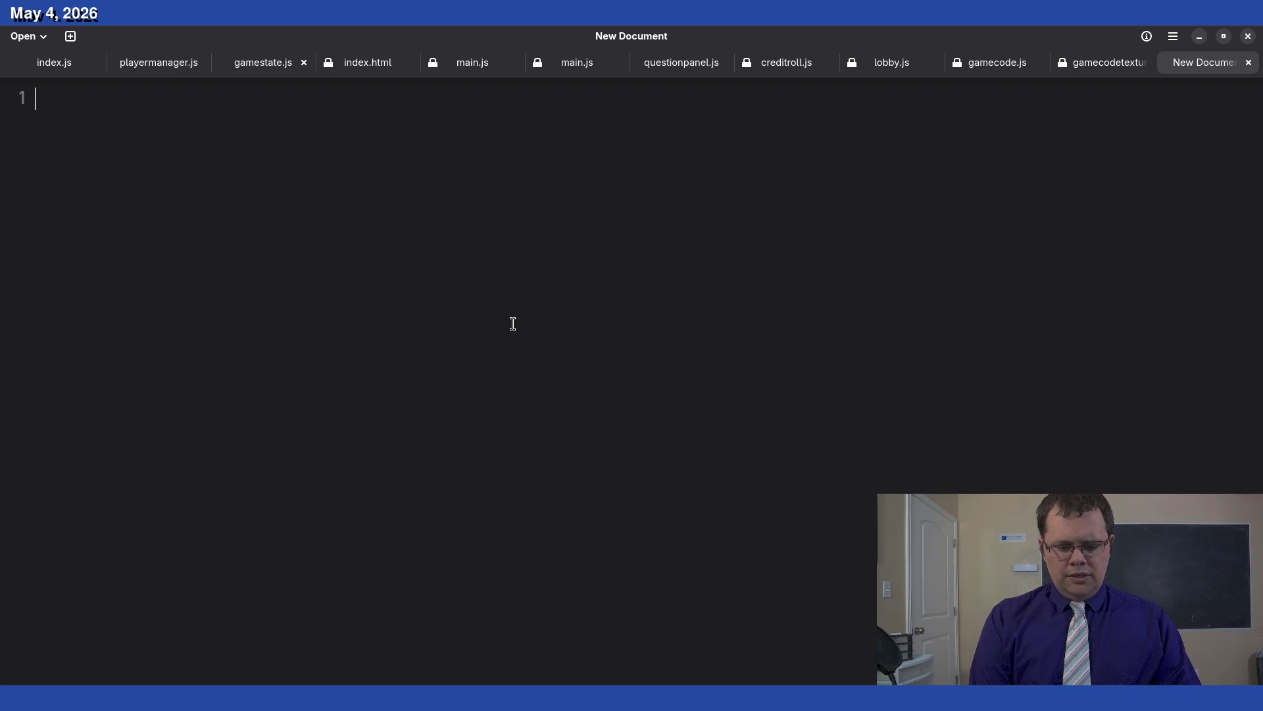
# - Type 'vertices = [0, 1, 2, 3, 4, 5, 6, 7, 8, 9]' on line 1 and start saving in Home
pyautogui.write('s')
pyautogui.press('BackSpace')
pyautogui.write('vertices = [0, ')
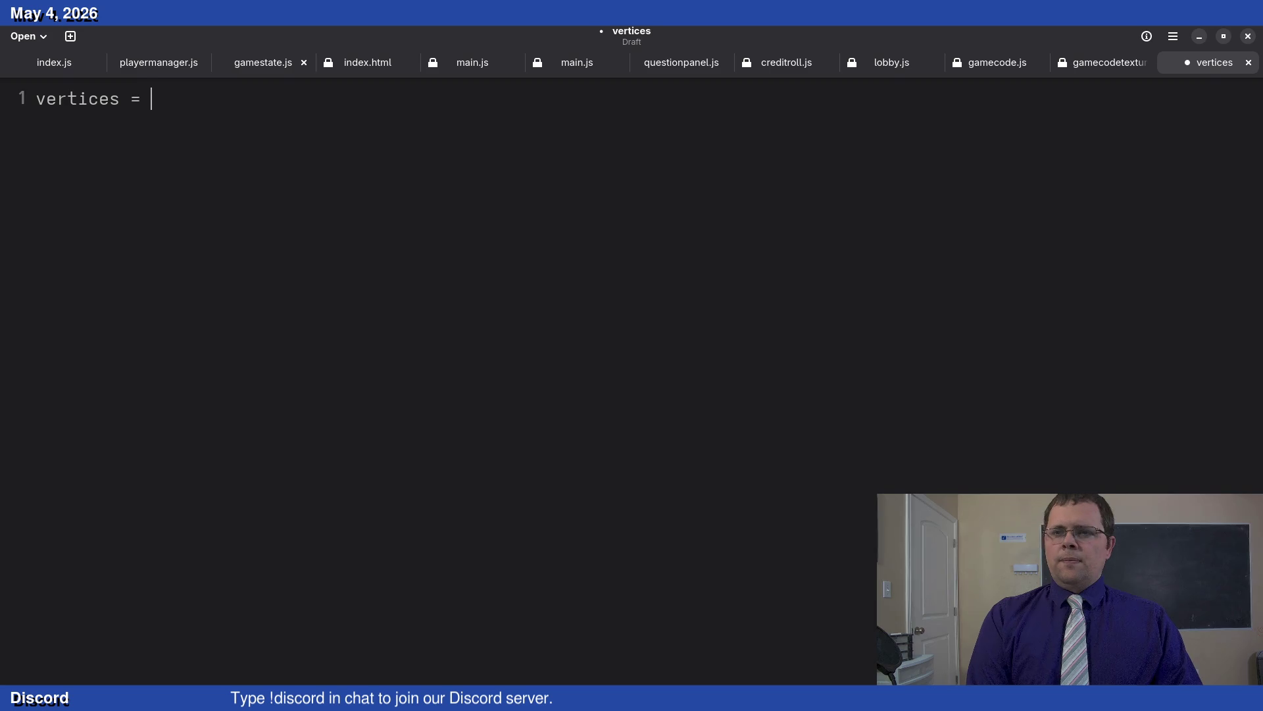
pyautogui.write('1, 2, 3, 4, 5, 6, 7, ')
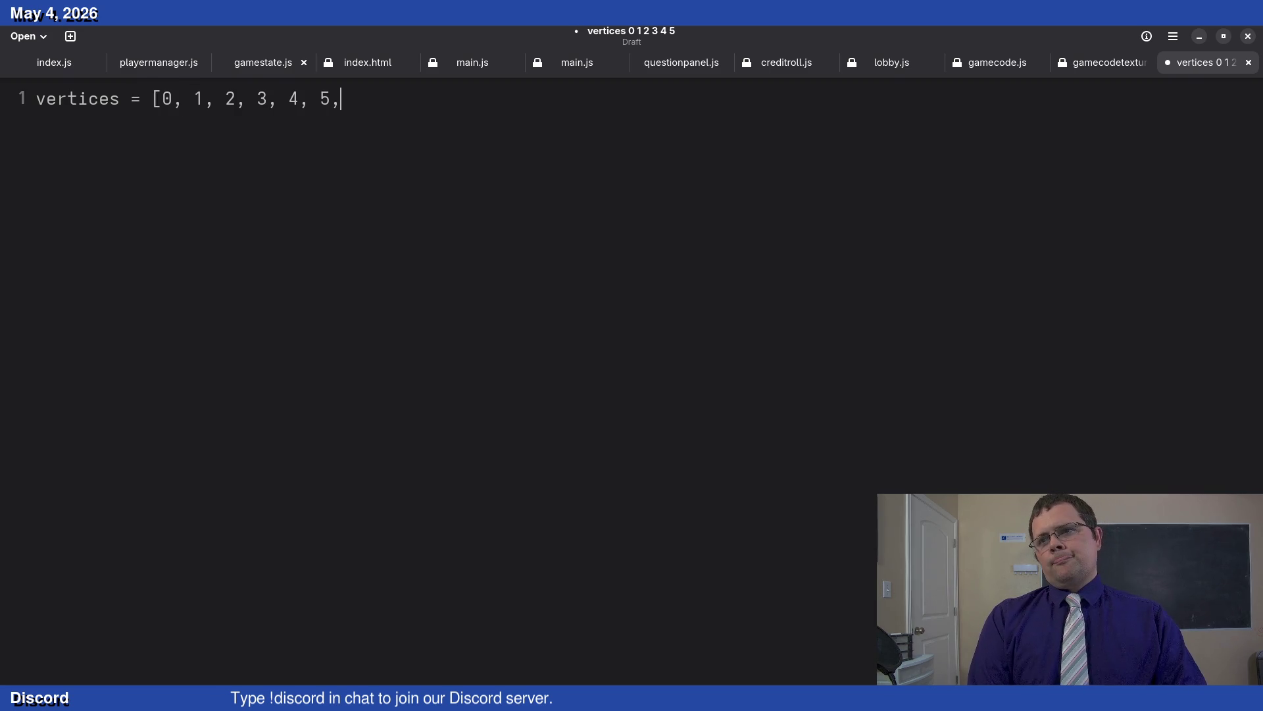
pyautogui.write('8, 9]')
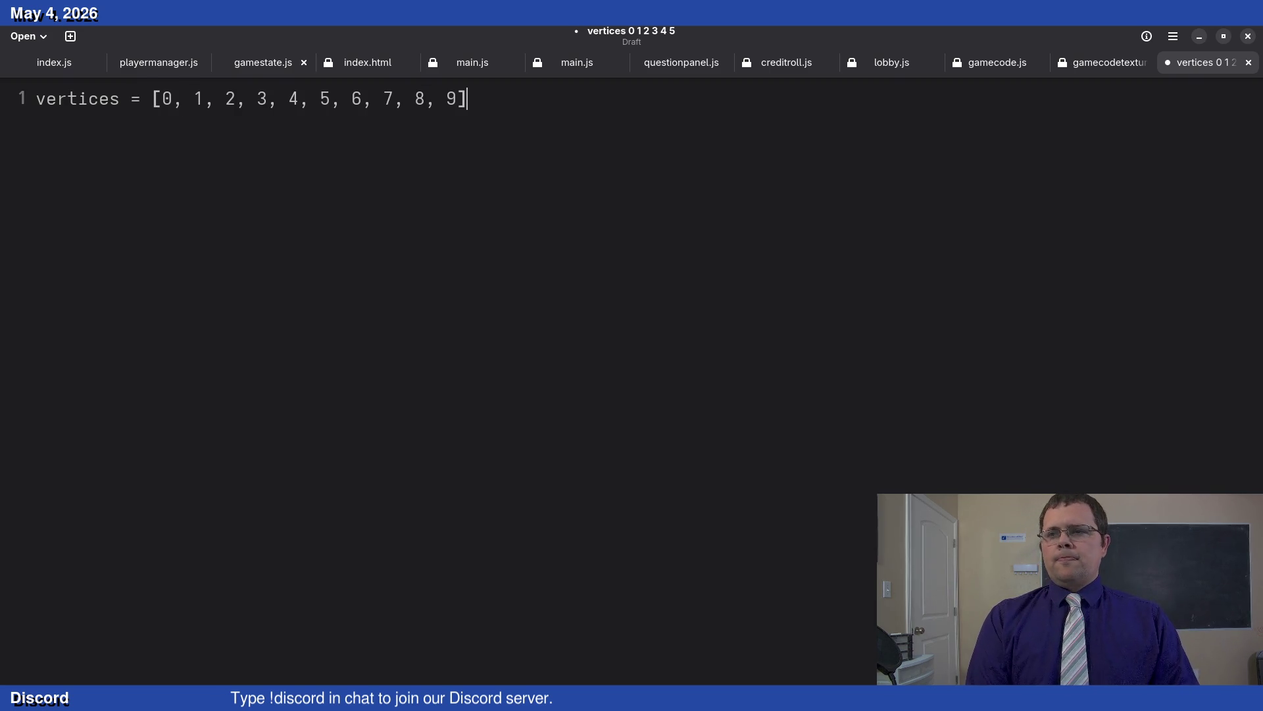
pyautogui.press('Return')
pyautogui.press('Return')
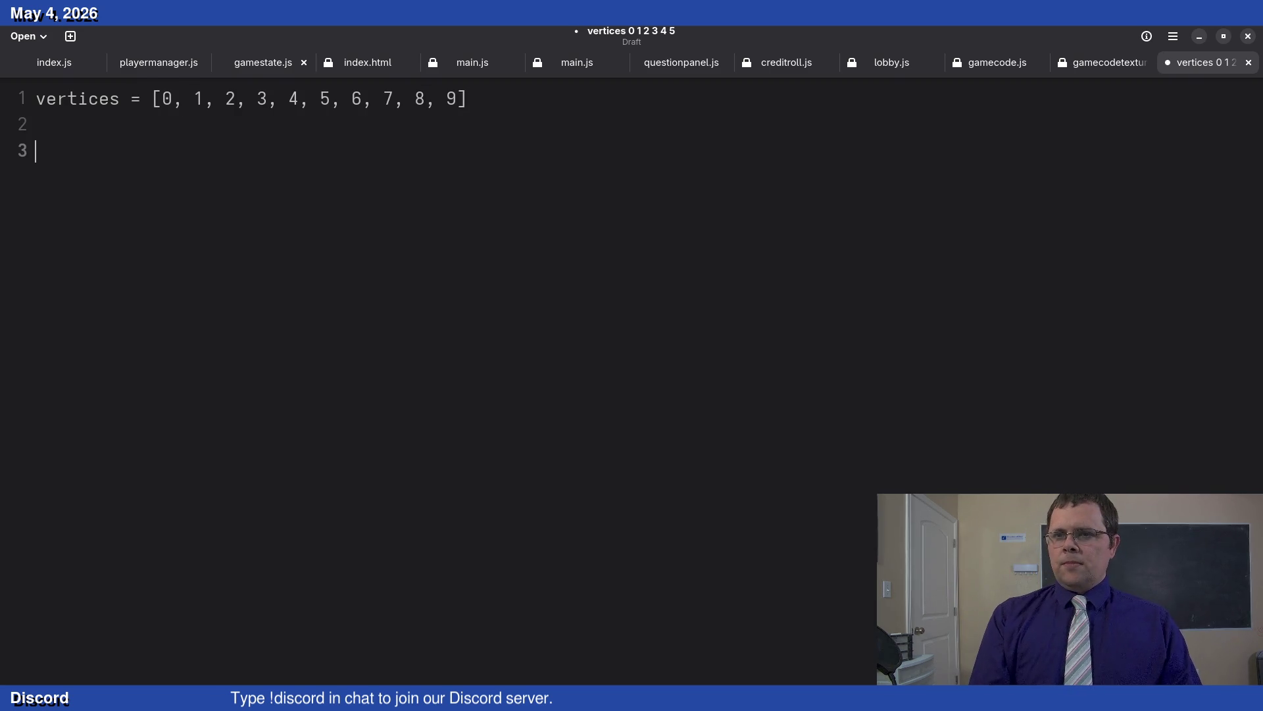
pyautogui.hotkey('ctrl', 's')
pyautogui.click(546, 196)
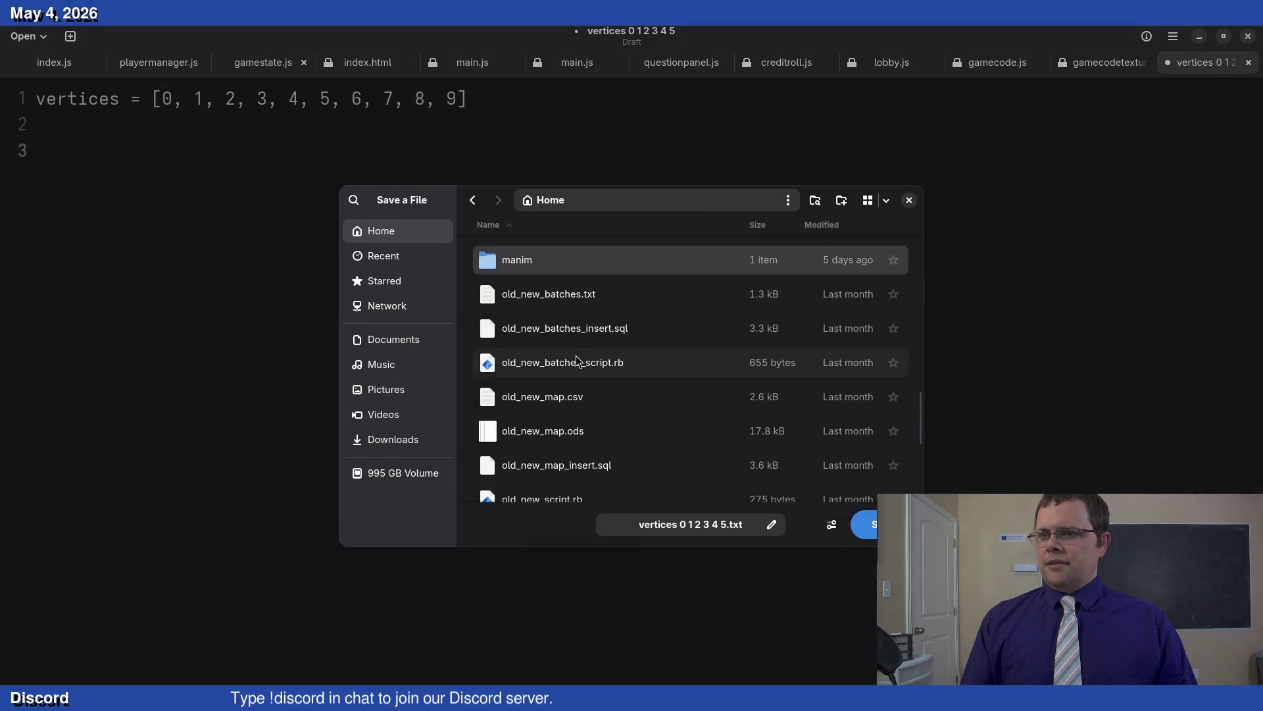
# - Navigate the Save dialog into the twitch/code folder
pyautogui.scroll(-5, 575, 355)
pyautogui.scroll(3, 575, 355)
pyautogui.scroll(5, 569, 454)
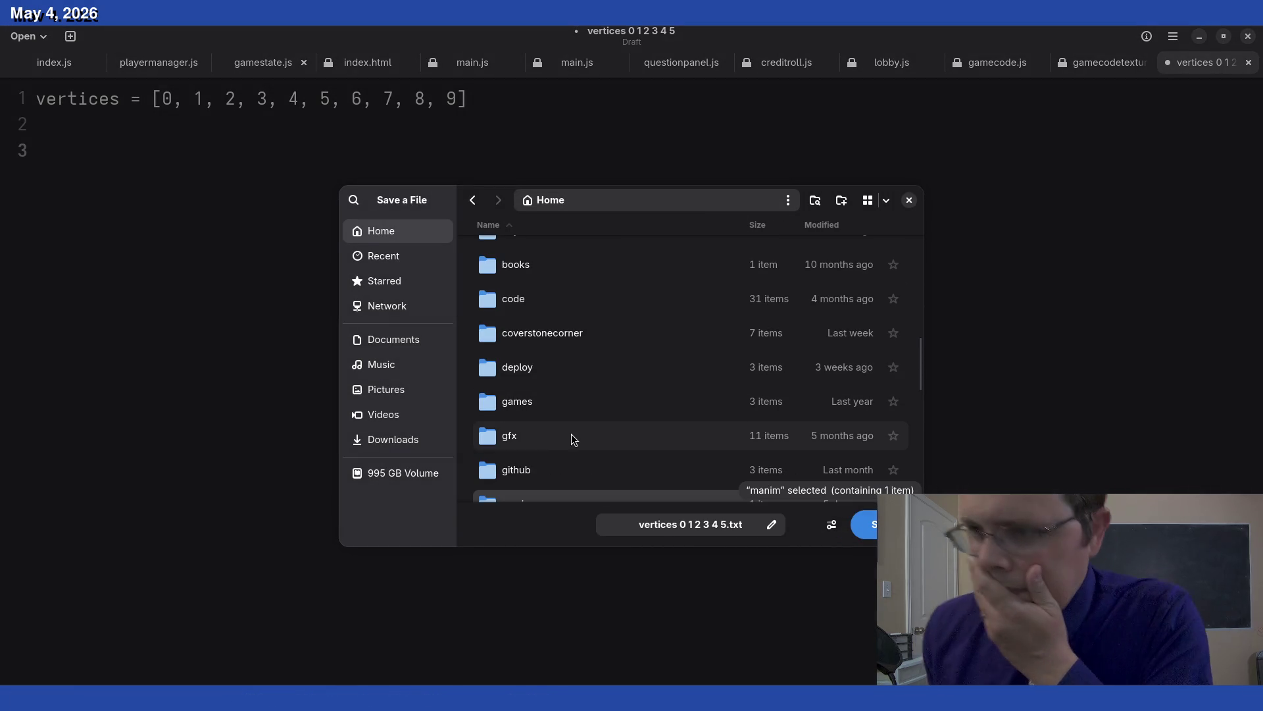
pyautogui.scroll(-2, 542, 279)
pyautogui.scroll(-10, 534, 306)
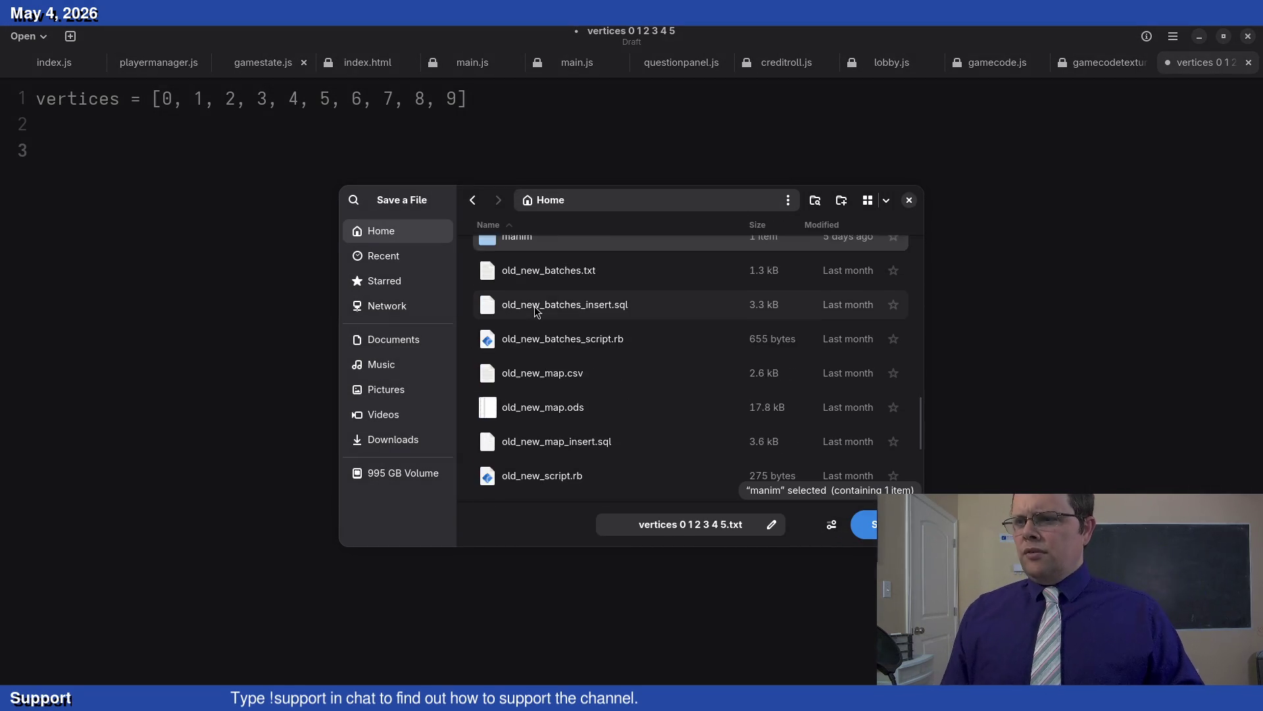
pyautogui.doubleClick(567, 435)
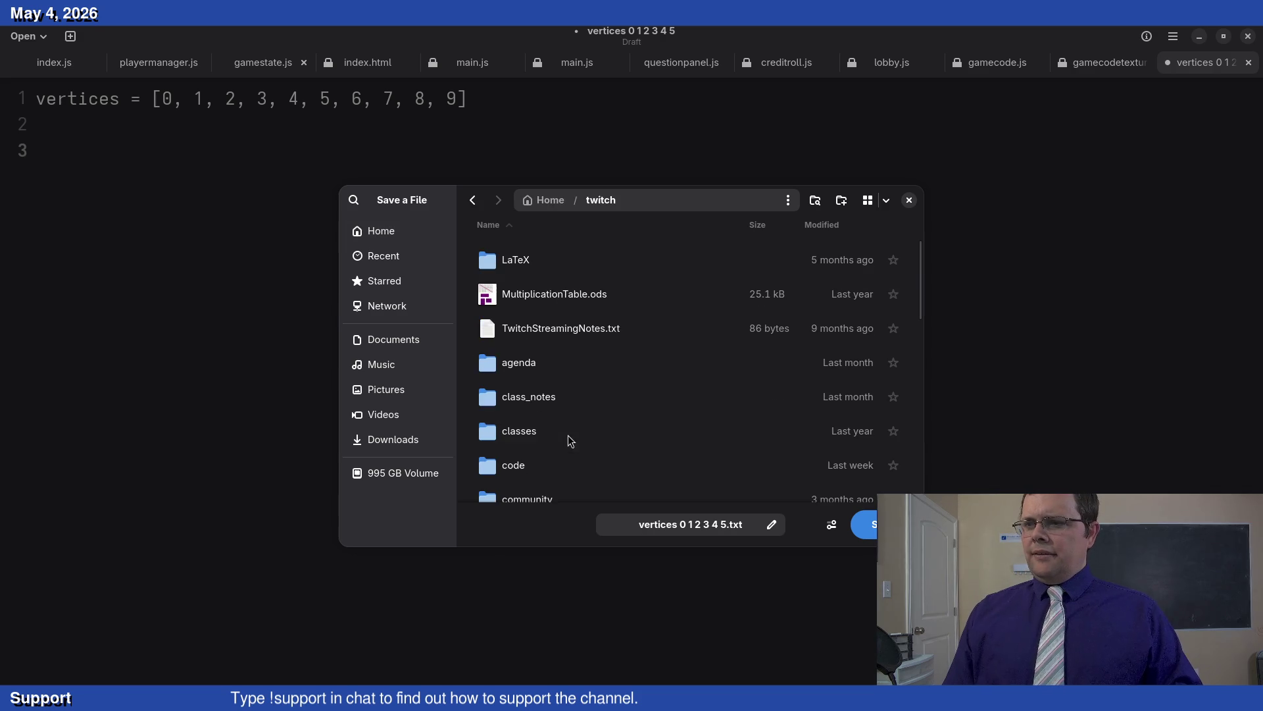
pyautogui.scroll(-4, 563, 336)
pyautogui.doubleClick(562, 329)
# - Save the script as virtual_non_consecutive_vertex_triangle.rb
pyautogui.click(714, 527)
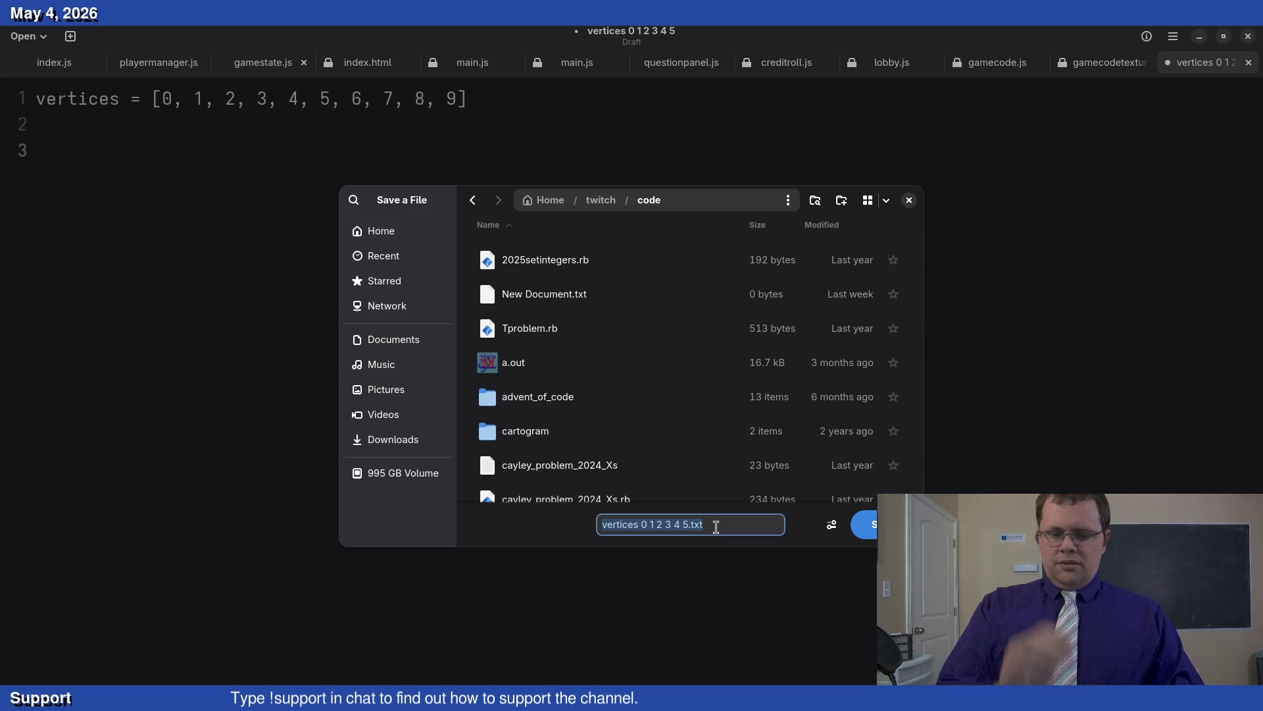
pyautogui.write('t')
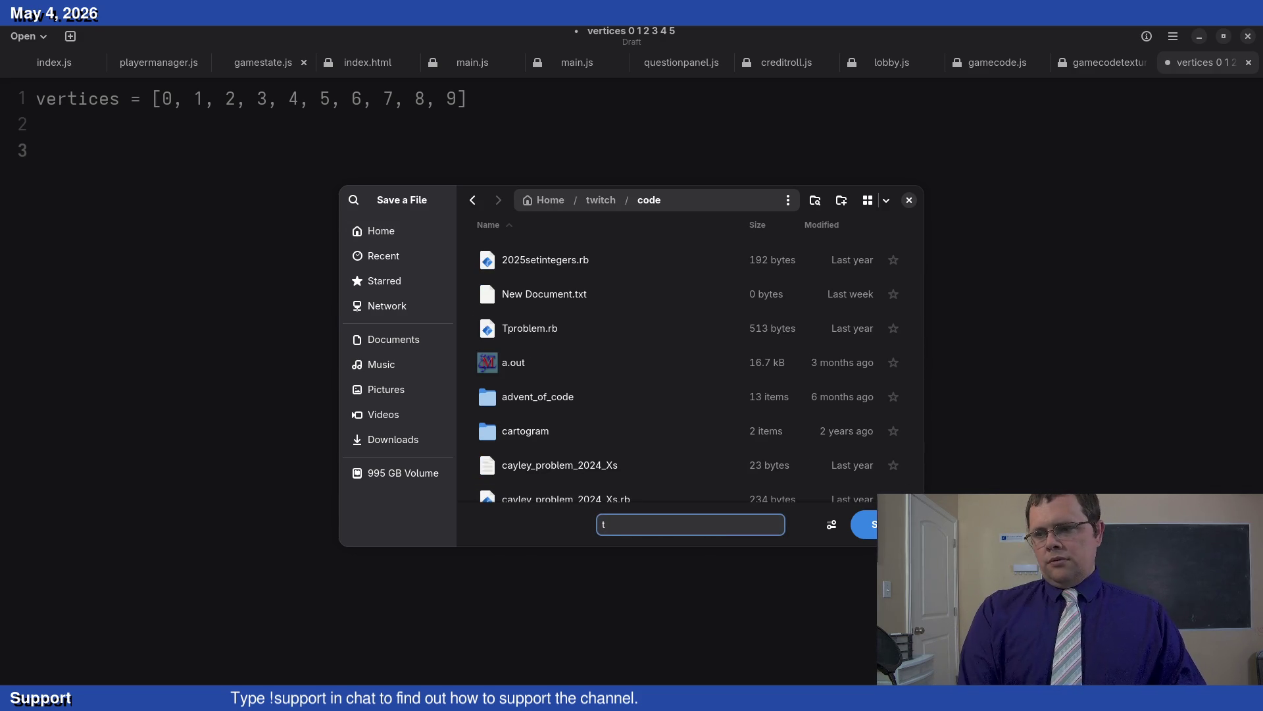
pyautogui.write('on_')
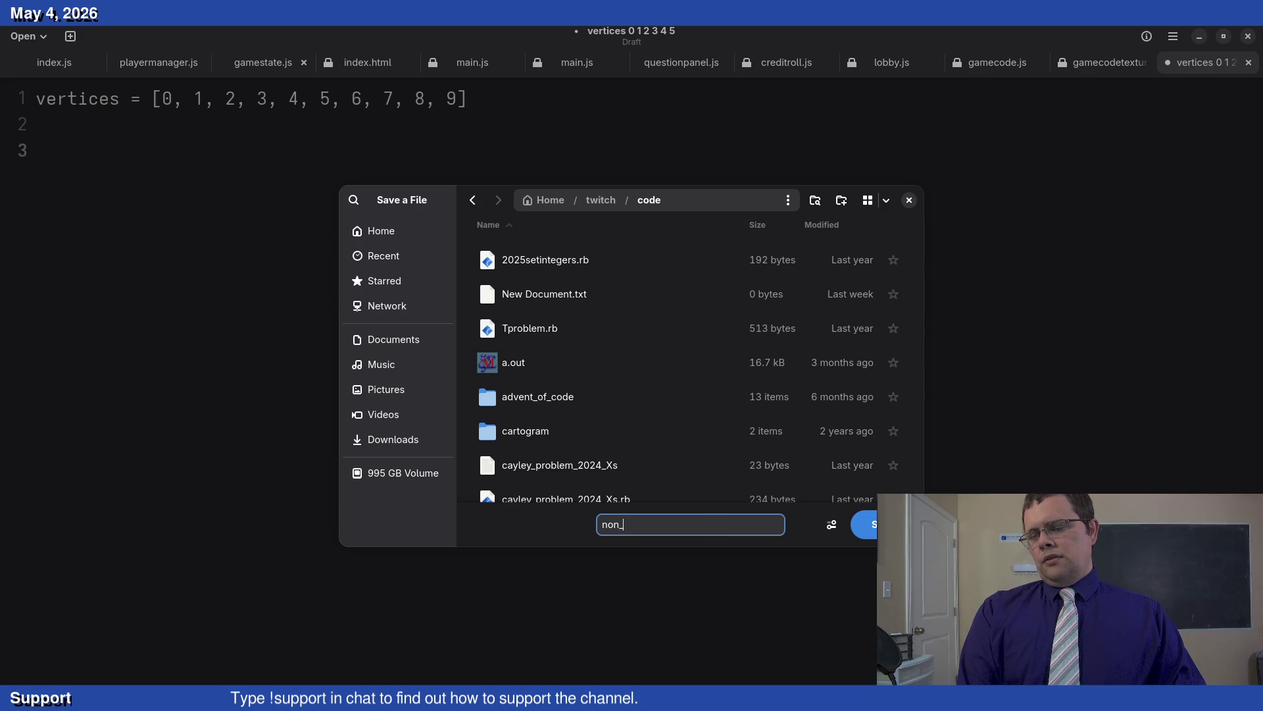
pyautogui.press('Home')
pyautogui.write('virtualk')
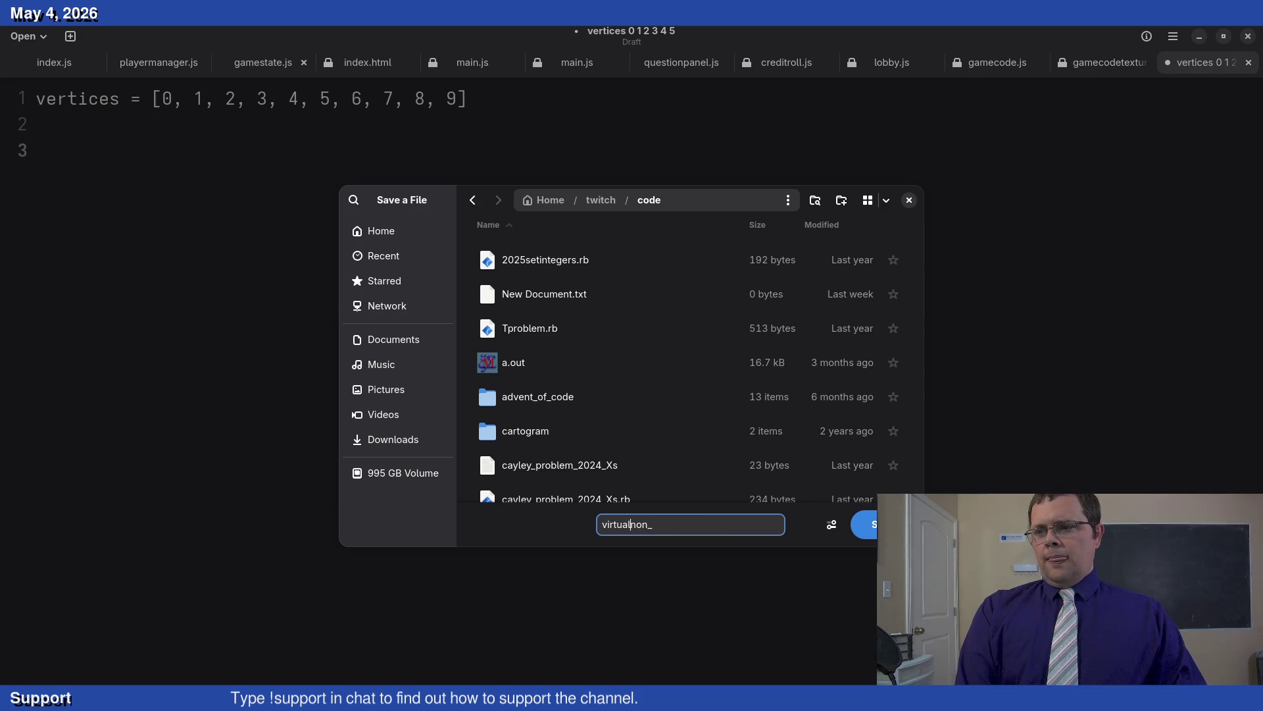
pyautogui.write('_')
pyautogui.press('End')
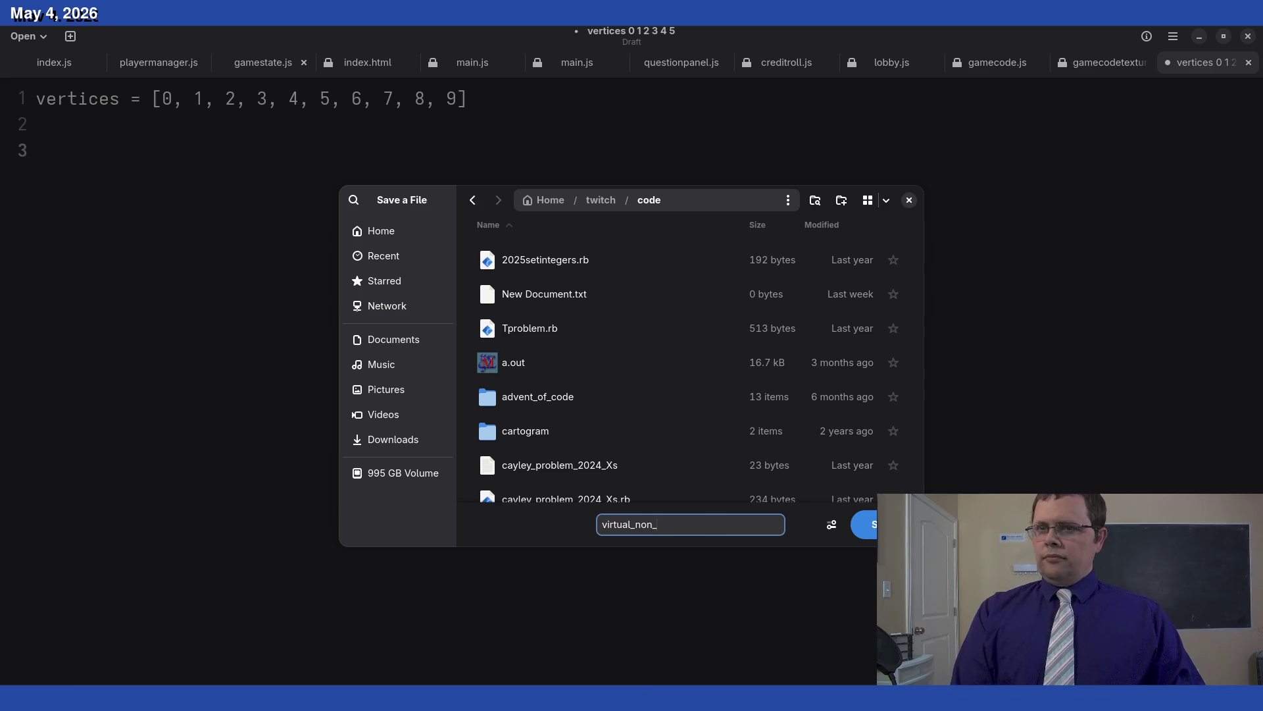
pyautogui.write('cutive')
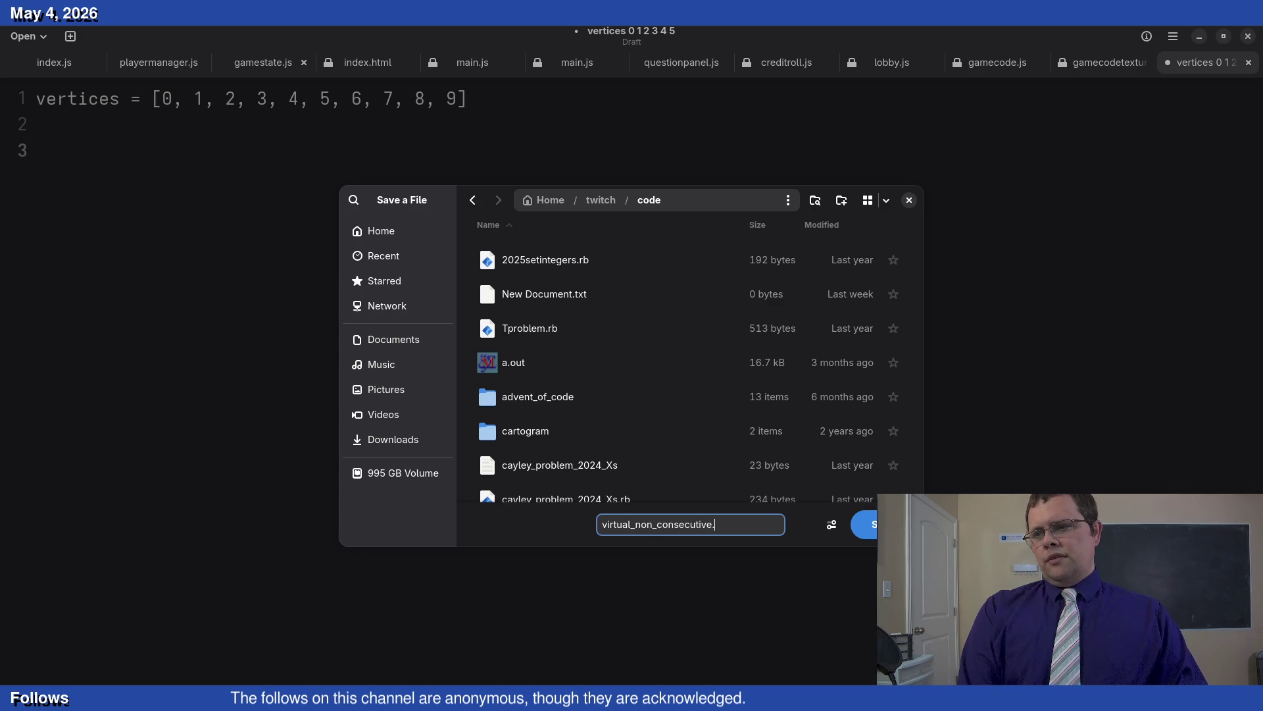
pyautogui.write('_vertex_triang')
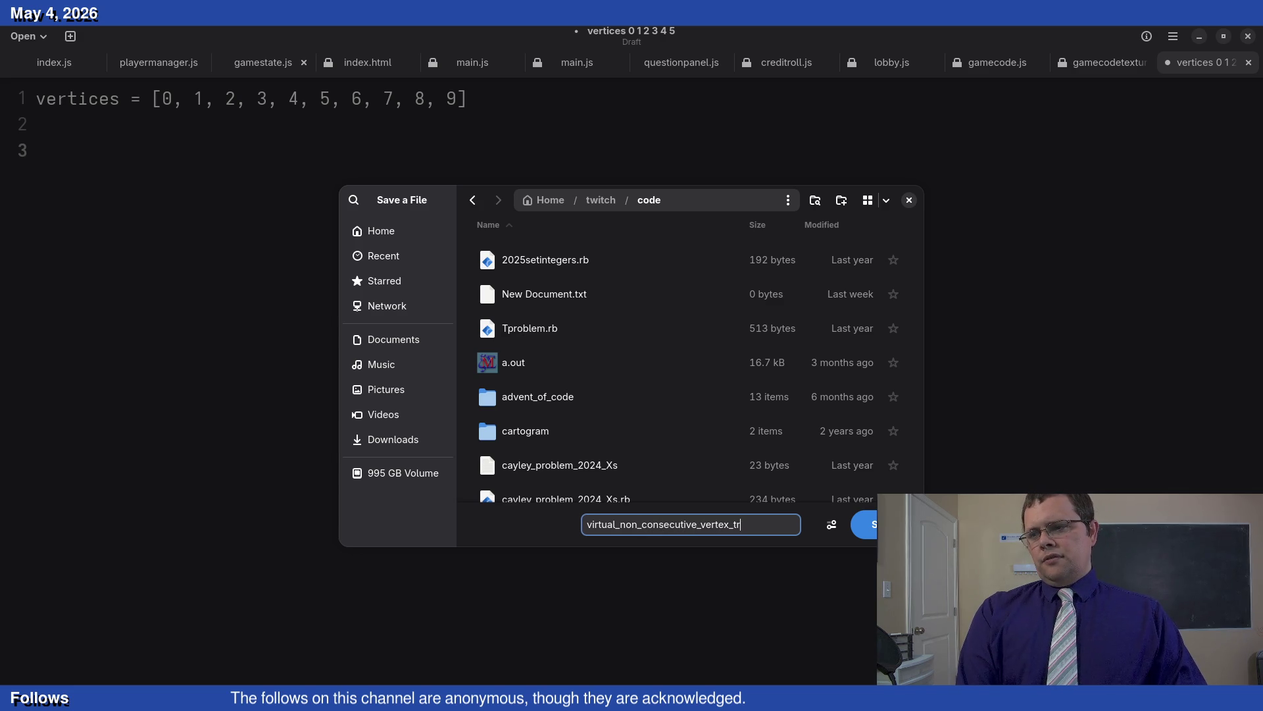
pyautogui.write('le.rb')
pyautogui.press('Return')
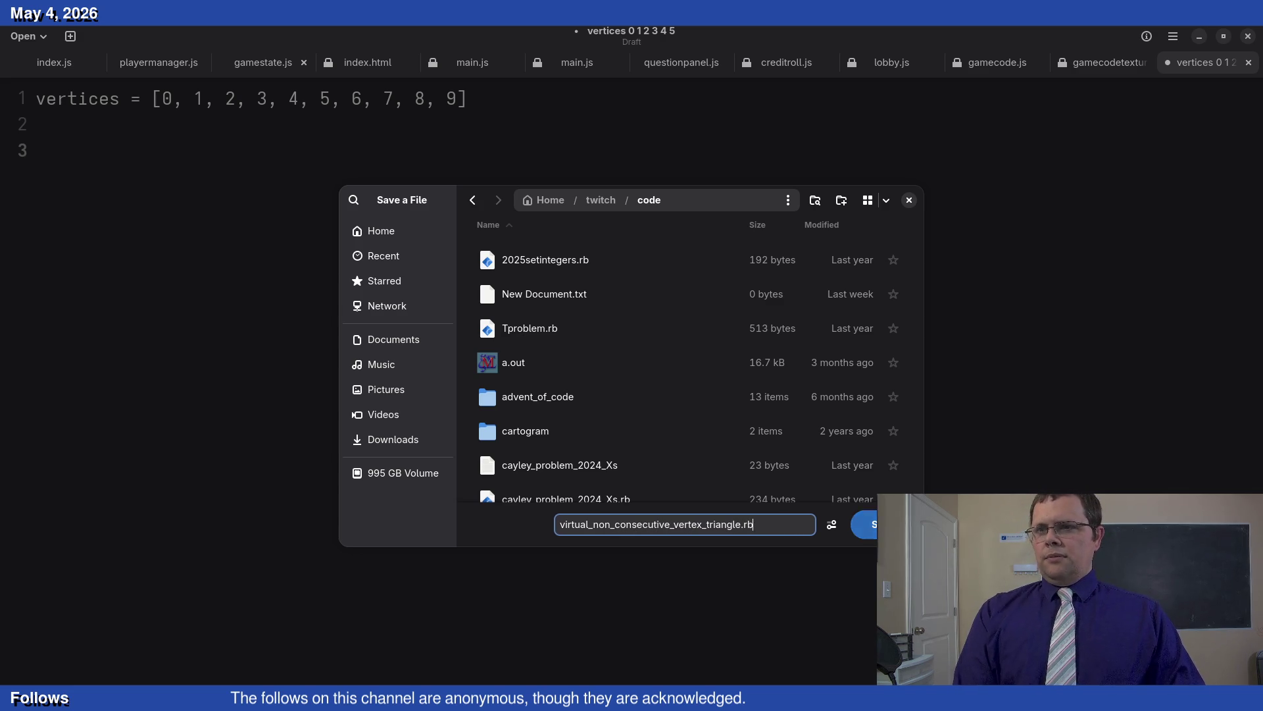
pyautogui.write('for')
pyautogui.press('BackSpace')
pyautogui.press('BackSpace')
pyautogui.press('BackSpace')
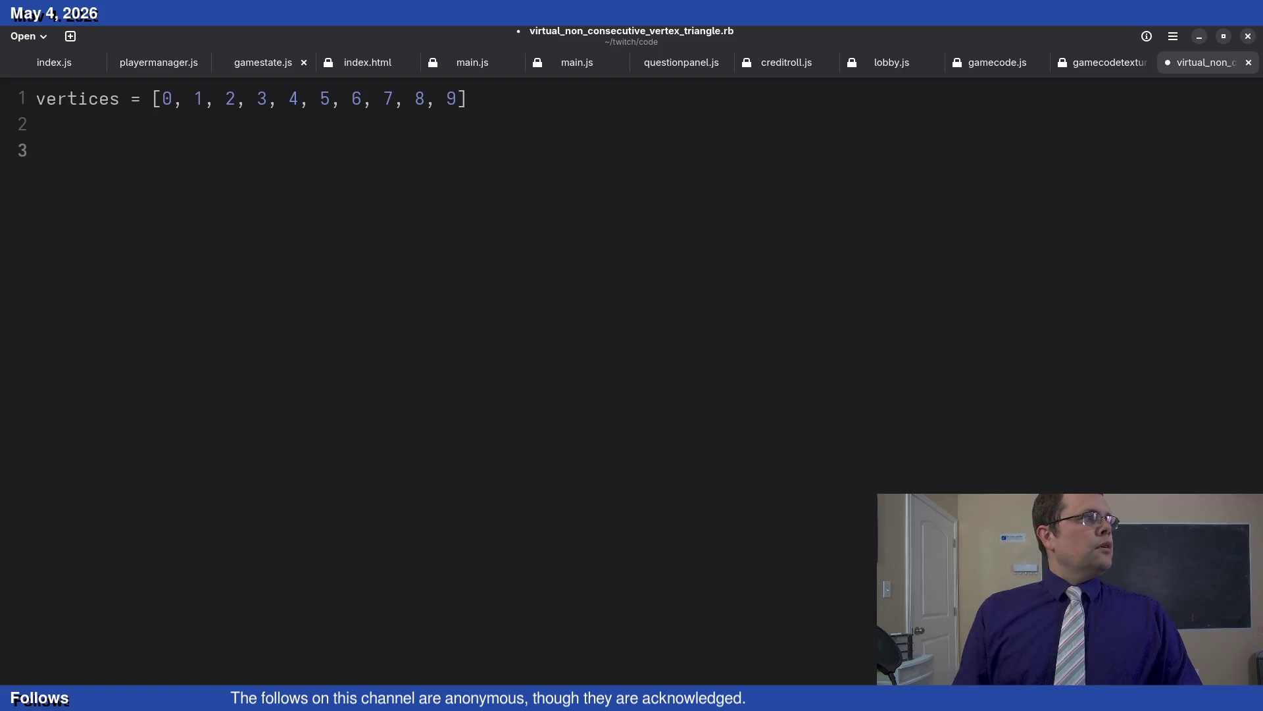
# - Write 'all_triangles = vertices.permutation(3).to_a' on line 3
pyautogui.moveTo(2, 258)
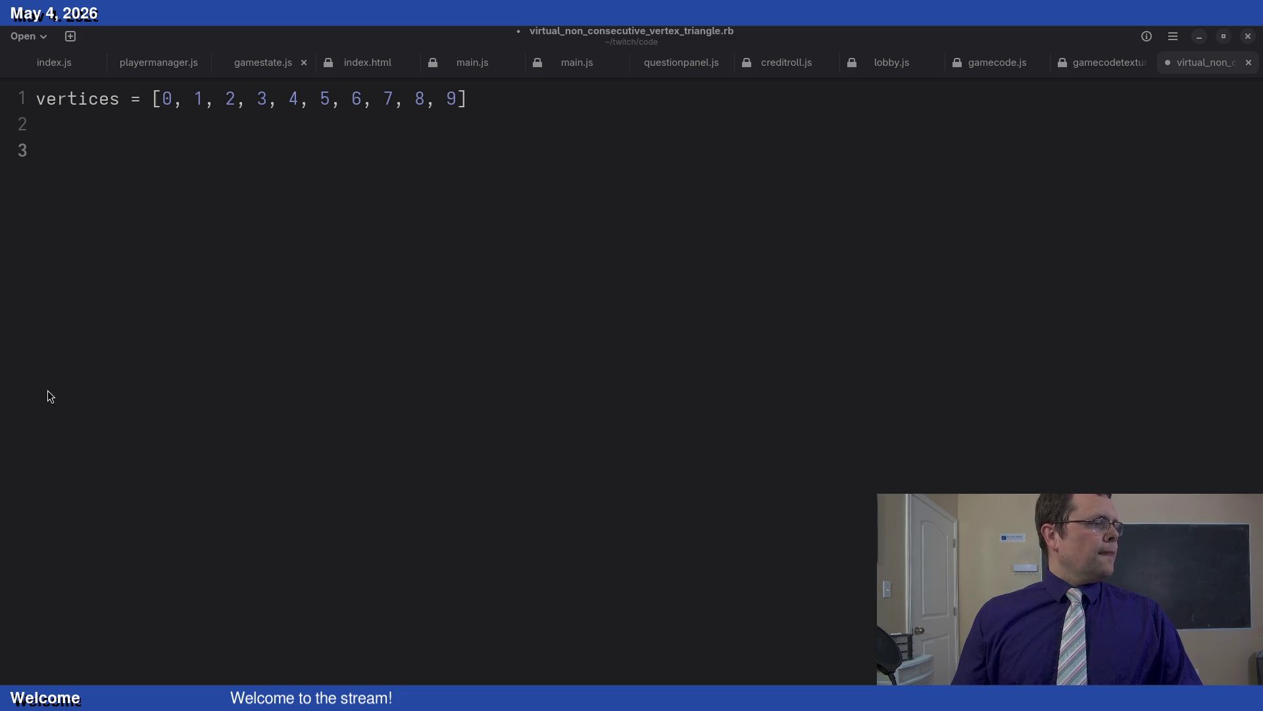
pyautogui.click(505, 495)
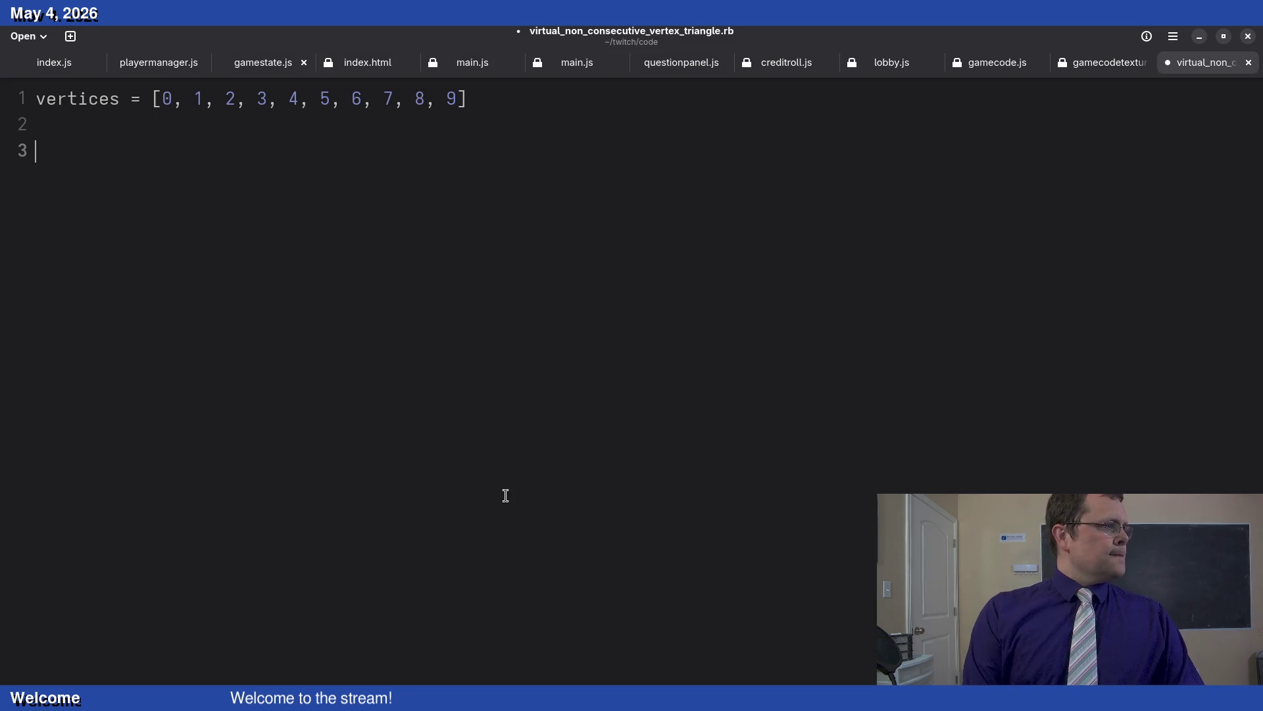
pyautogui.write('vertices.permut')
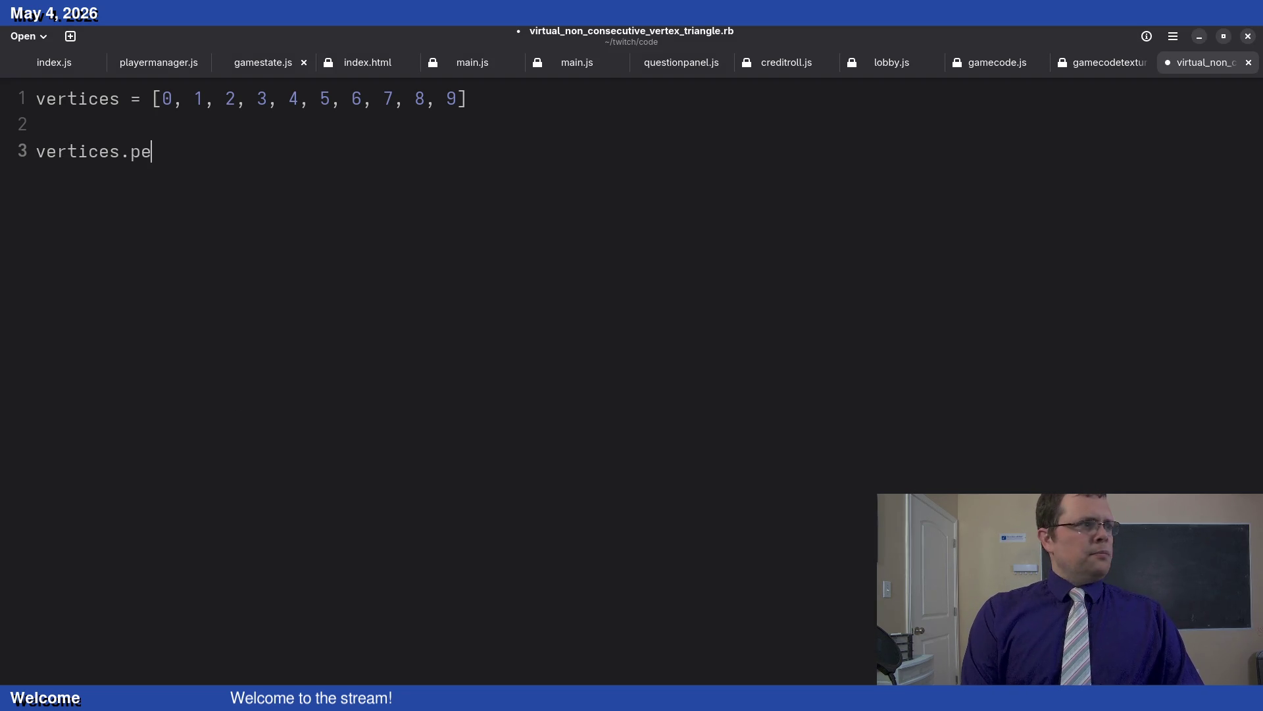
pyautogui.write('ation(3)')
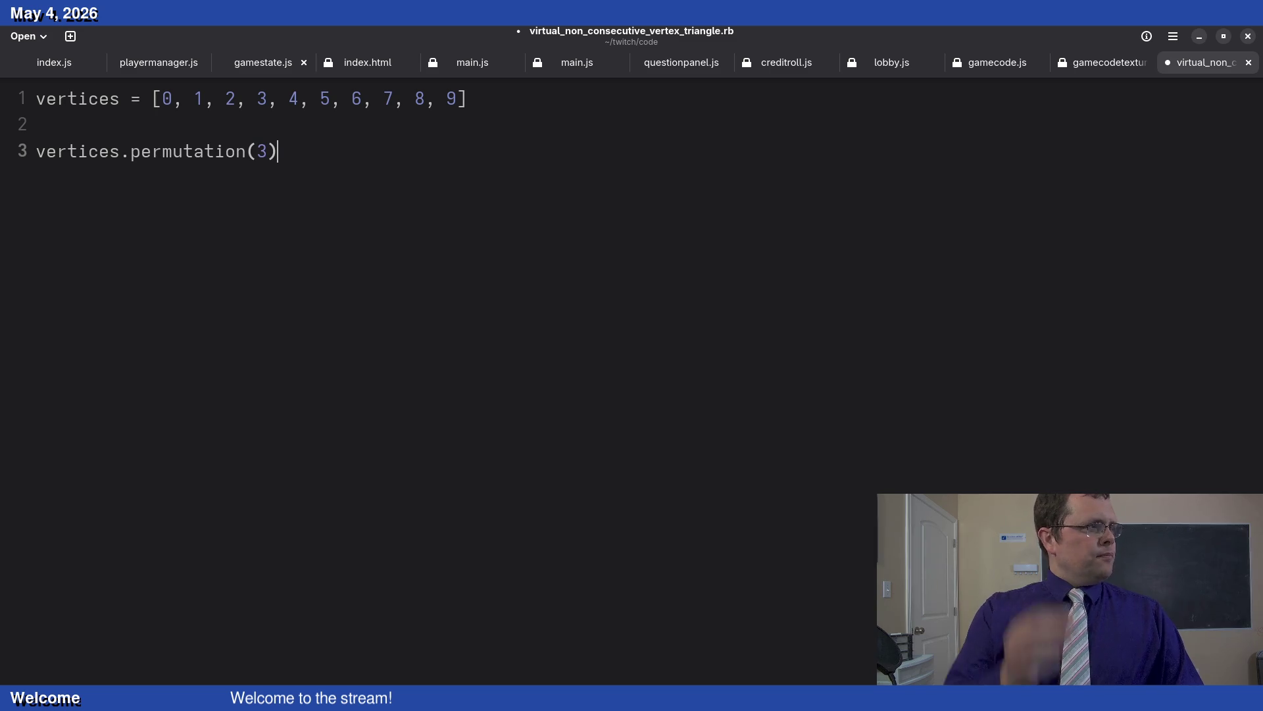
pyautogui.moveTo(2, 669)
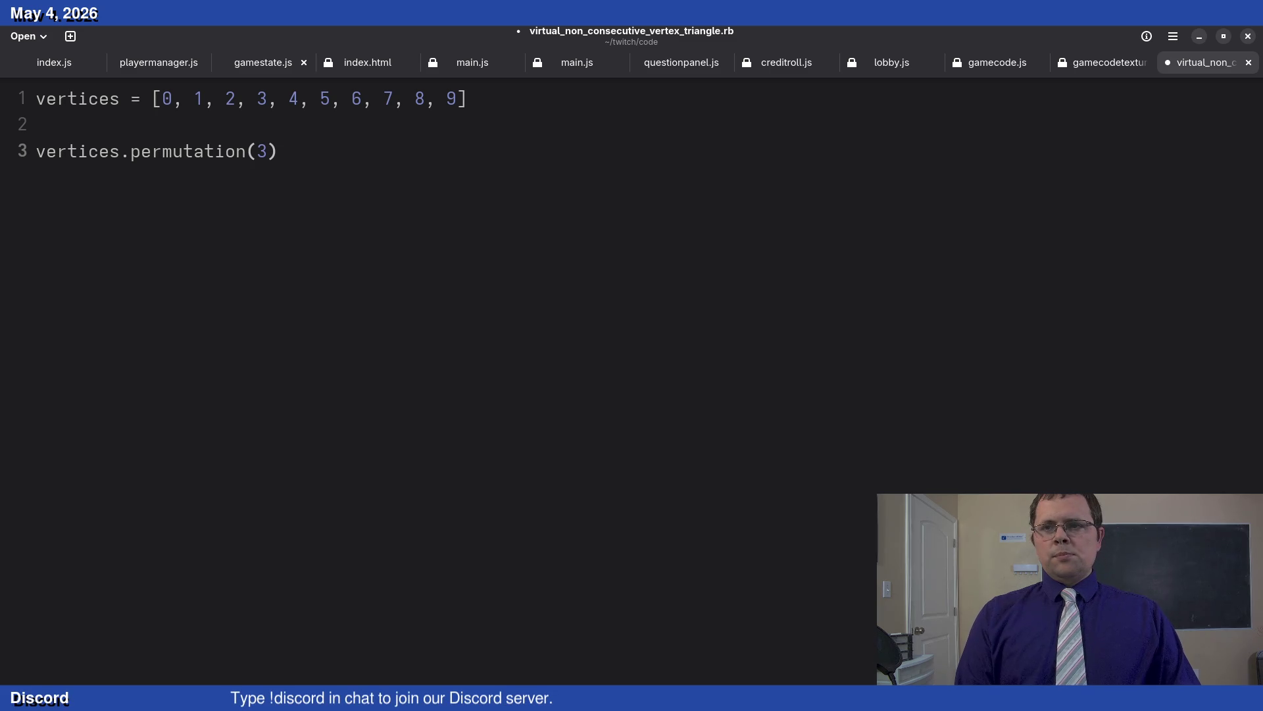
pyautogui.write('to_a')
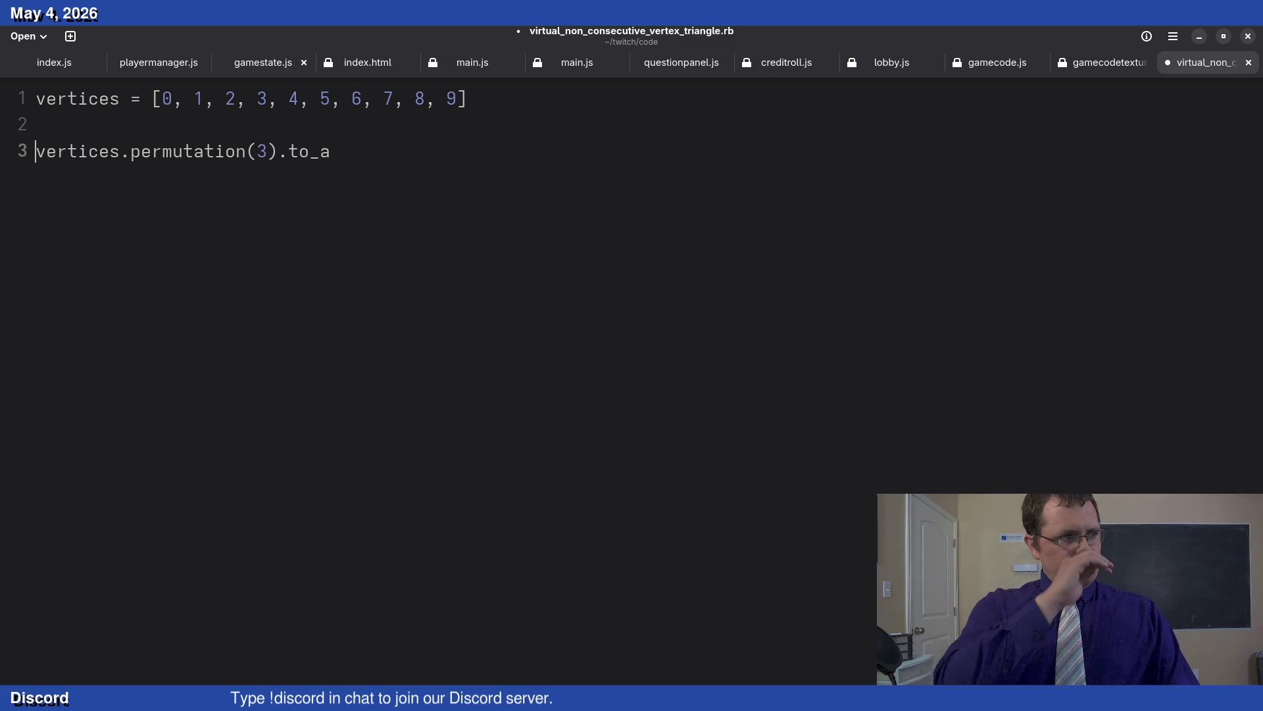
pyautogui.write('all_trian')
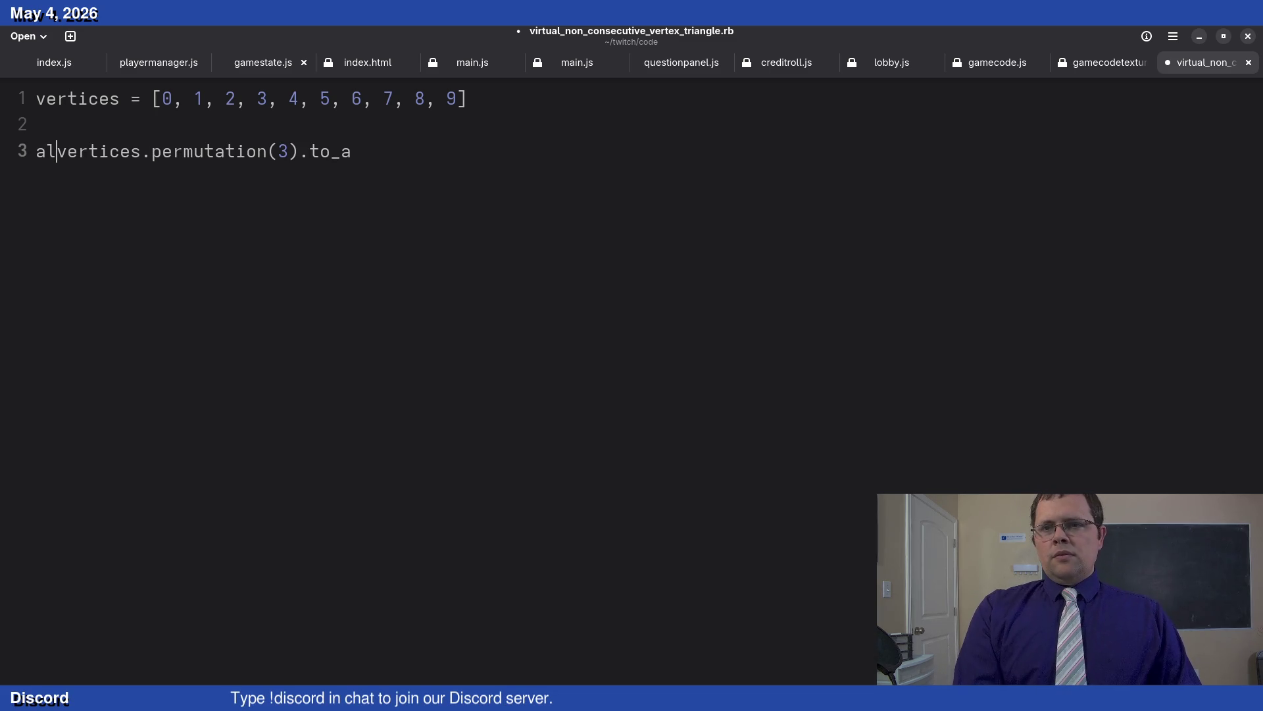
pyautogui.write('gles =')
pyautogui.press('End')
# - Add an empty 'for triangle in all_triangles … end' loop with an indented body line
pyautogui.press('Return')
pyautogui.press('Return')
pyautogui.write('for(')
pyautogui.press('BackSpace')
pyautogui.write('i')
pyautogui.press('BackSpace')
pyautogui.write('triangle in')
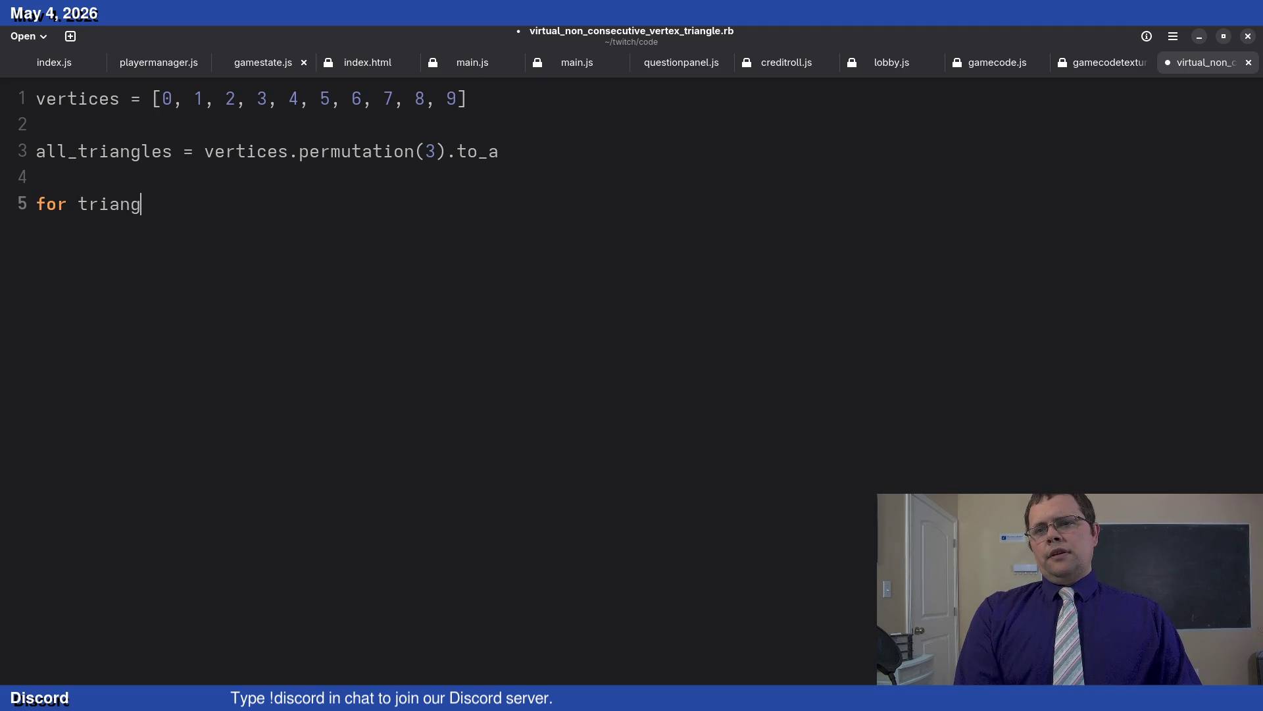
pyautogui.write(' all_tiran')
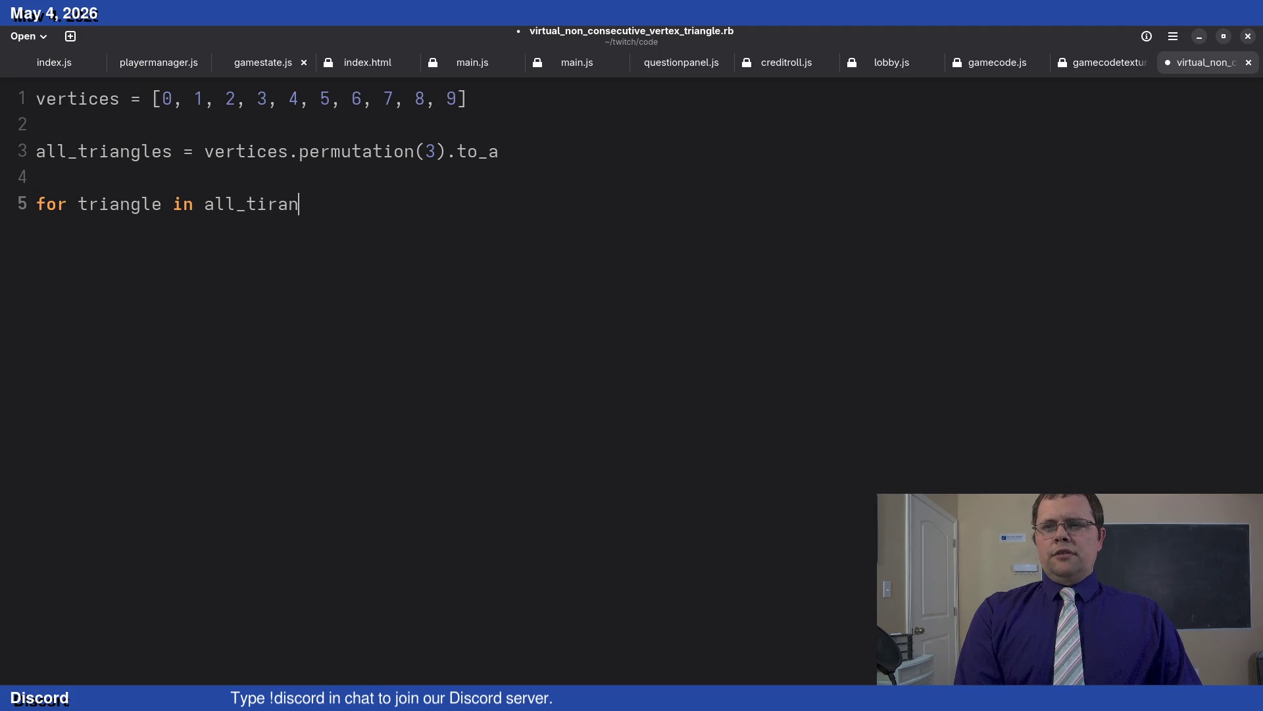
pyautogui.press('BackSpace')
pyautogui.press('BackSpace')
pyautogui.press('BackSpace')
pyautogui.write('riangles')
pyautogui.press('Return')
pyautogui.write('end')
pyautogui.press('Up')
pyautogui.press('End')
pyautogui.press('Return')
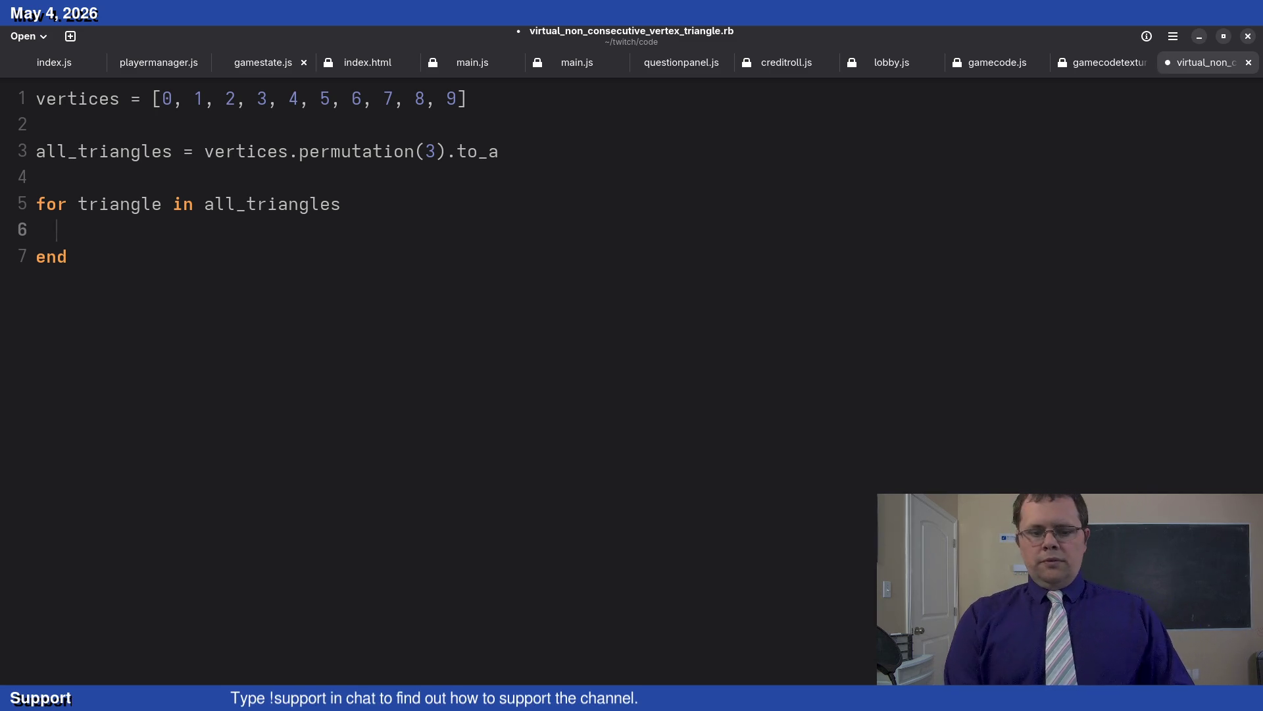
# - Begin the loop body with 'if (triangle[0] + 1)'
pyautogui.write('t')
pyautogui.press('BackSpace')
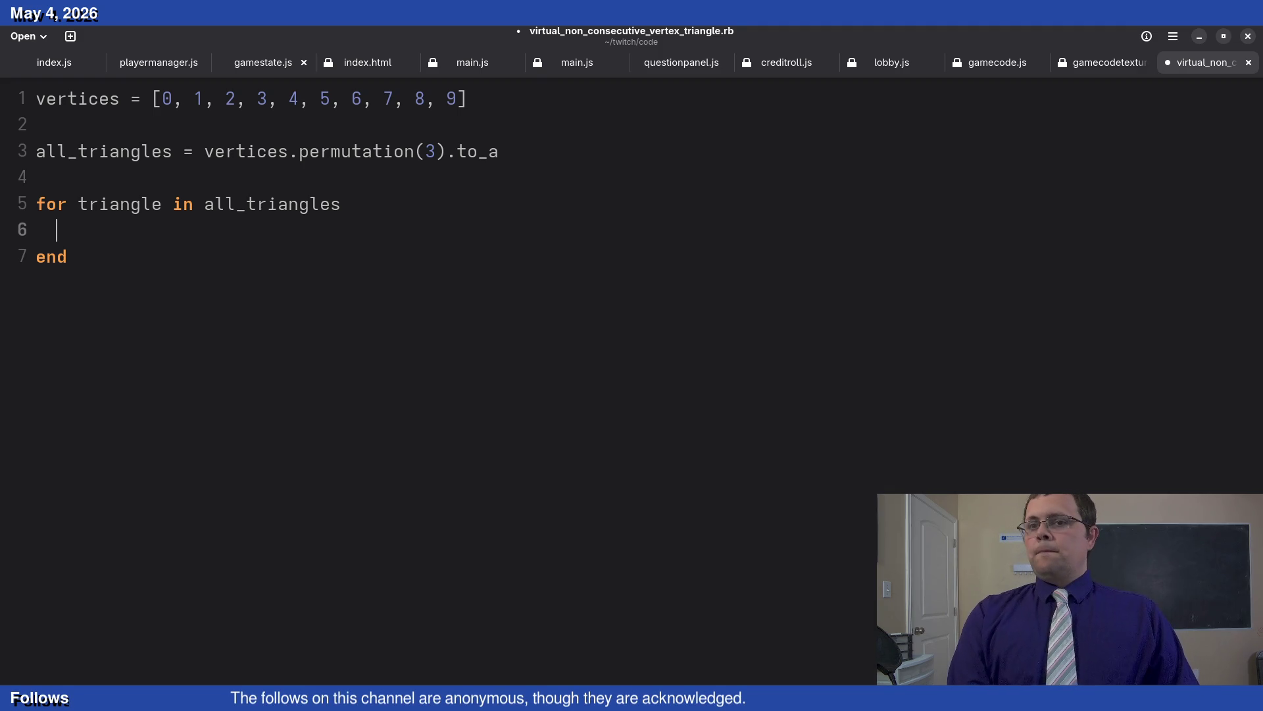
pyautogui.write('if triangle[0]')
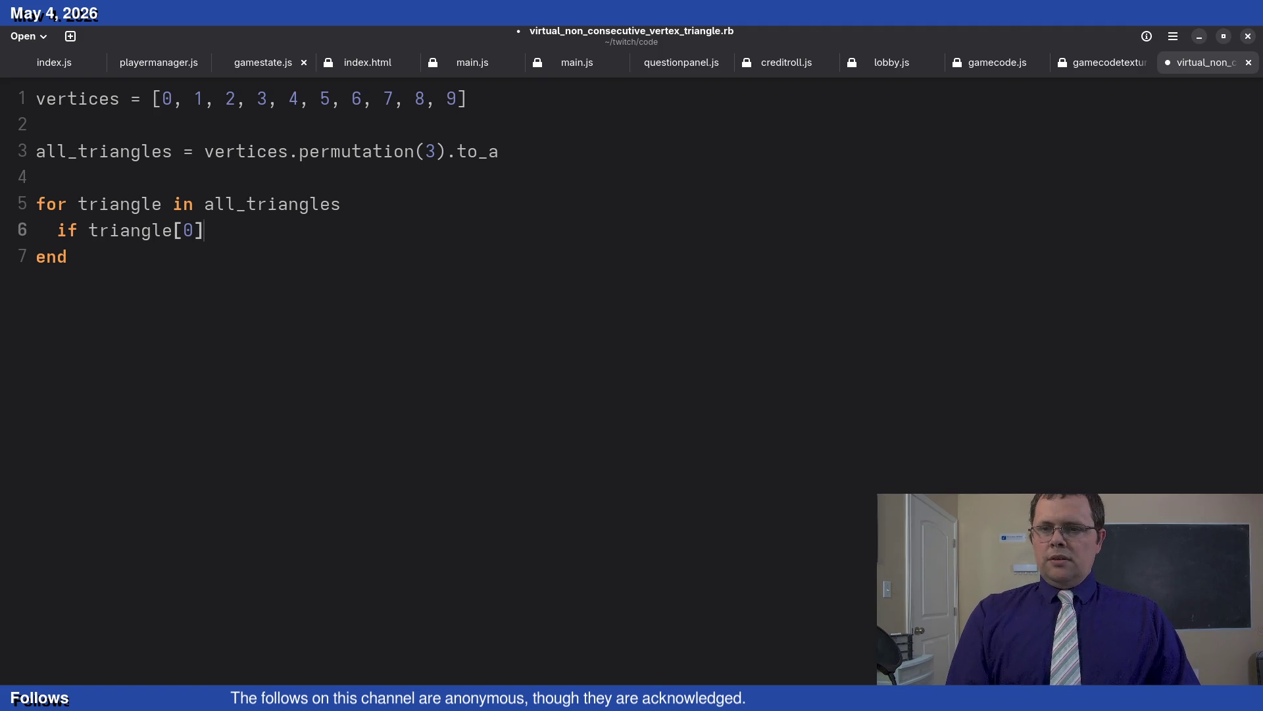
pyautogui.write(' +1')
pyautogui.press('BackSpace')
pyautogui.write('1)')
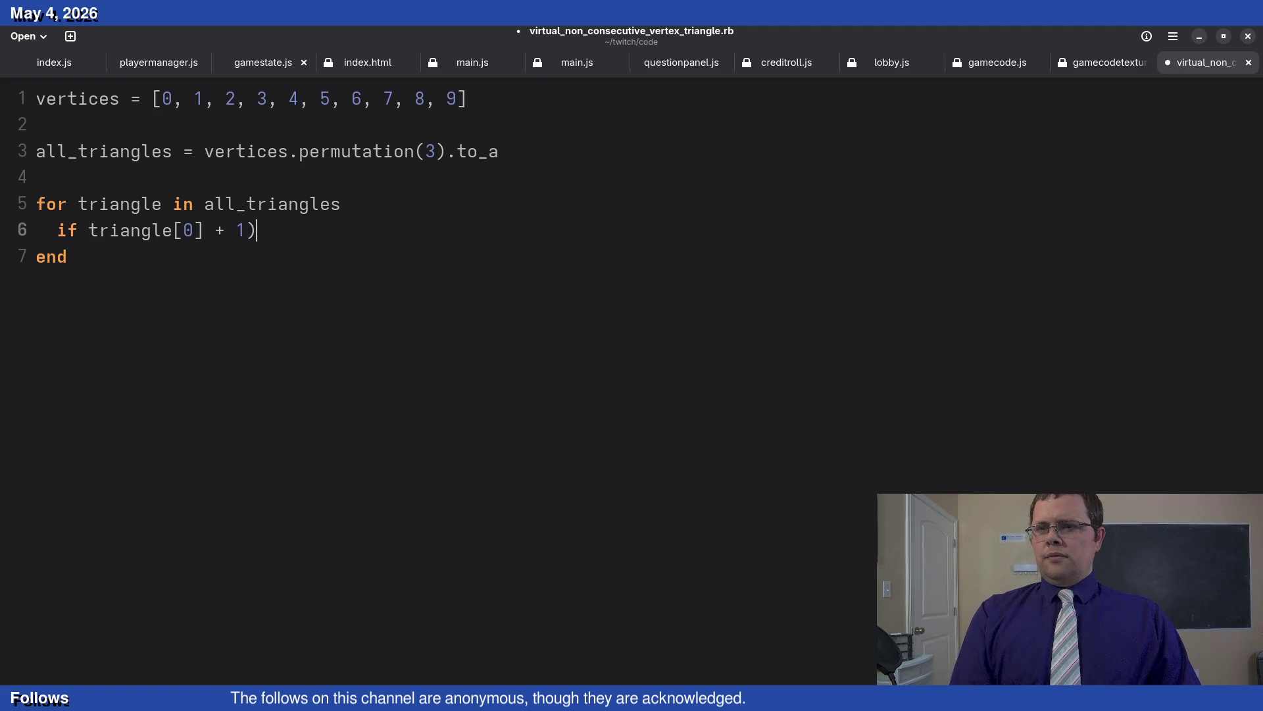
pyautogui.press('Right')
pyautogui.write('(')
pyautogui.press('Delete')
pyautogui.press('End')
# - Extend the condition to check triangle[1] and triangle[2] adjacency with % 10 wraparound, and add end
pyautogui.write('== triangle[1]')
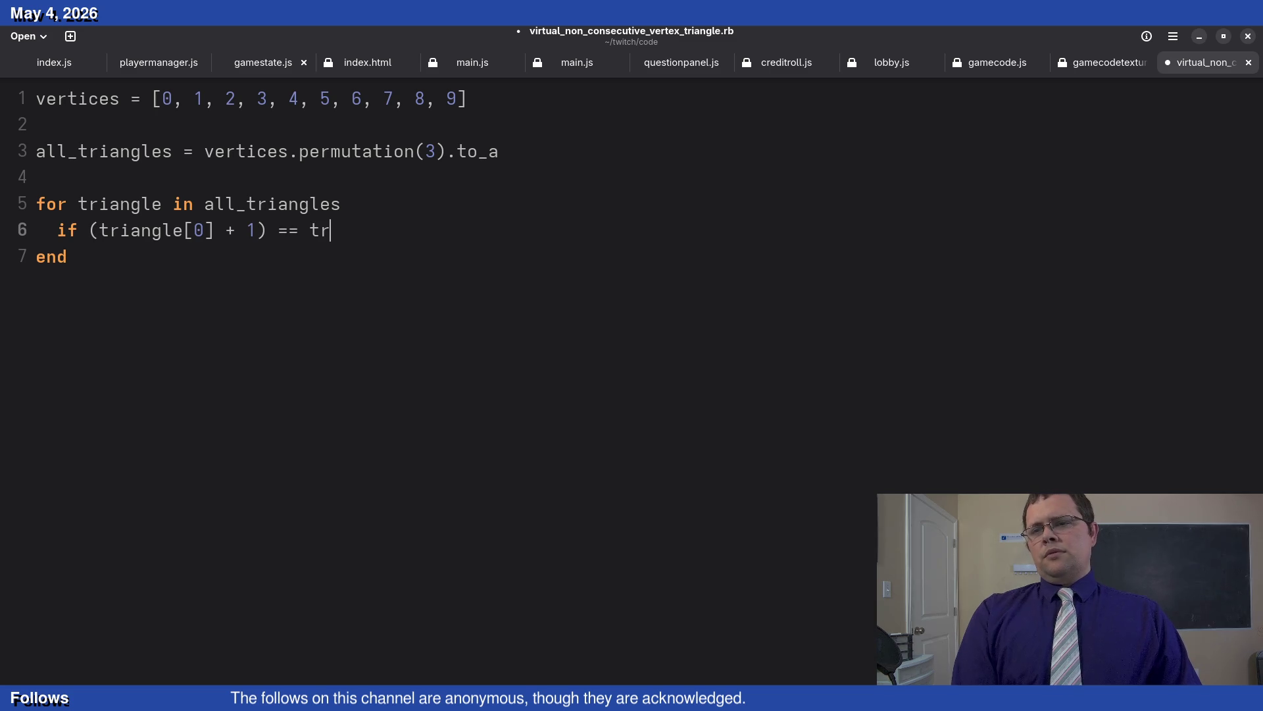
pyautogui.write(' or ')
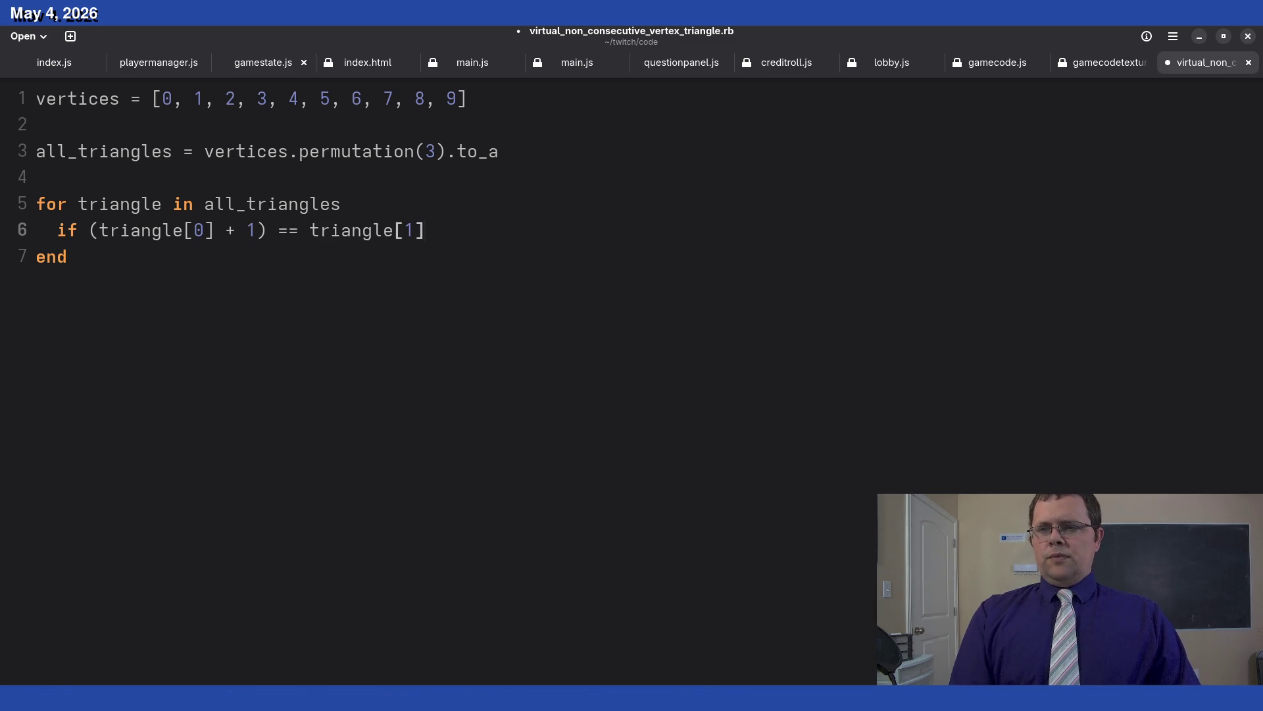
pyautogui.write('(triangl')
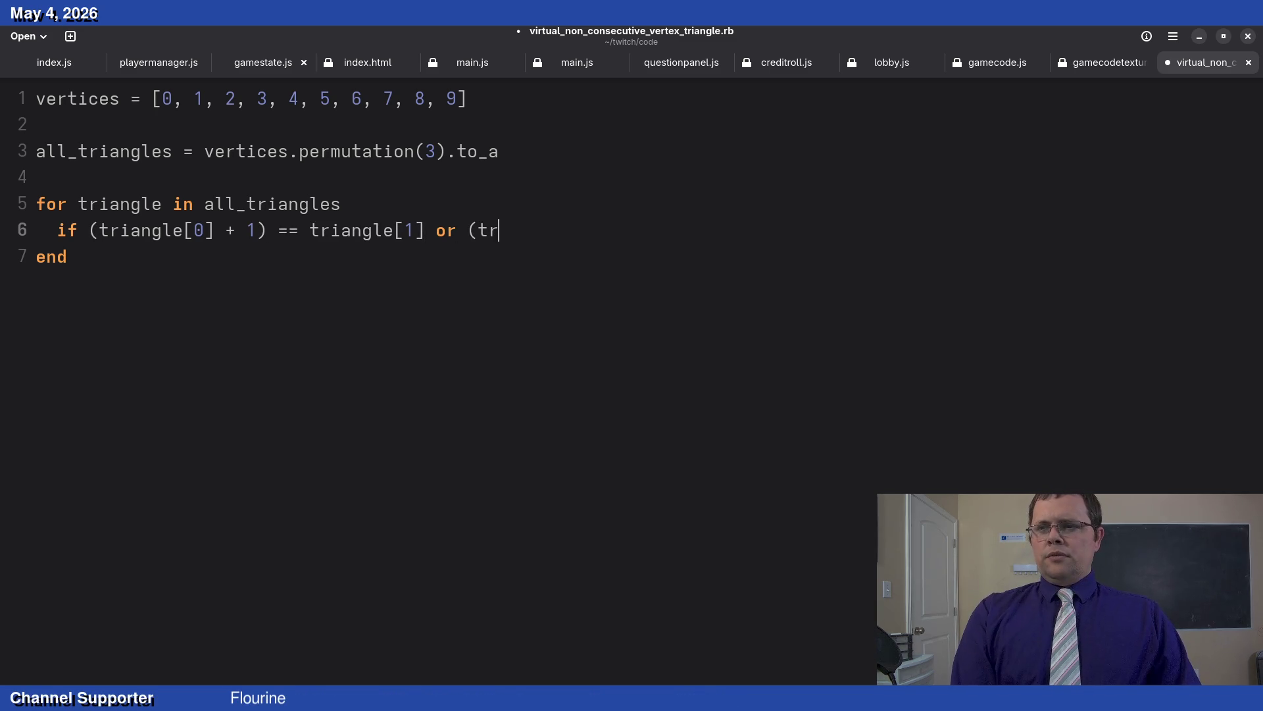
pyautogui.write('e[1] + 1')
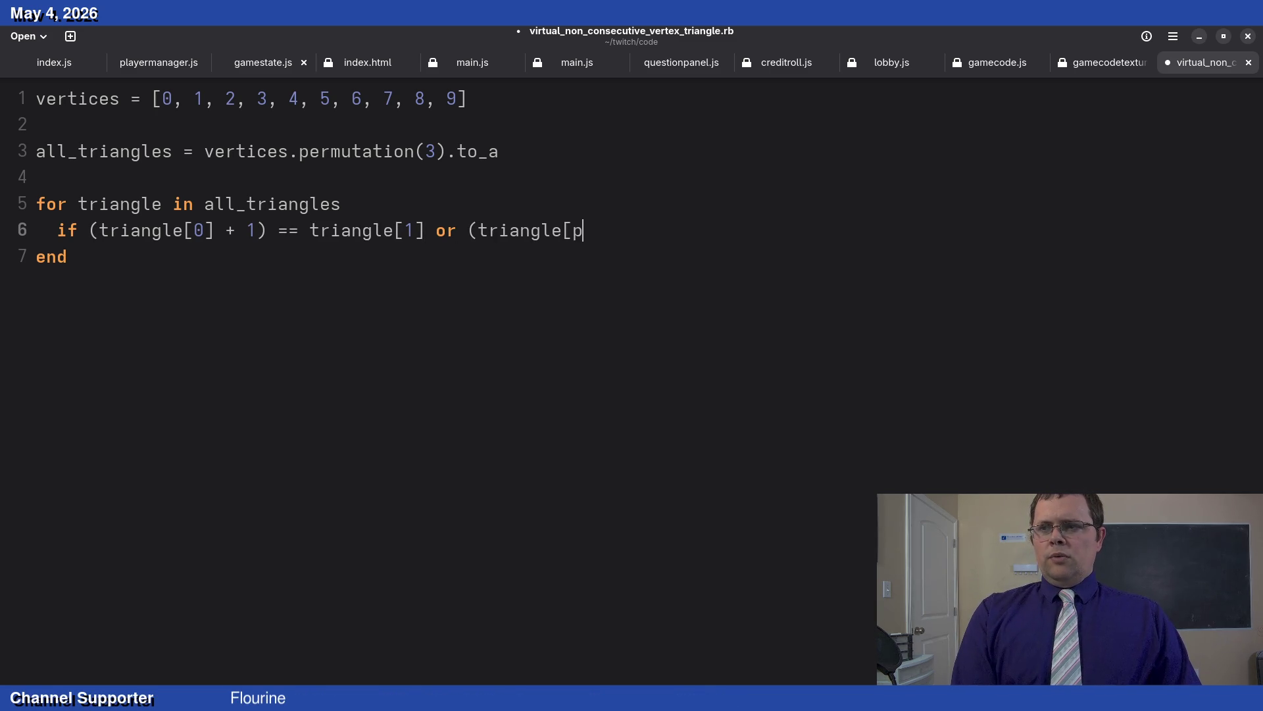
pyautogui.write(') == triangle[2] or ')
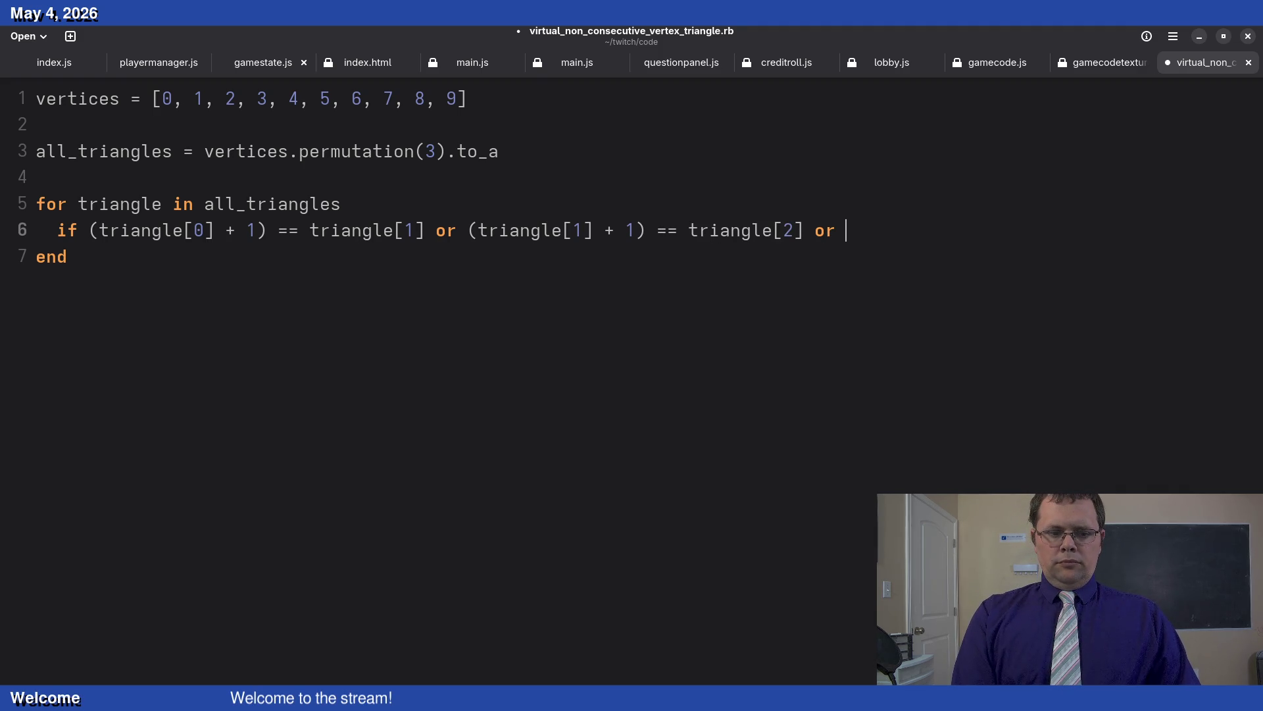
pyautogui.write('triangle')
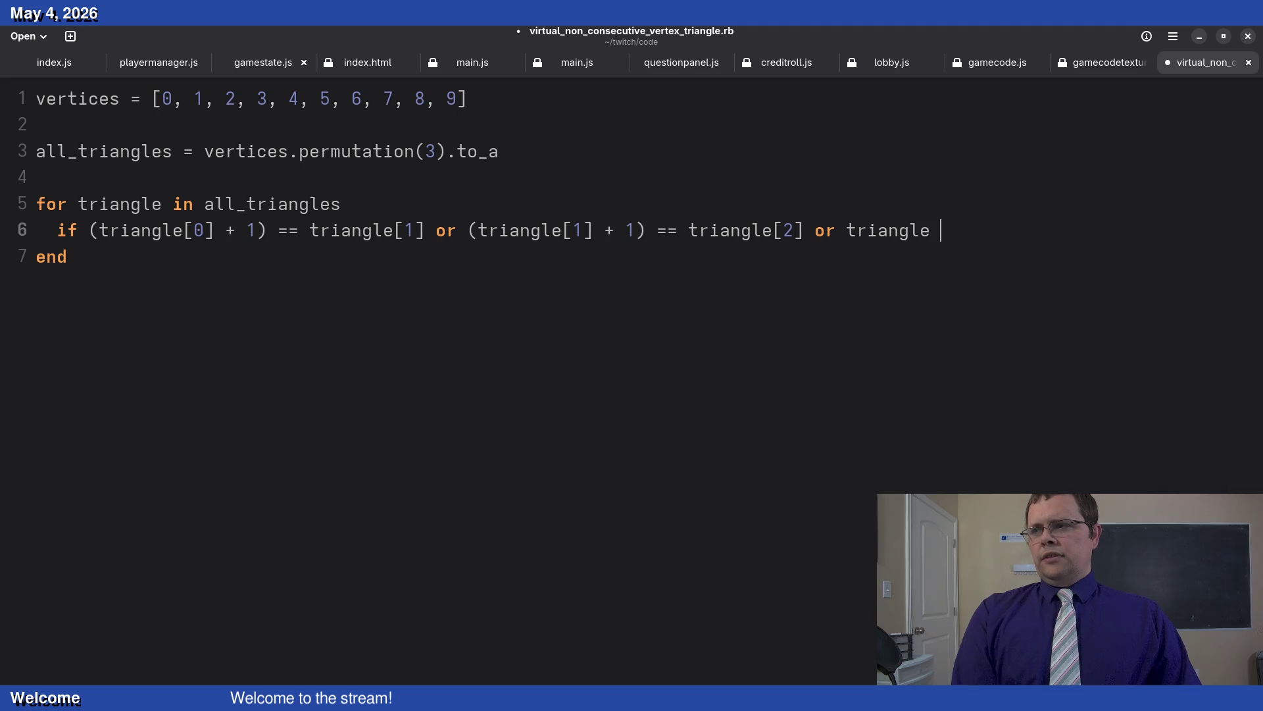
pyautogui.press('BackSpace')
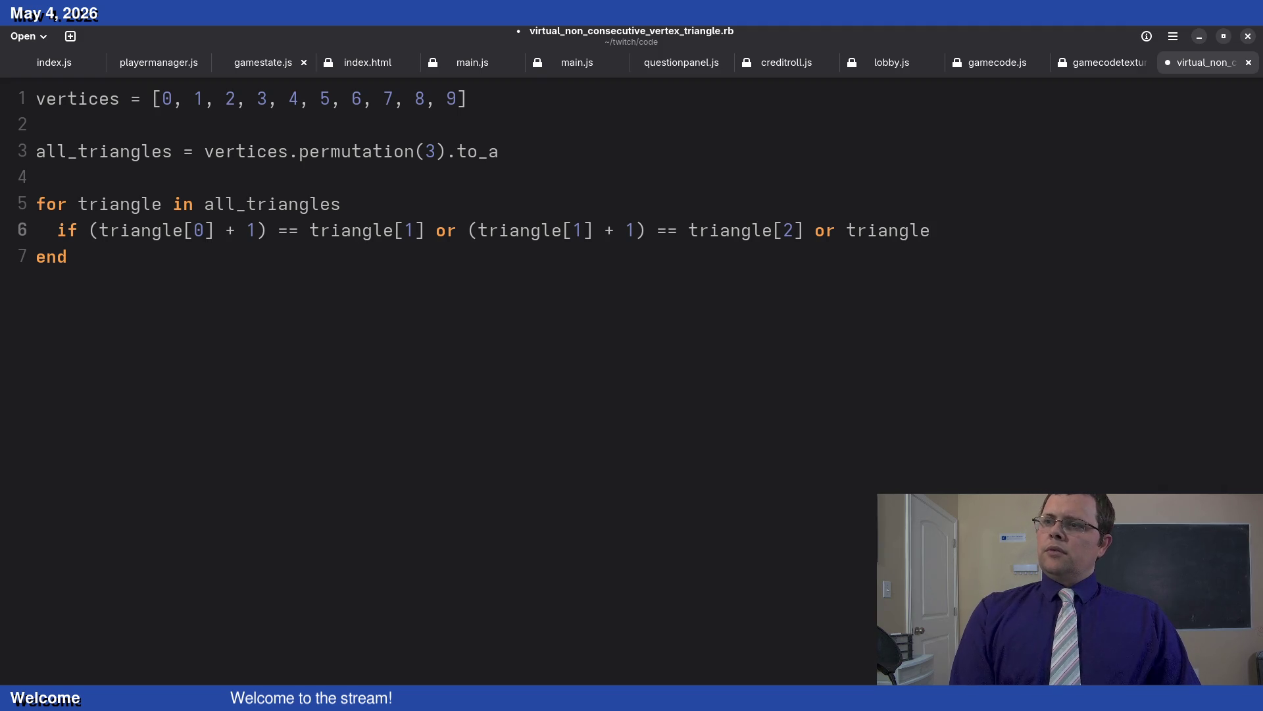
pyautogui.write('[2] ')
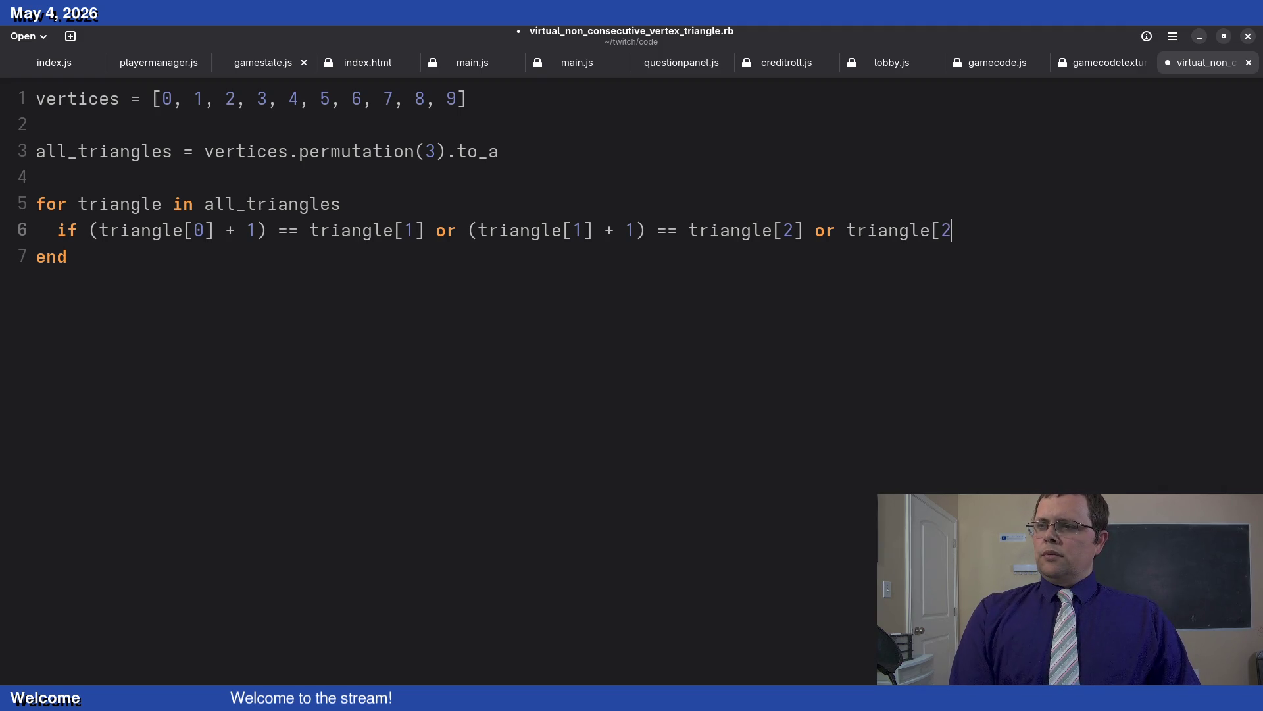
pyautogui.write('+ 1)')
pyautogui.press('Left')
pyautogui.press('Left')
pyautogui.press('Left')
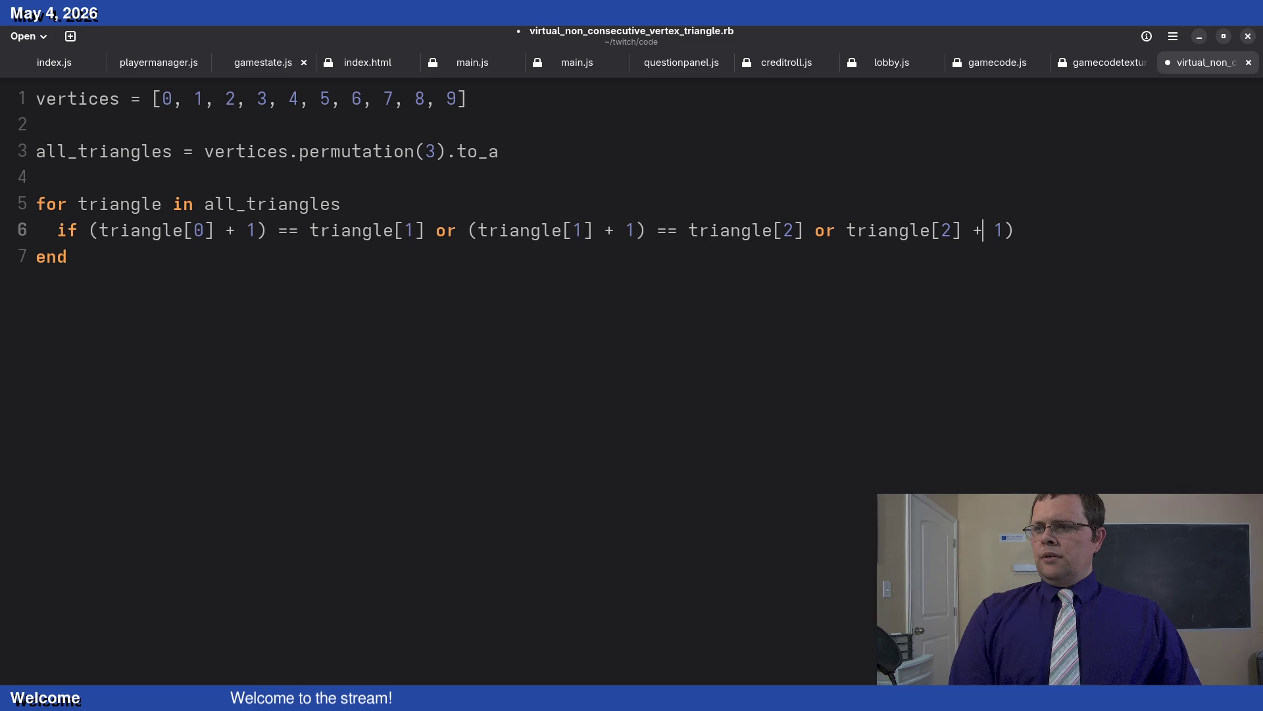
pyautogui.write('(')
pyautogui.write('% 10 ')
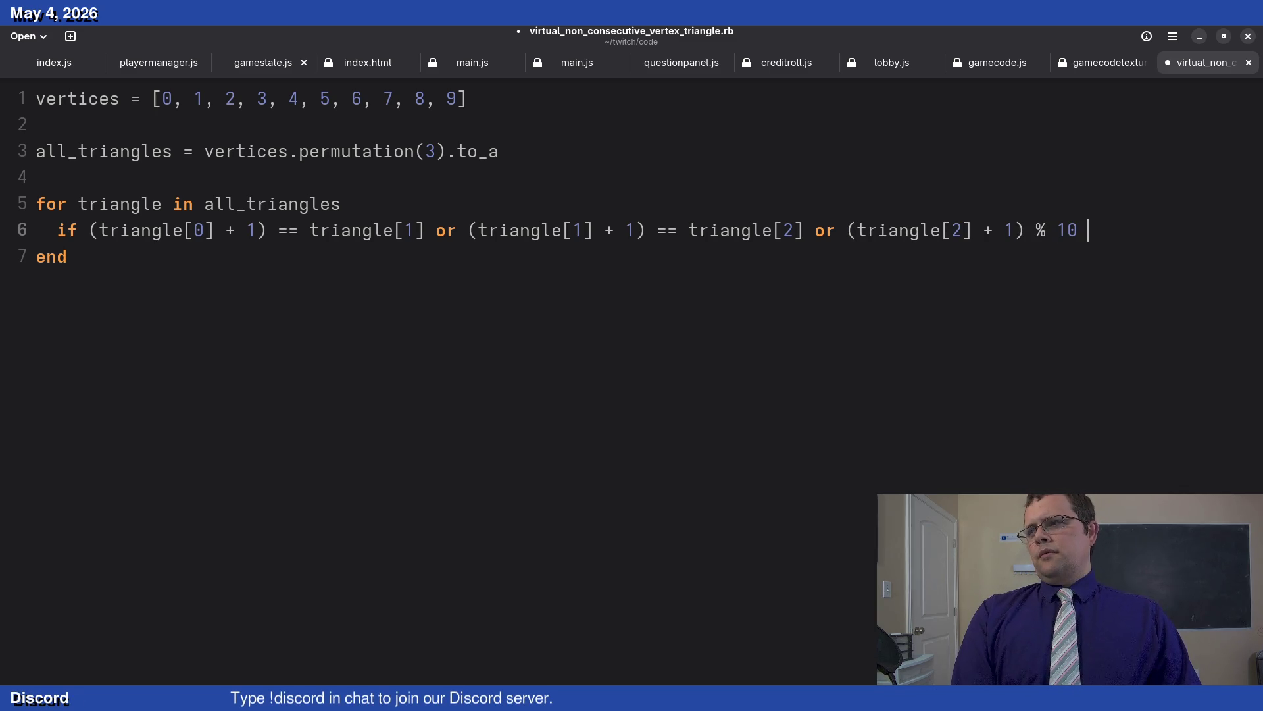
pyautogui.write('=triangle[0]')
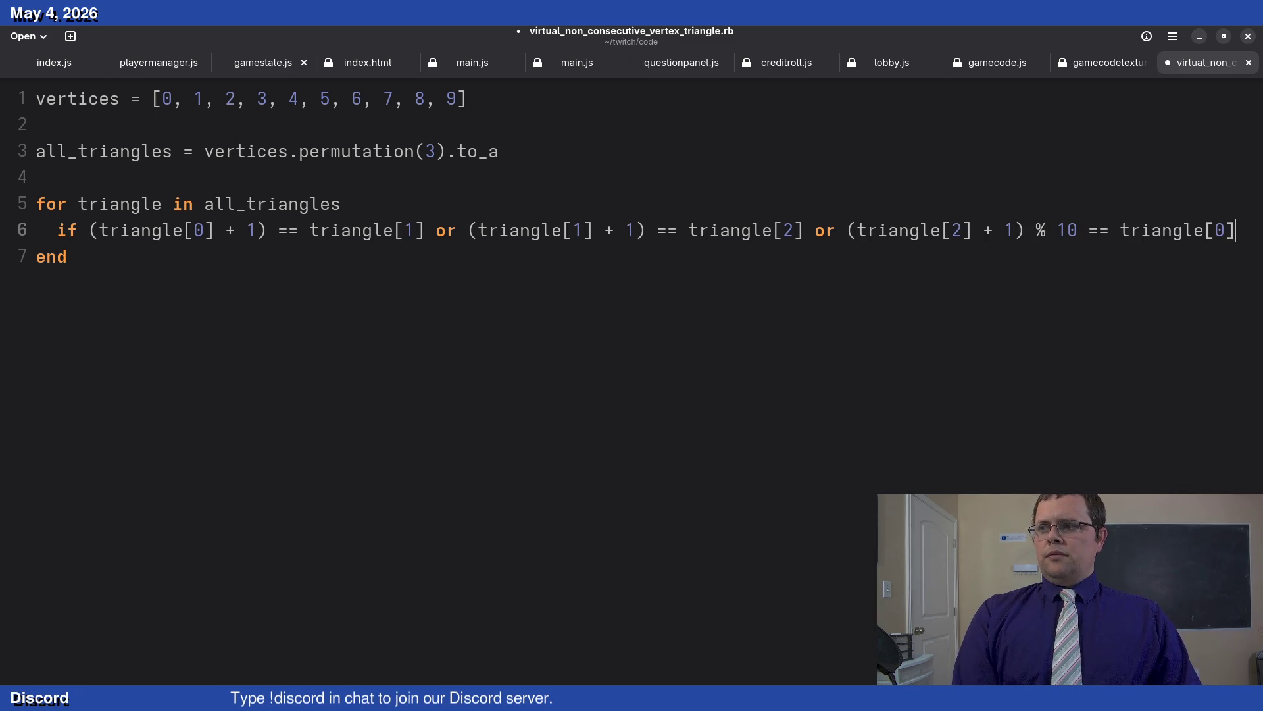
pyautogui.press('Return')
pyautogui.write('end')
pyautogui.press('Up')
pyautogui.press('End')
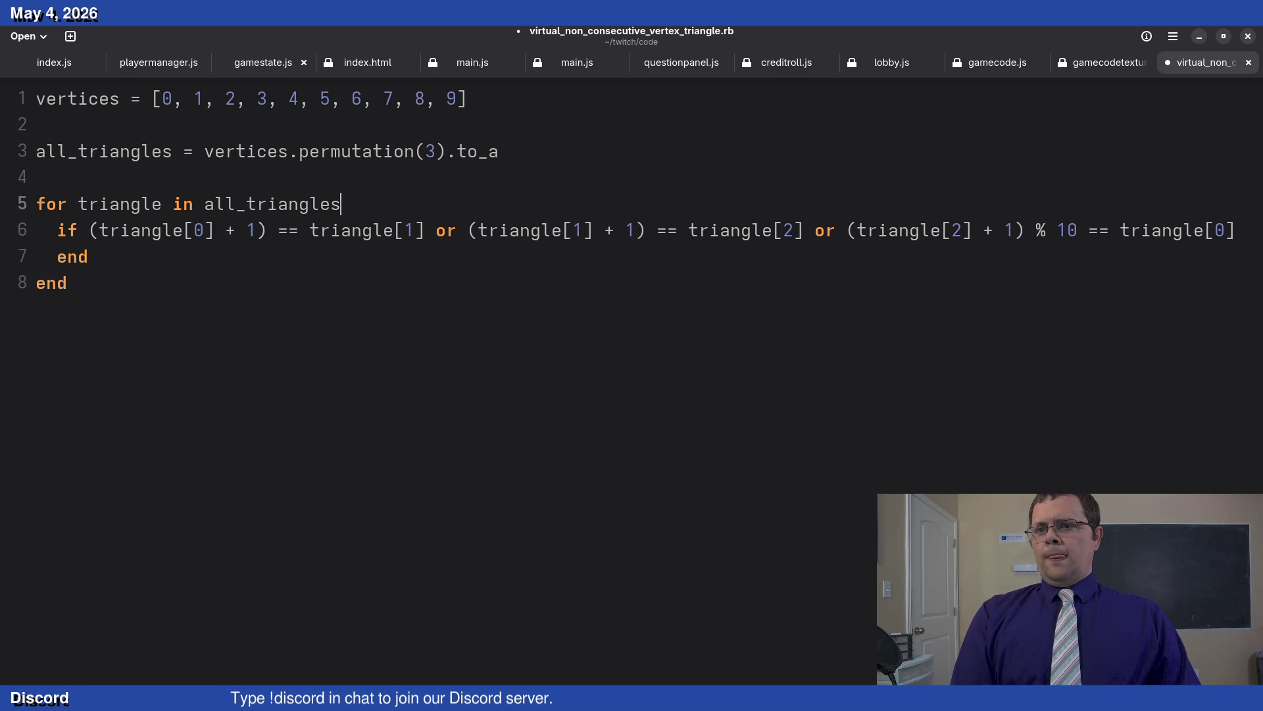
# - Above the if, write the comment line '# Any one of these conditions ... triangle's sides'
pyautogui.press('Up')
pyautogui.press('End')
pyautogui.press('Return')
pyautogui.write('# This')
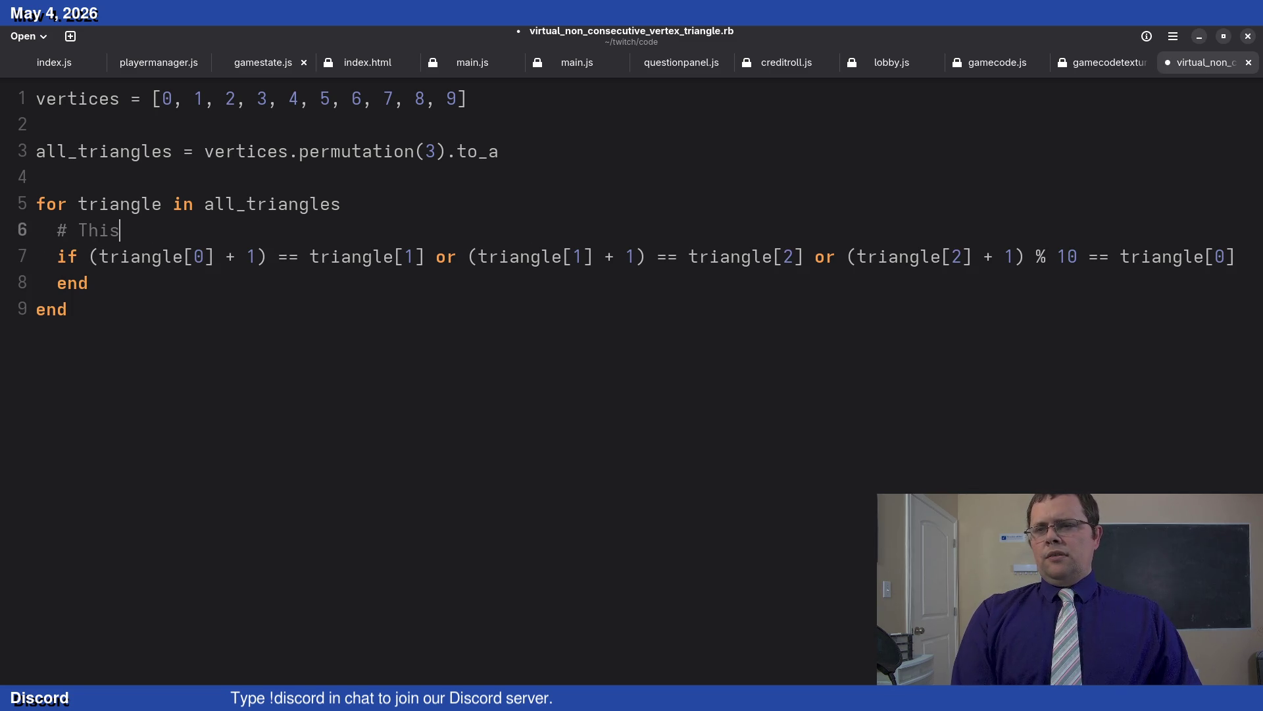
pyautogui.press('BackSpace')
pyautogui.press('BackSpace')
pyautogui.press('BackSpace')
pyautogui.write('n')
pyautogui.press('BackSpace')
pyautogui.press('BackSpace')
pyautogui.write('Any one of these ')
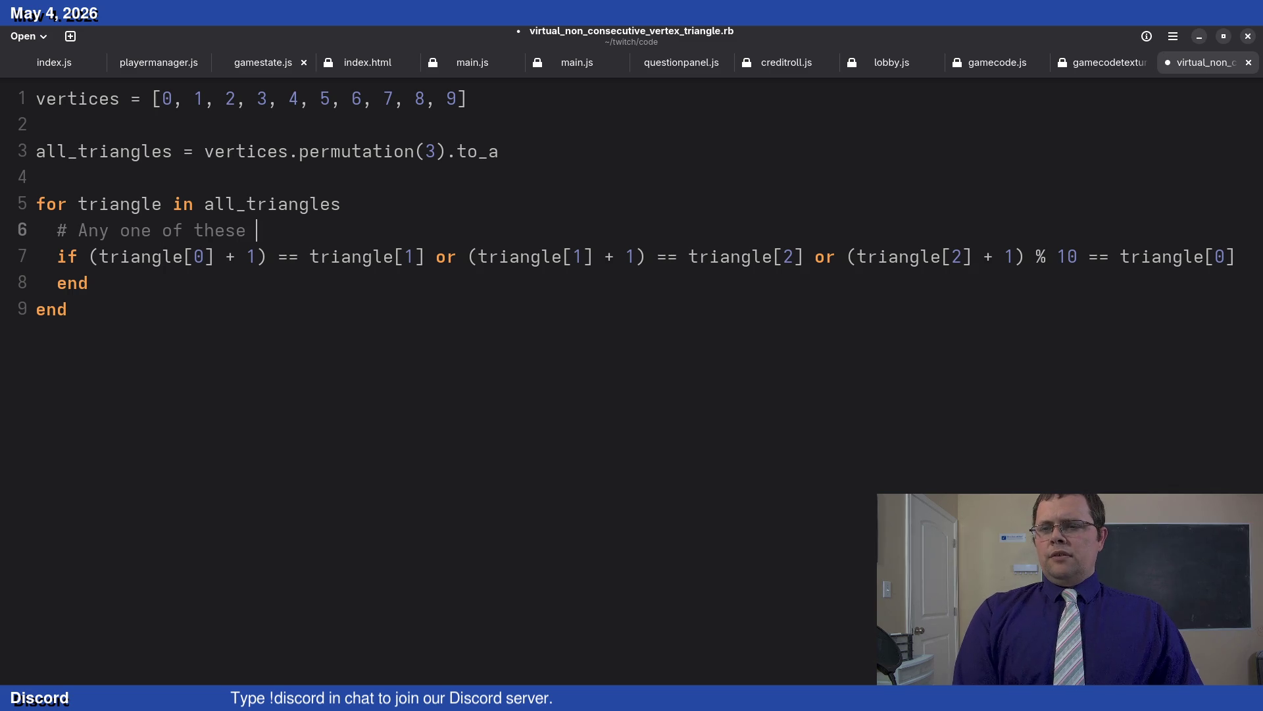
pyautogui.write('conditions being true means that th')
pyautogui.press('BackSpace')
pyautogui.press('BackSpace')
pyautogui.write('a triangle is')
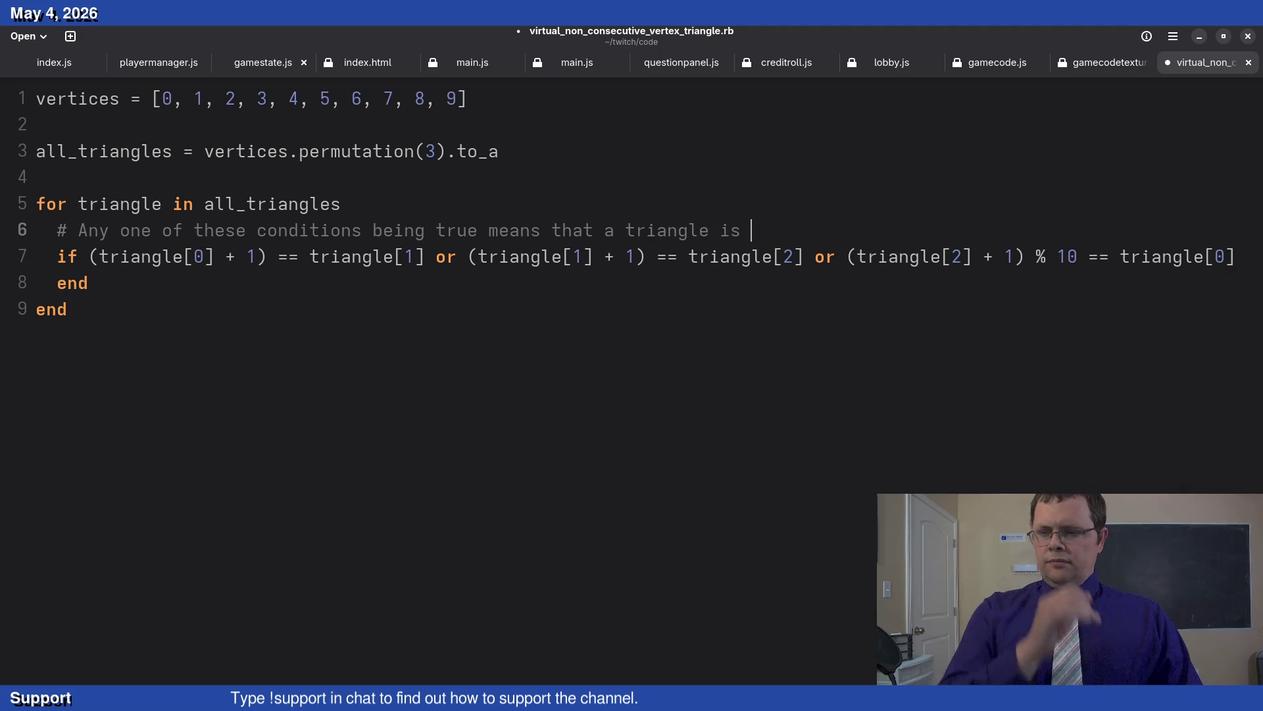
pyautogui.press('BackSpace')
pyautogui.press('BackSpace')
pyautogui.write('is')
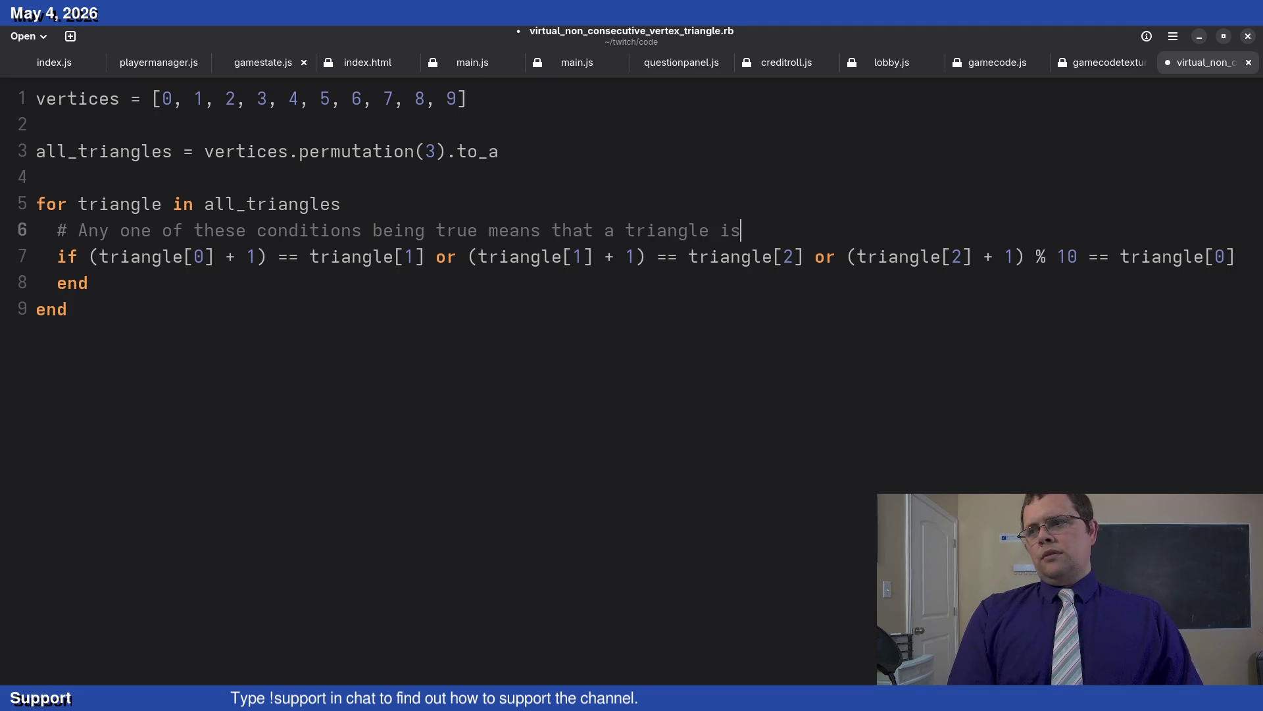
pyautogui.press('BackSpace')
pyautogui.press('BackSpace')
pyautogui.press('BackSpace')
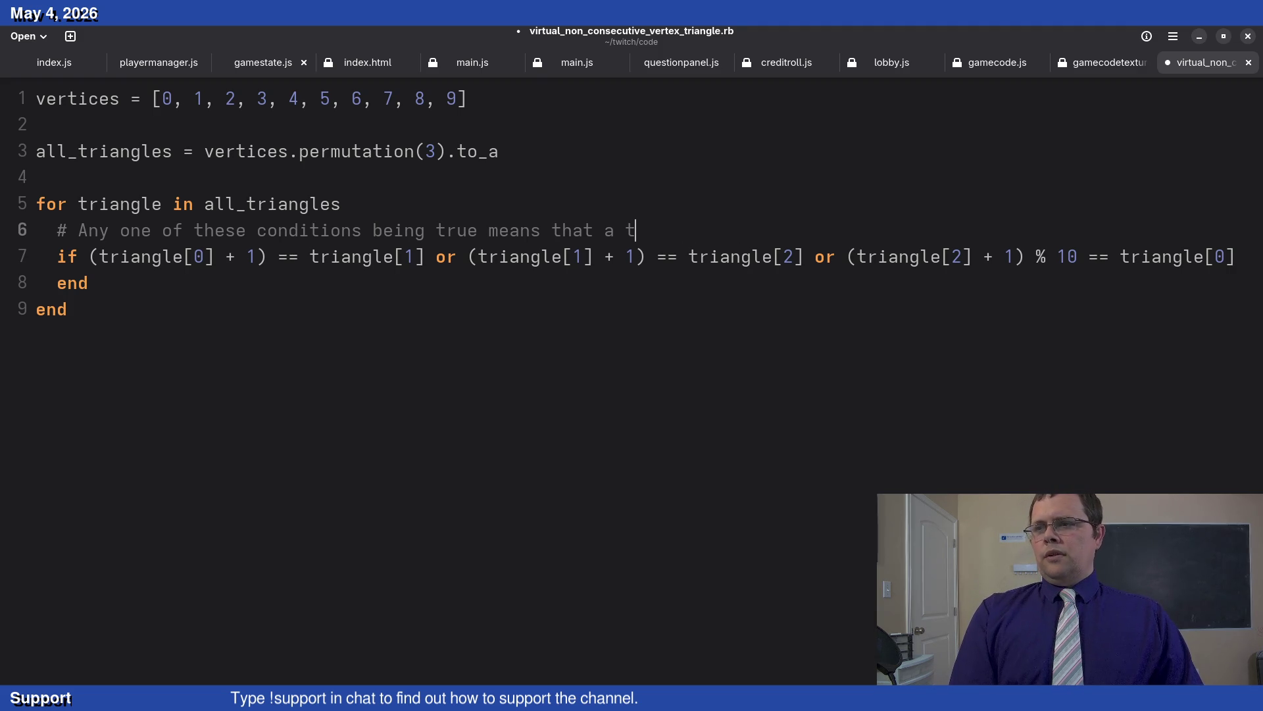
pyautogui.write('one of the tir')
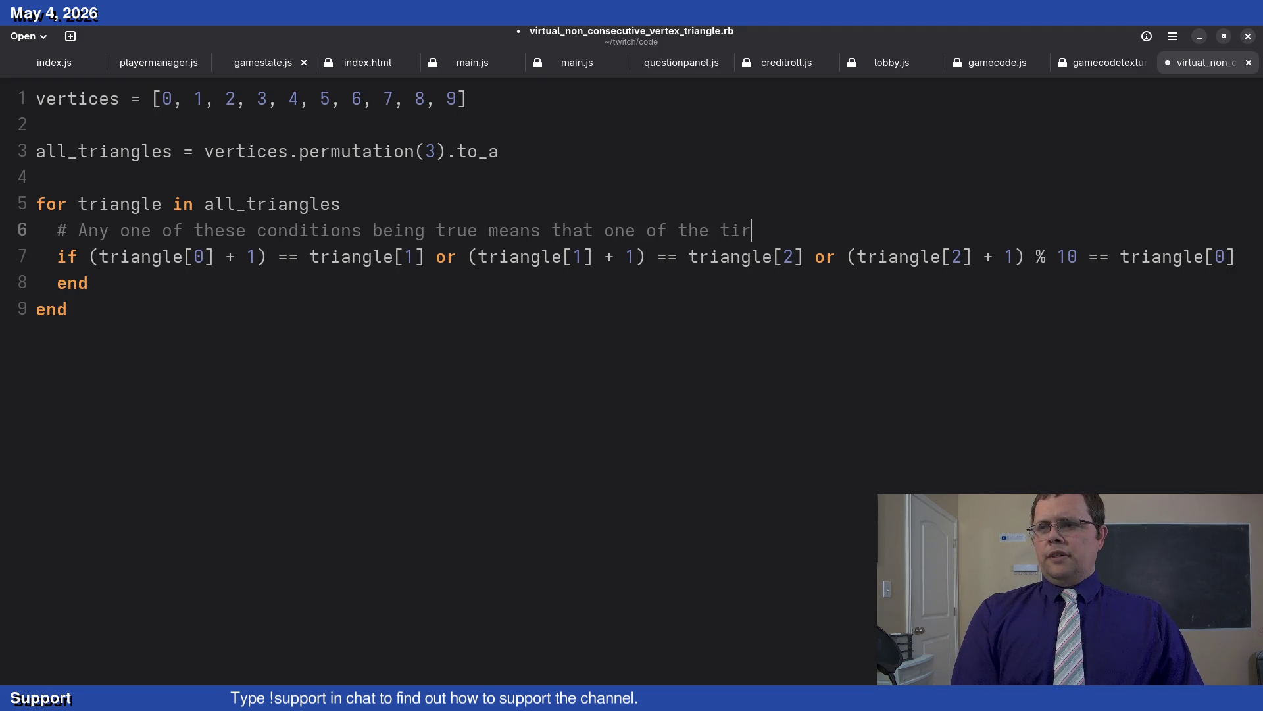
pyautogui.press('BackSpace')
pyautogui.press('BackSpace')
pyautogui.write("riangle'")
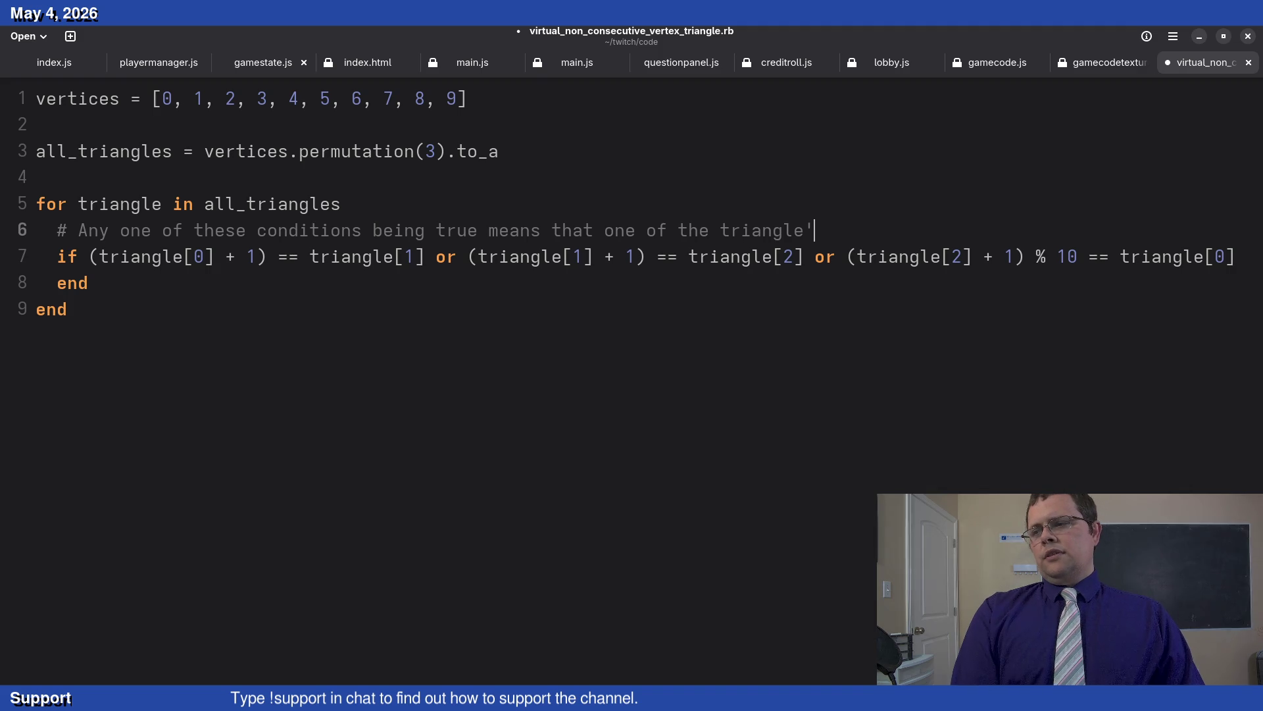
pyautogui.write('s sides')
# - Add the second comment line '# is the side of the decagon.' and save the script
pyautogui.press('Return')
pyautogui.write('# is equ')
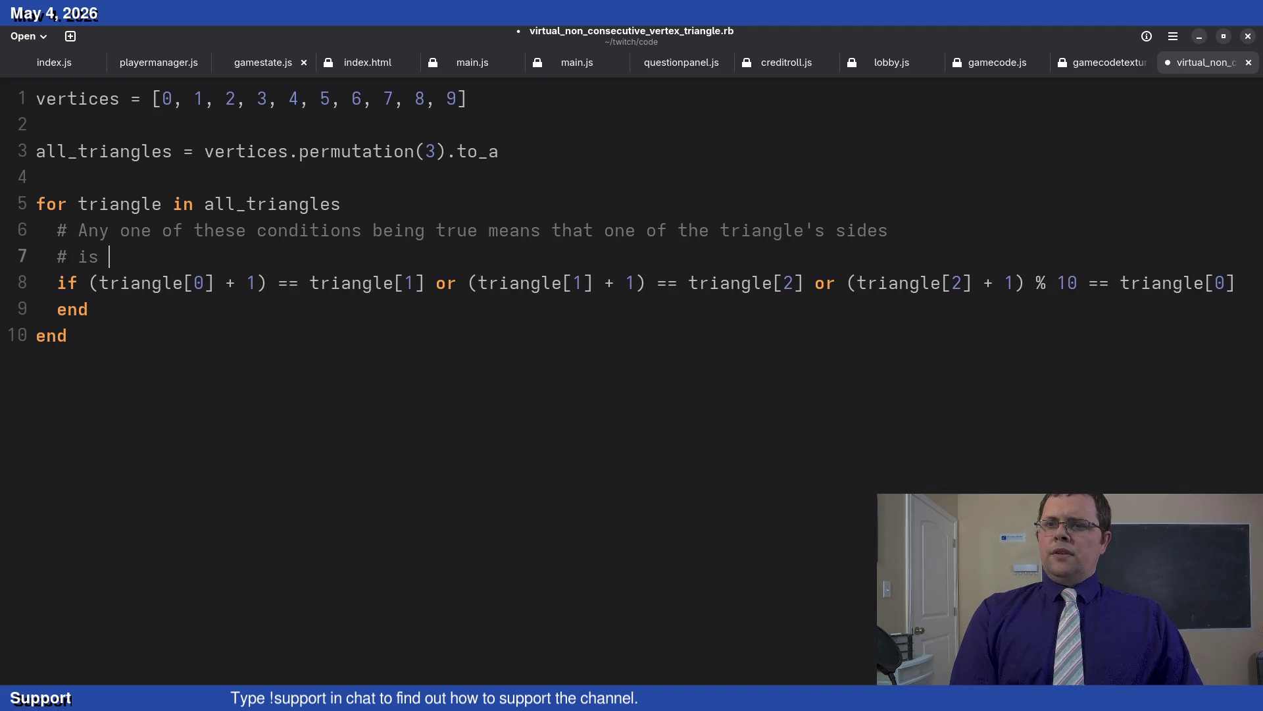
pyautogui.write('al to')
pyautogui.press('BackSpace')
pyautogui.press('BackSpace')
pyautogui.press('BackSpace')
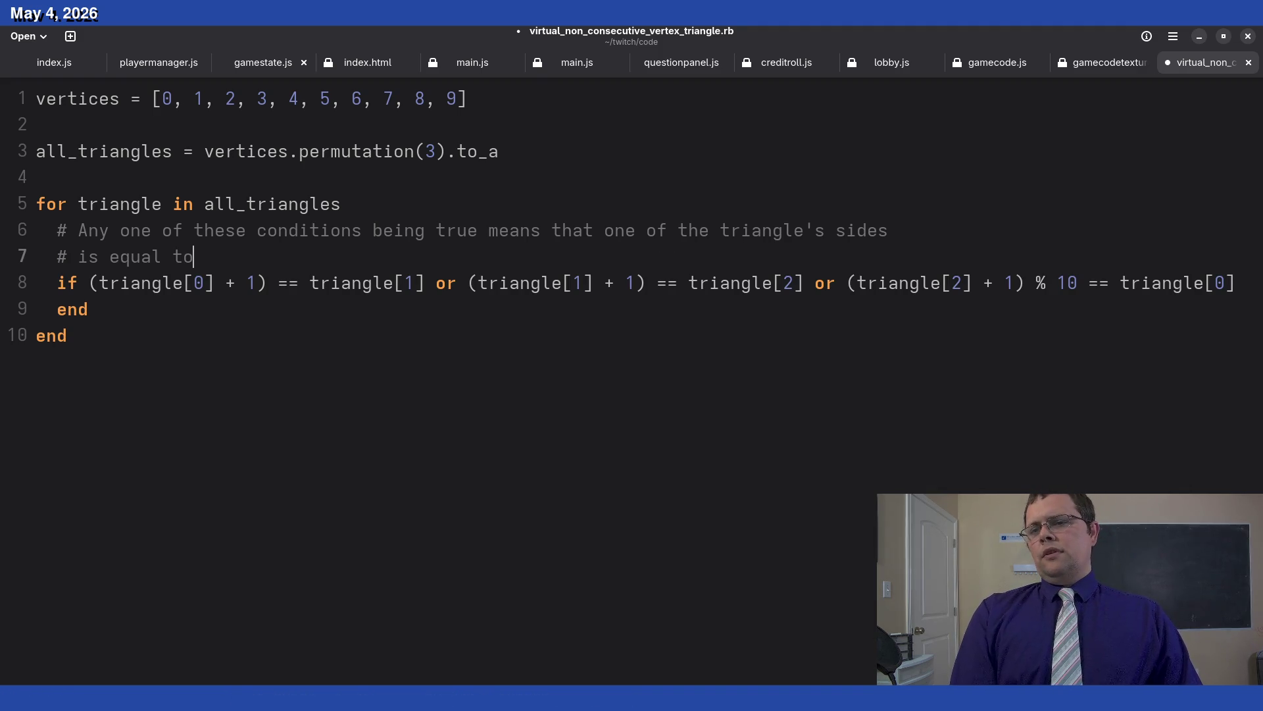
pyautogui.write('the side of the deca')
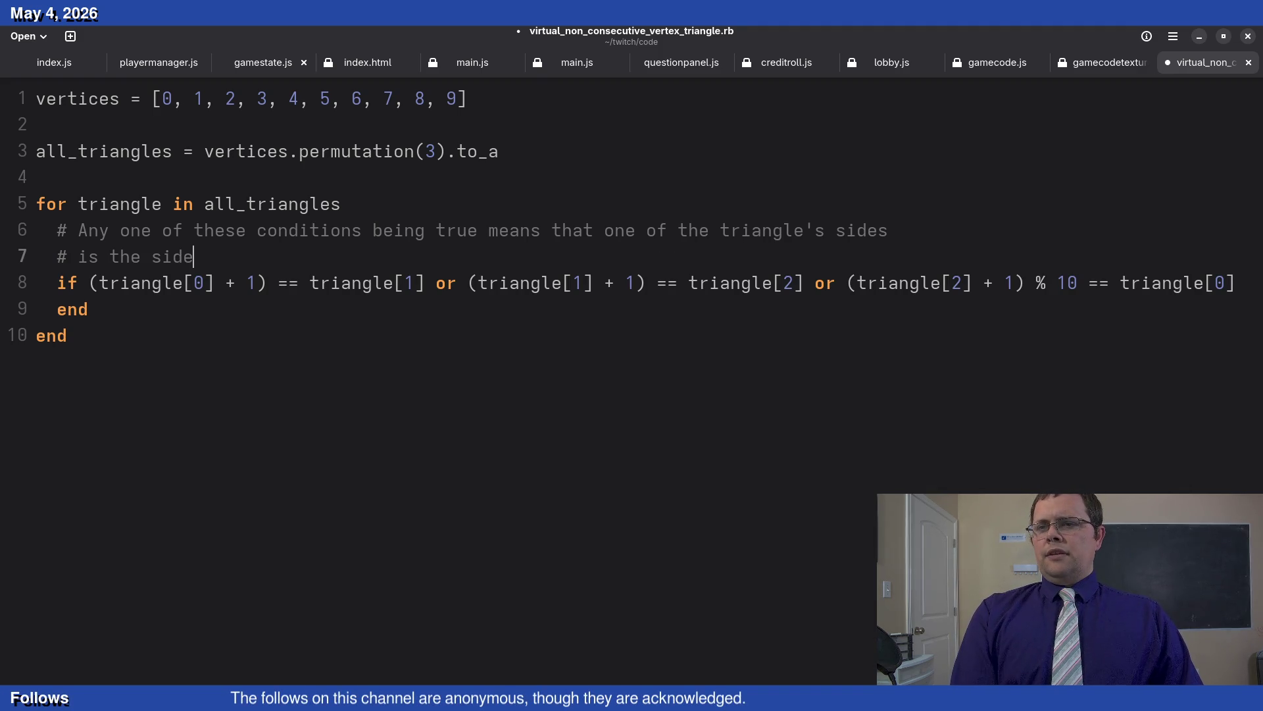
pyautogui.write('gon.')
pyautogui.hotkey('ctrl', 's')
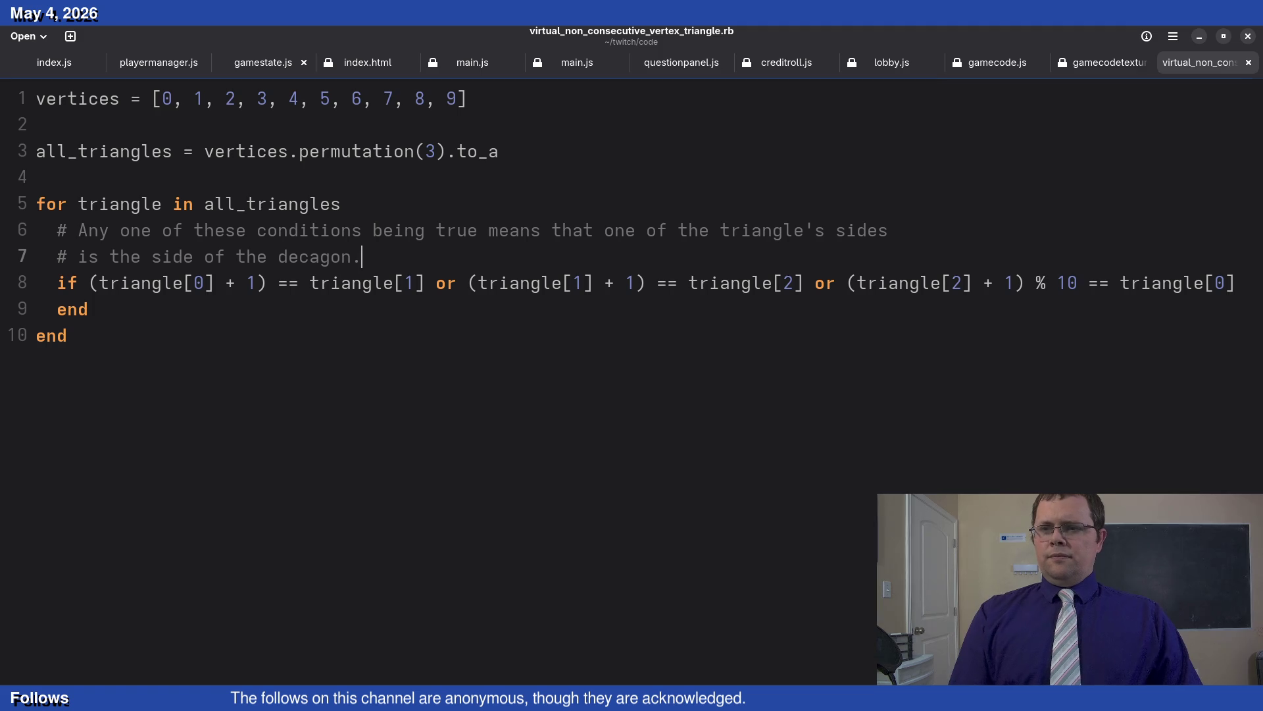
# - Open a new line between the comment and the if, and begin typing 'coun'
pyautogui.click(1236, 283)
pyautogui.press('Return')
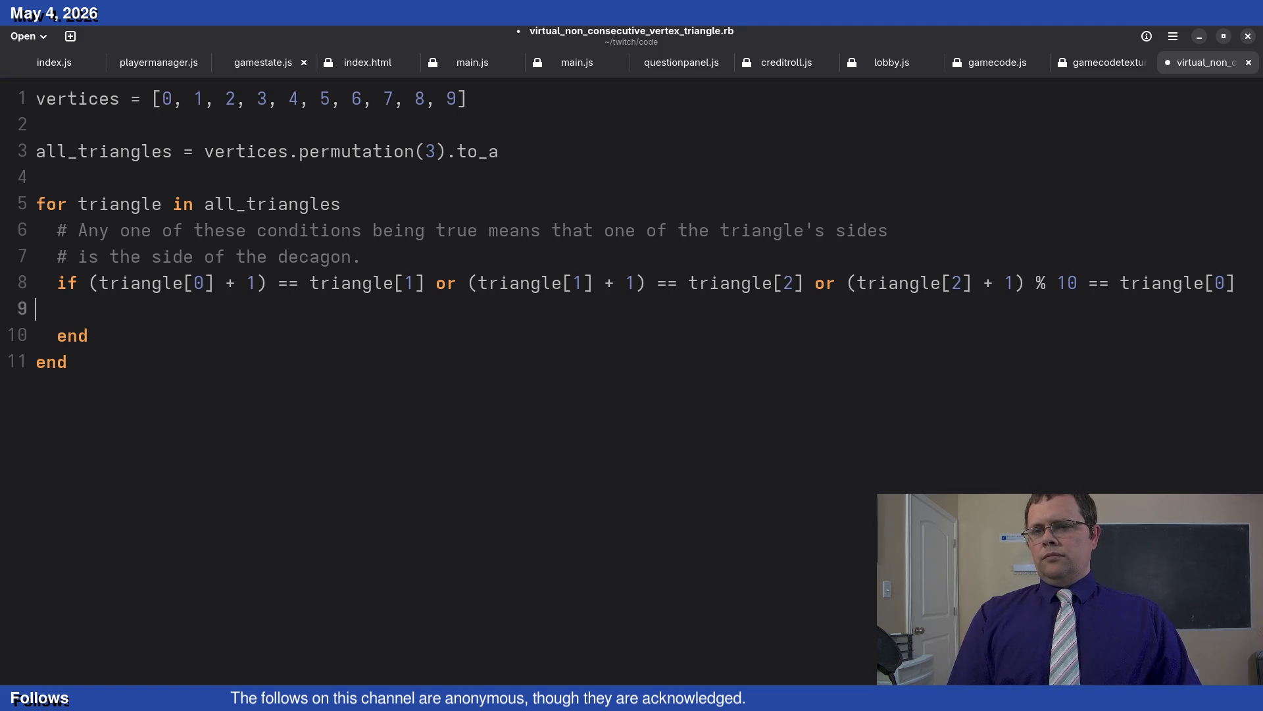
pyautogui.press('BackSpace')
pyautogui.press('Up')
pyautogui.press('Return')
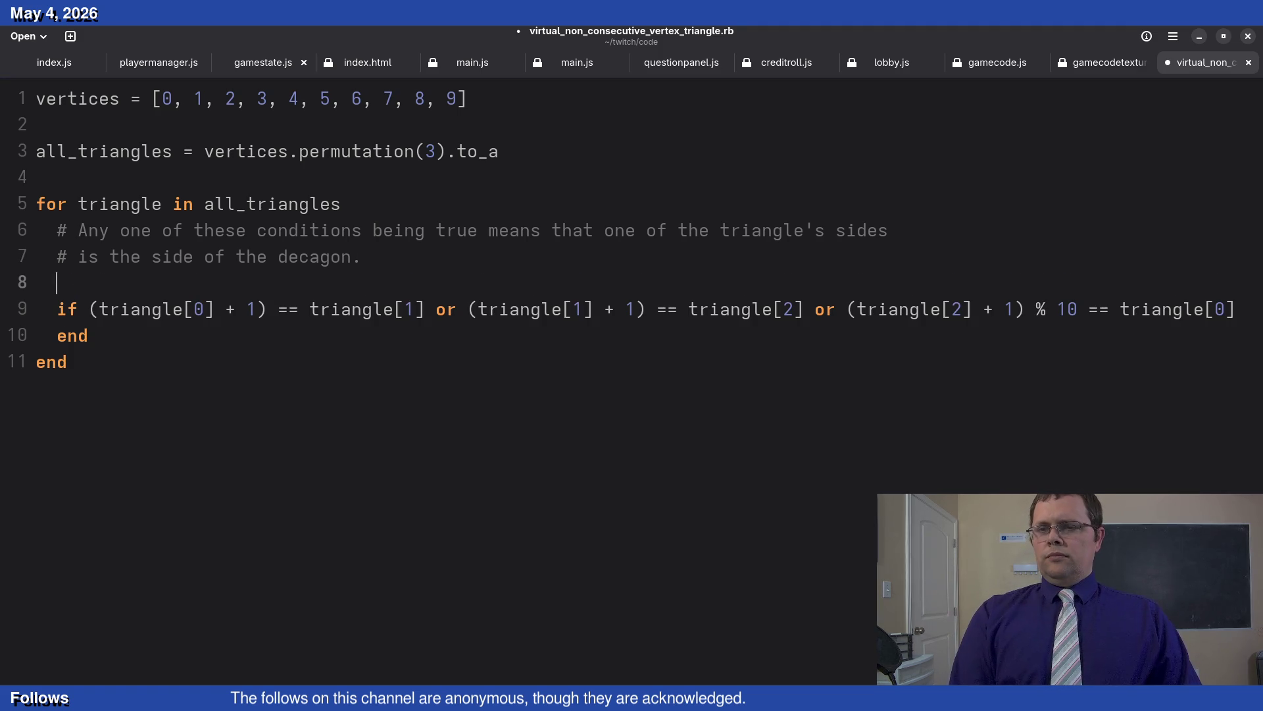
pyautogui.write('coun')
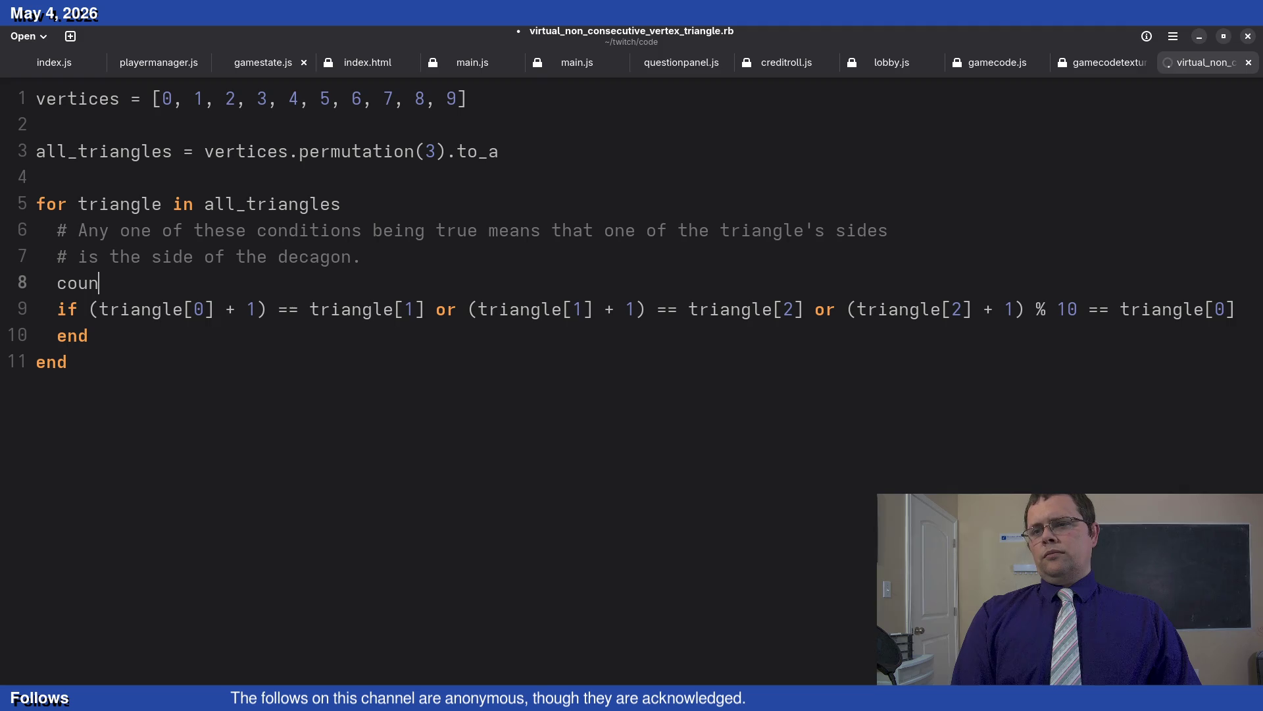
# - Replace the stray 'coun' with a non_consecutive_triangles line above the loop
pyautogui.hotkey('shift', 'Home')
pyautogui.press('BackSpace')
pyautogui.press('BackSpace')
pyautogui.press('BackSpace')
pyautogui.press('Up')
pyautogui.press('Up')
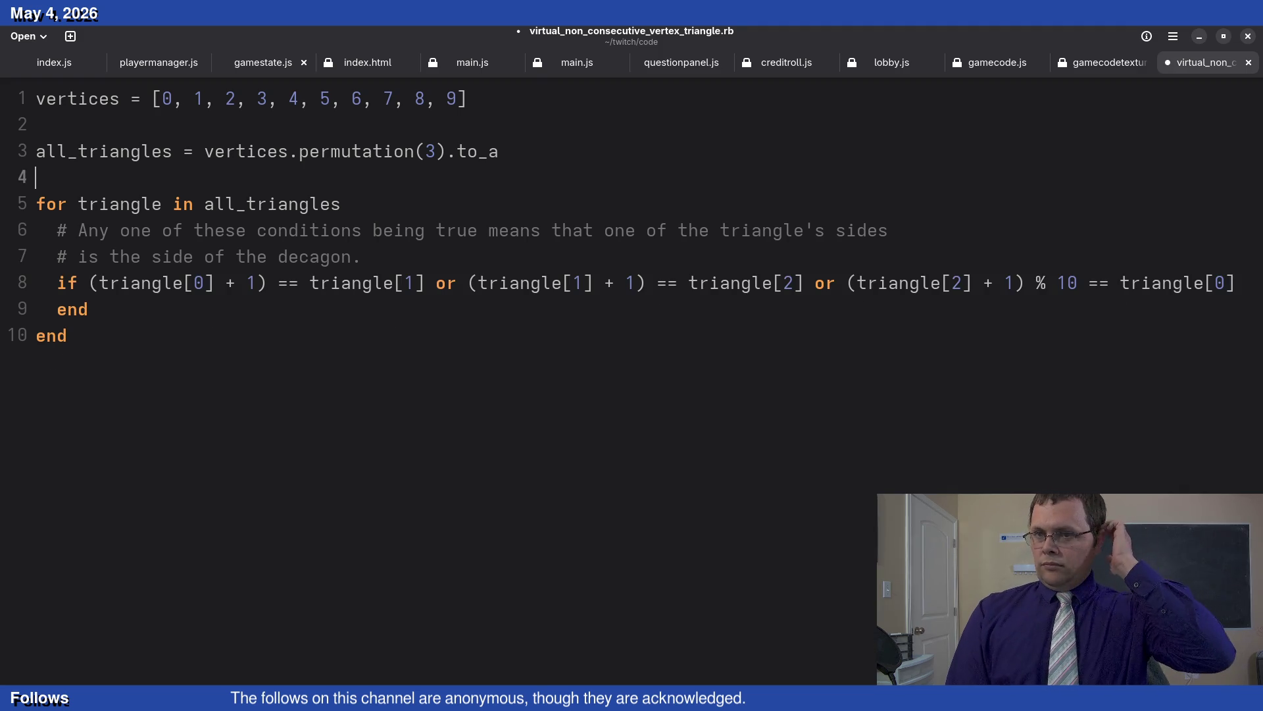
pyautogui.press('Up')
pyautogui.press('Return')
pyautogui.press('Return')
pyautogui.press('Up')
pyautogui.write('non_cons')
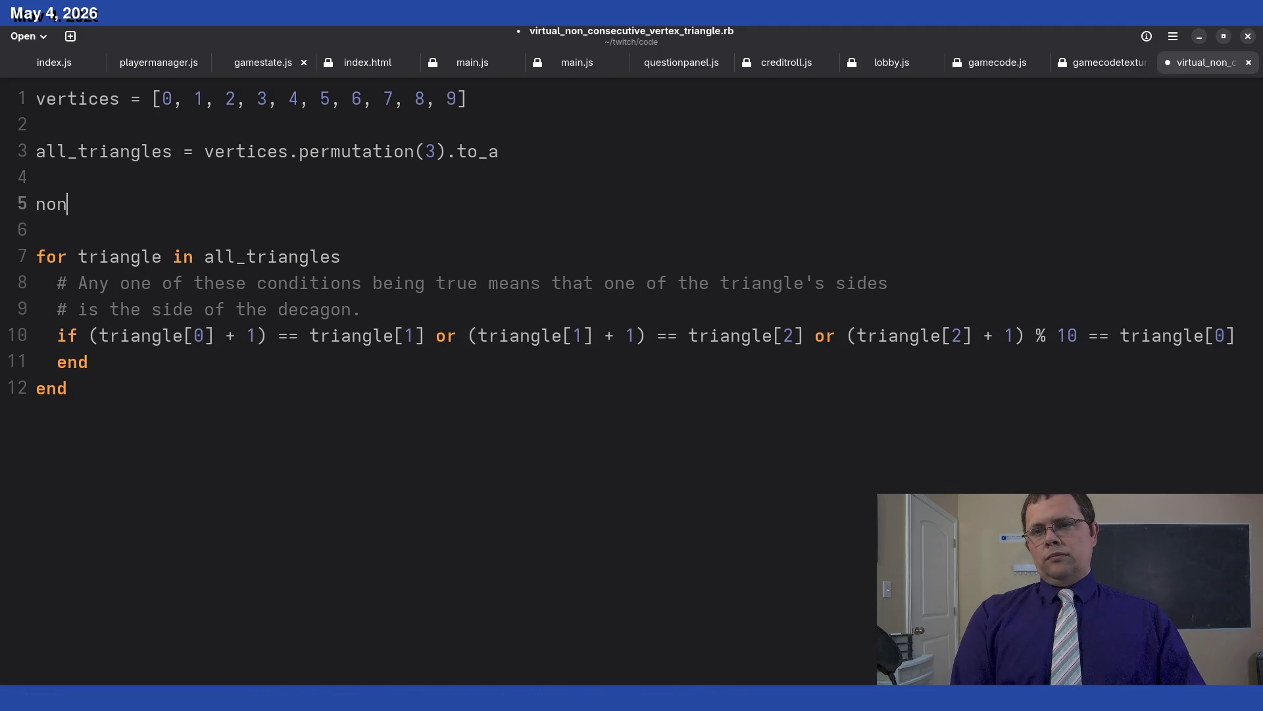
pyautogui.write('ecutive_triangles')
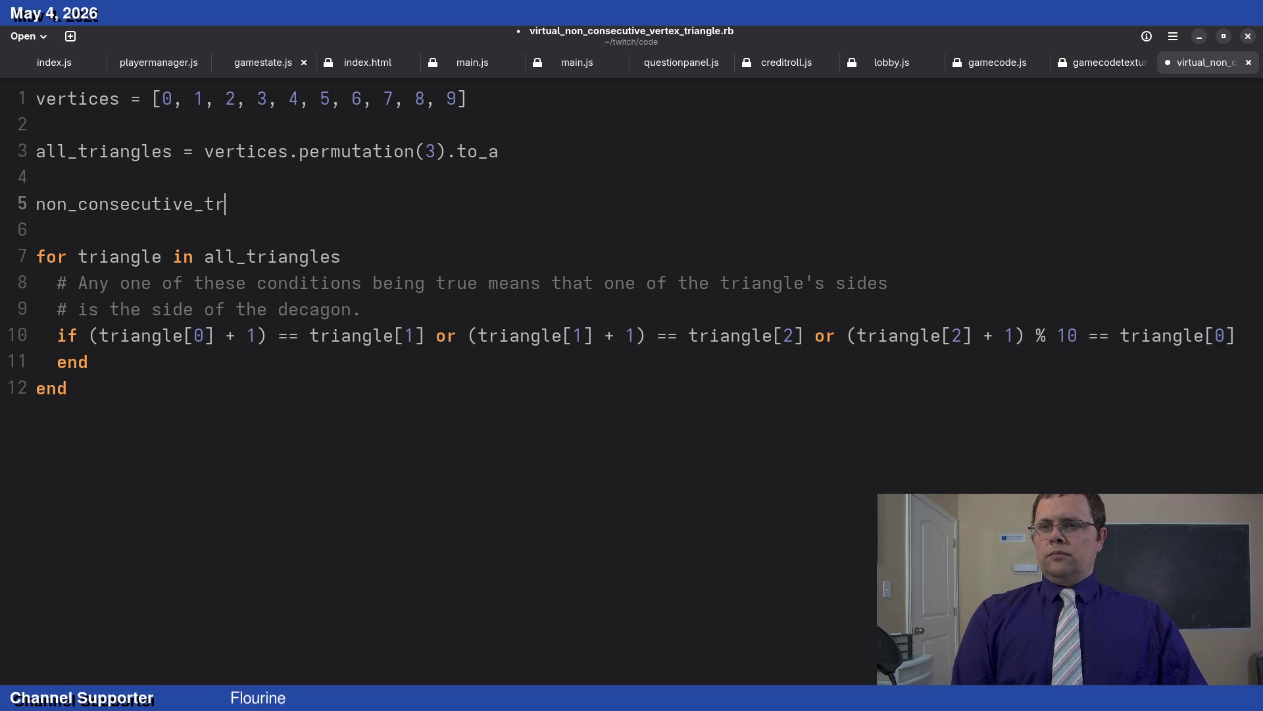
# - Complete the line as 'non_consecutive_triangles = []' and save the script
pyautogui.press('Down')
pyautogui.press('Down')
pyautogui.press('Down')
pyautogui.press('Down')
pyautogui.press('End')
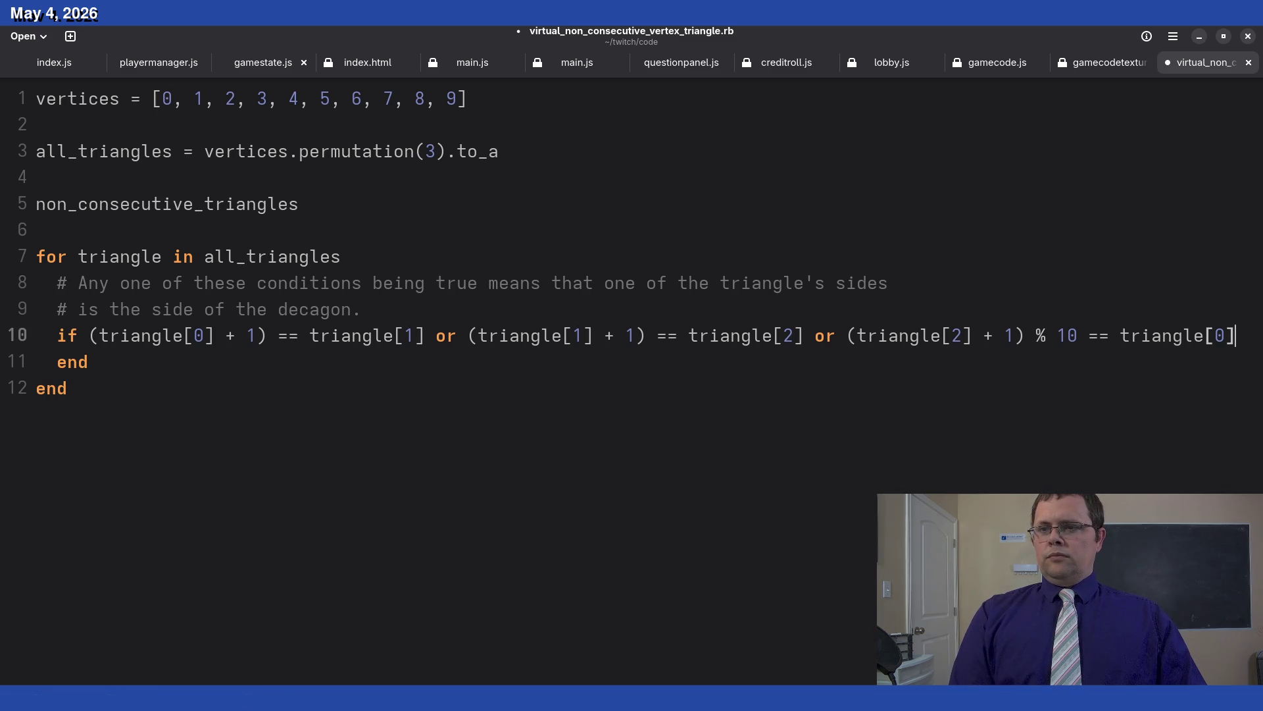
pyautogui.press('Return')
pyautogui.press('Tab')
pyautogui.write('non_con')
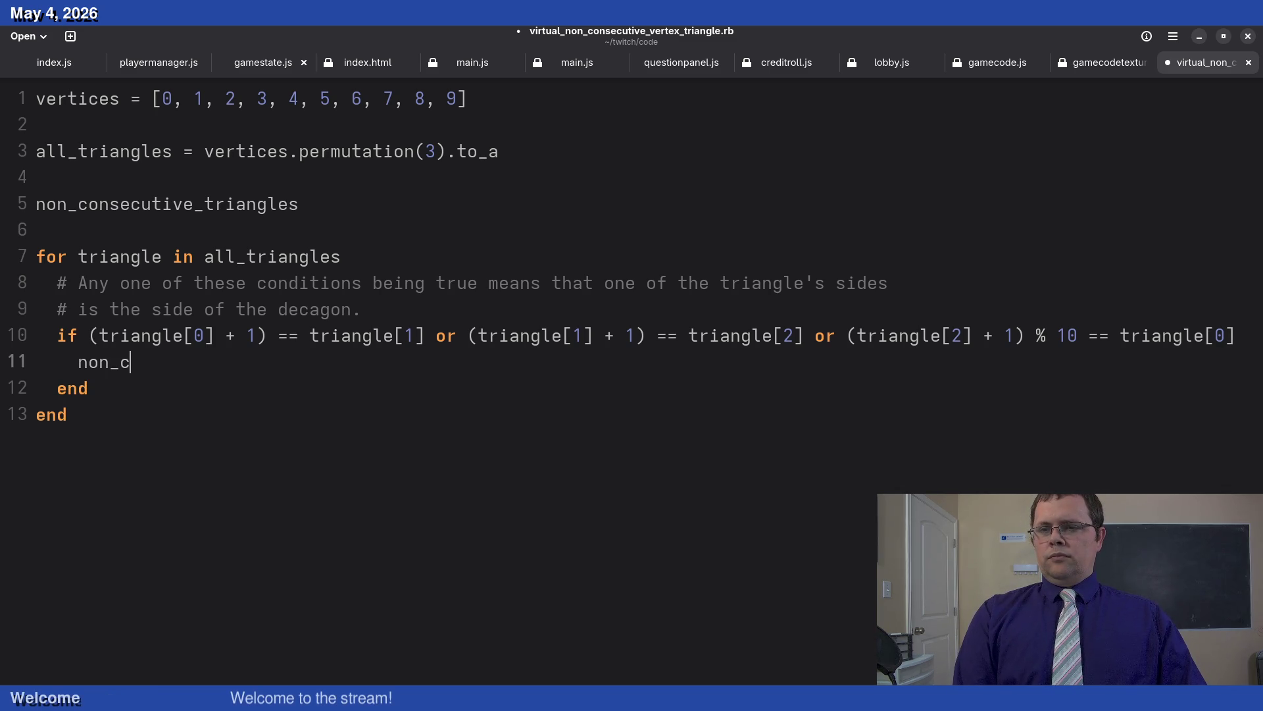
pyautogui.hotkey('ctrl', 'BackSpace')
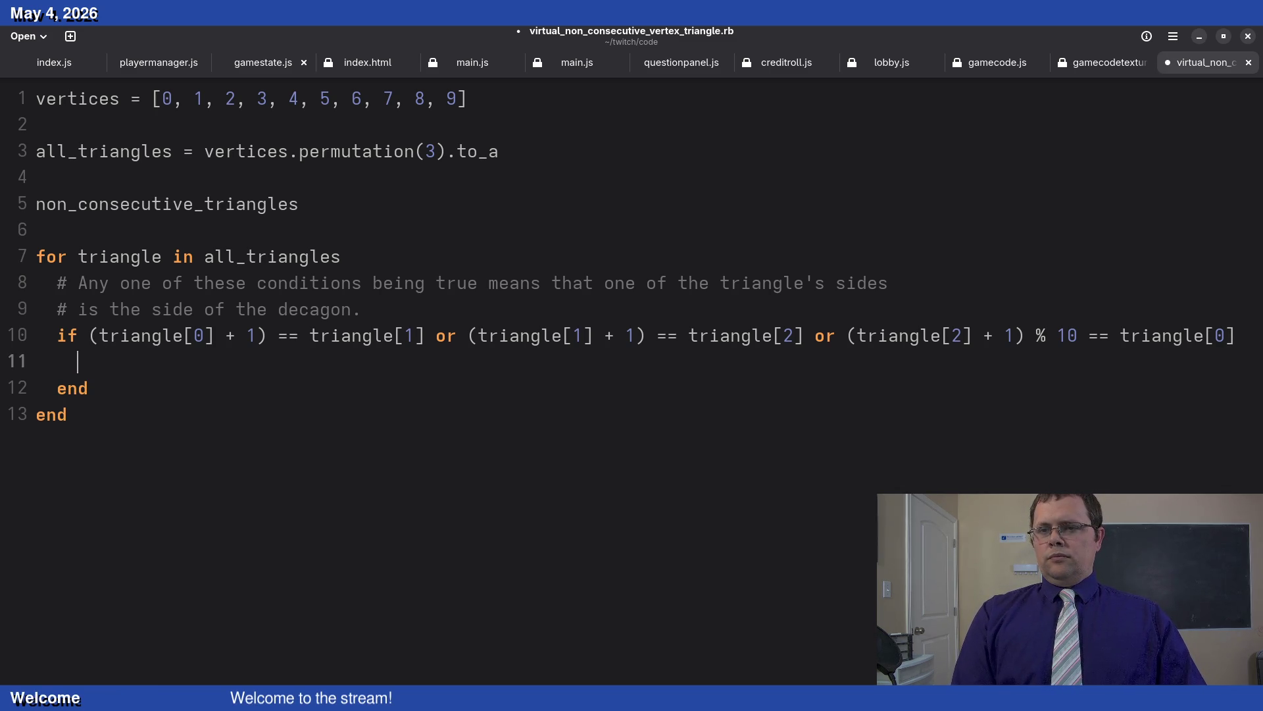
pyautogui.press('BackSpace')
pyautogui.press('Up')
pyautogui.click(300, 204)
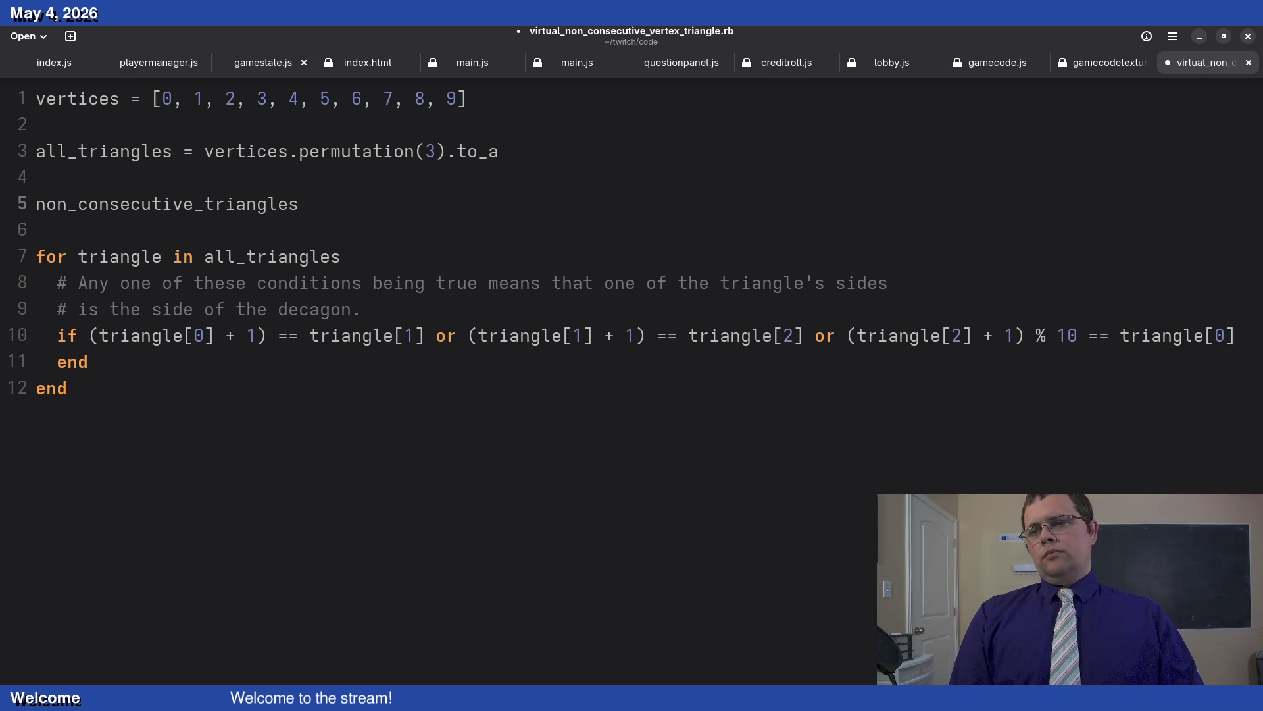
pyautogui.write('= []')
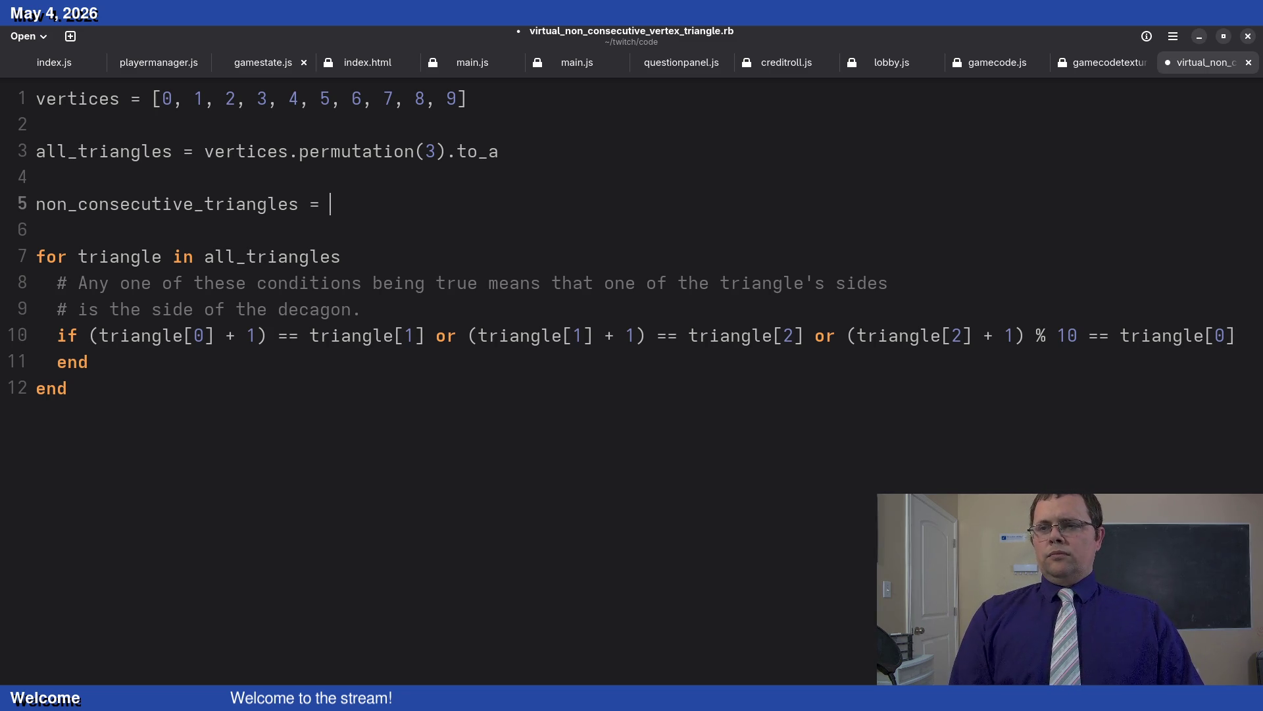
pyautogui.hotkey('ctrl', 's')
# - Add an else branch after the if and put '# Do nothing' in the if branch
pyautogui.press('Down')
pyautogui.click(352, 283)
pyautogui.click(351, 336)
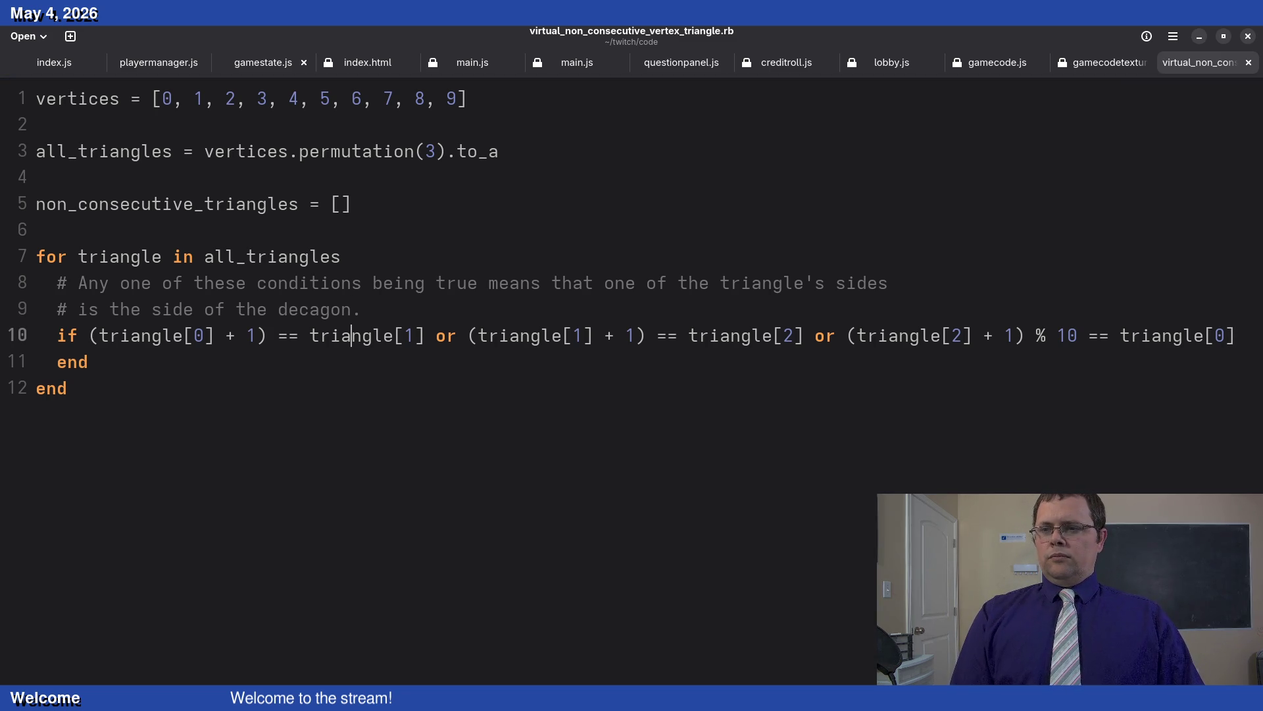
pyautogui.click(88, 335)
pyautogui.click(1236, 336)
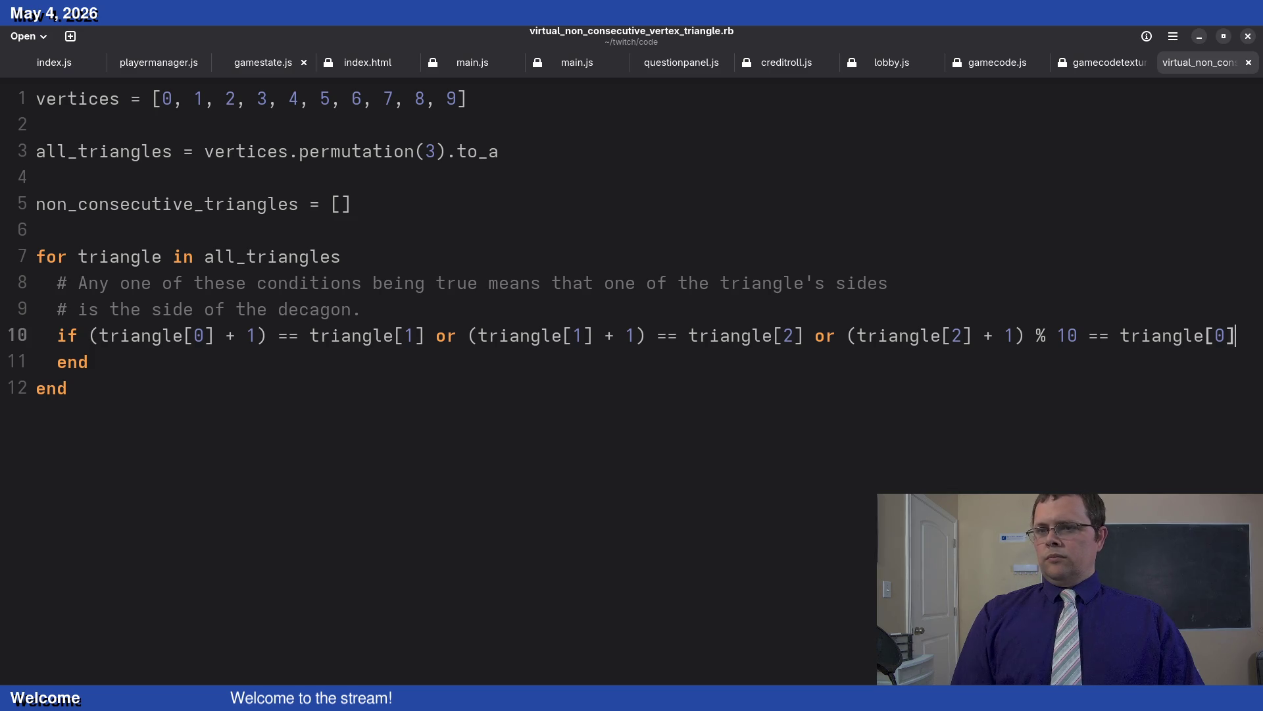
pyautogui.press('Return')
pyautogui.press('Return')
pyautogui.write('else')
pyautogui.press('Return')
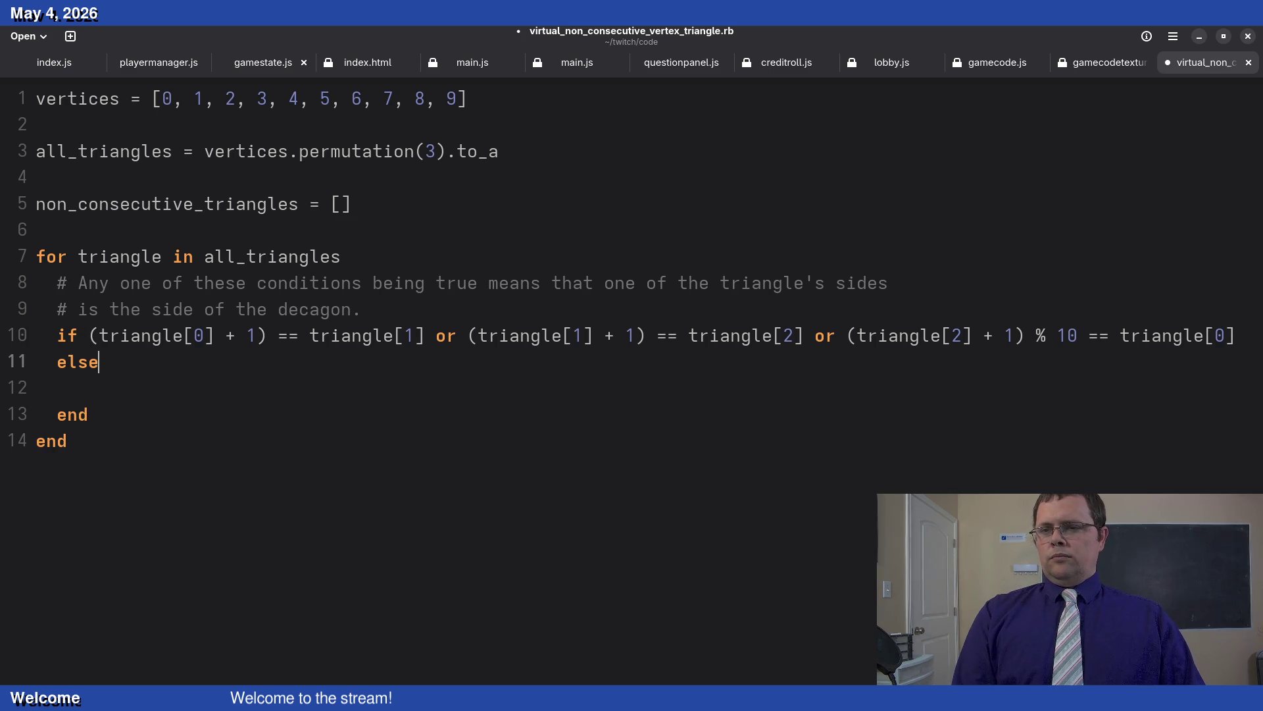
pyautogui.press('Up')
pyautogui.press('Up')
pyautogui.write('# Do nothing')
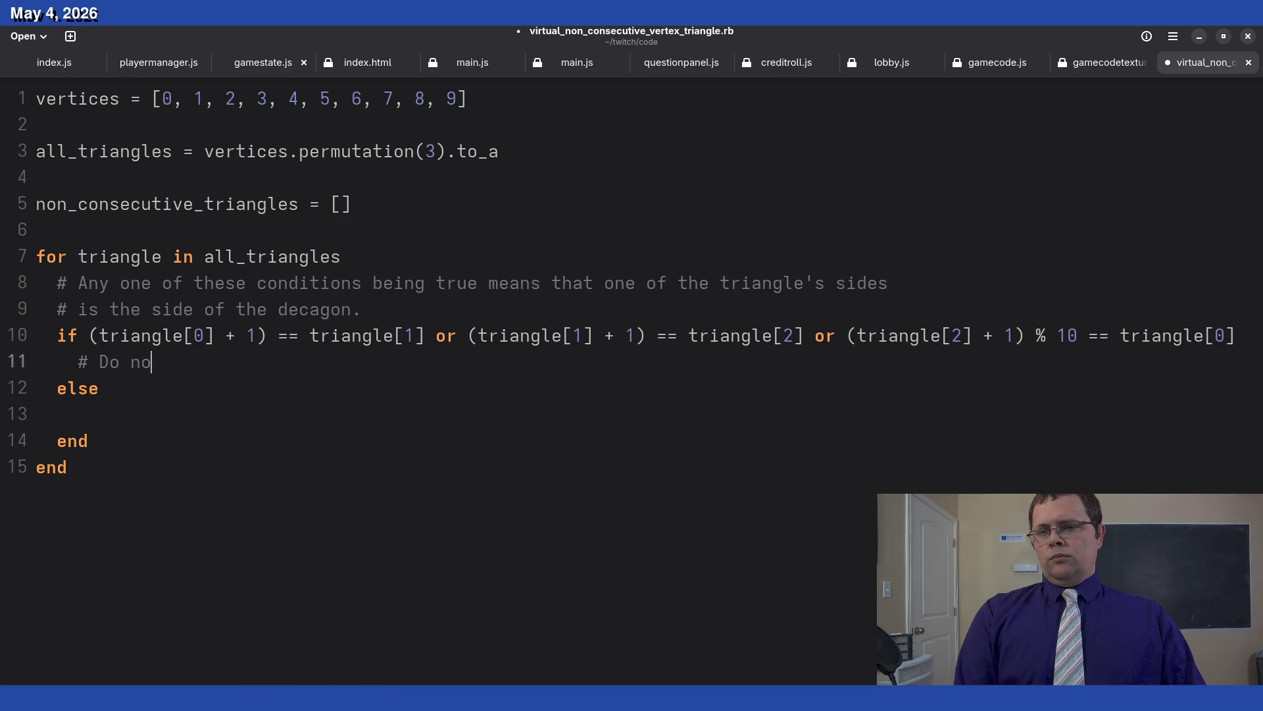
# - In the else branch, write 'non_consecutive_triangles.push(triangle)' and save
pyautogui.click(78, 414)
pyautogui.write('non_co')
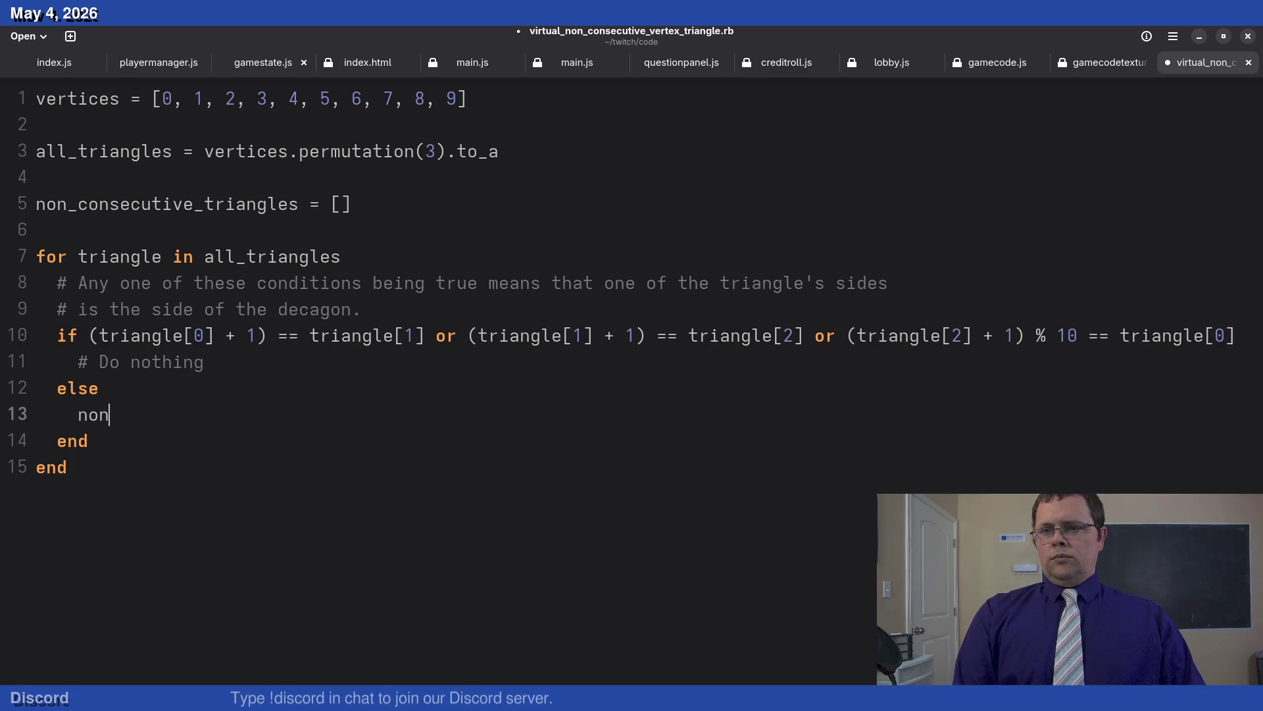
pyautogui.write('nseu')
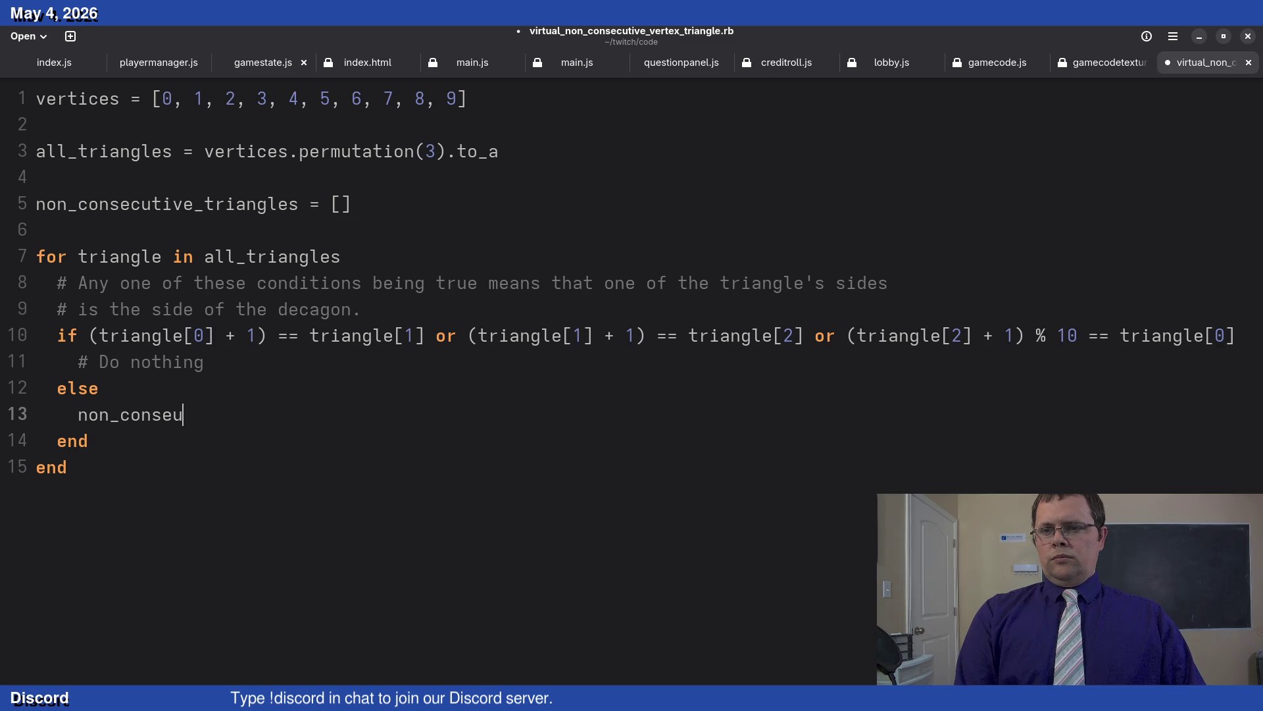
pyautogui.press('BackSpace')
pyautogui.write('cutive_triangels')
pyautogui.press('BackSpace')
pyautogui.press('BackSpace')
pyautogui.press('BackSpace')
pyautogui.write('le.,.push(')
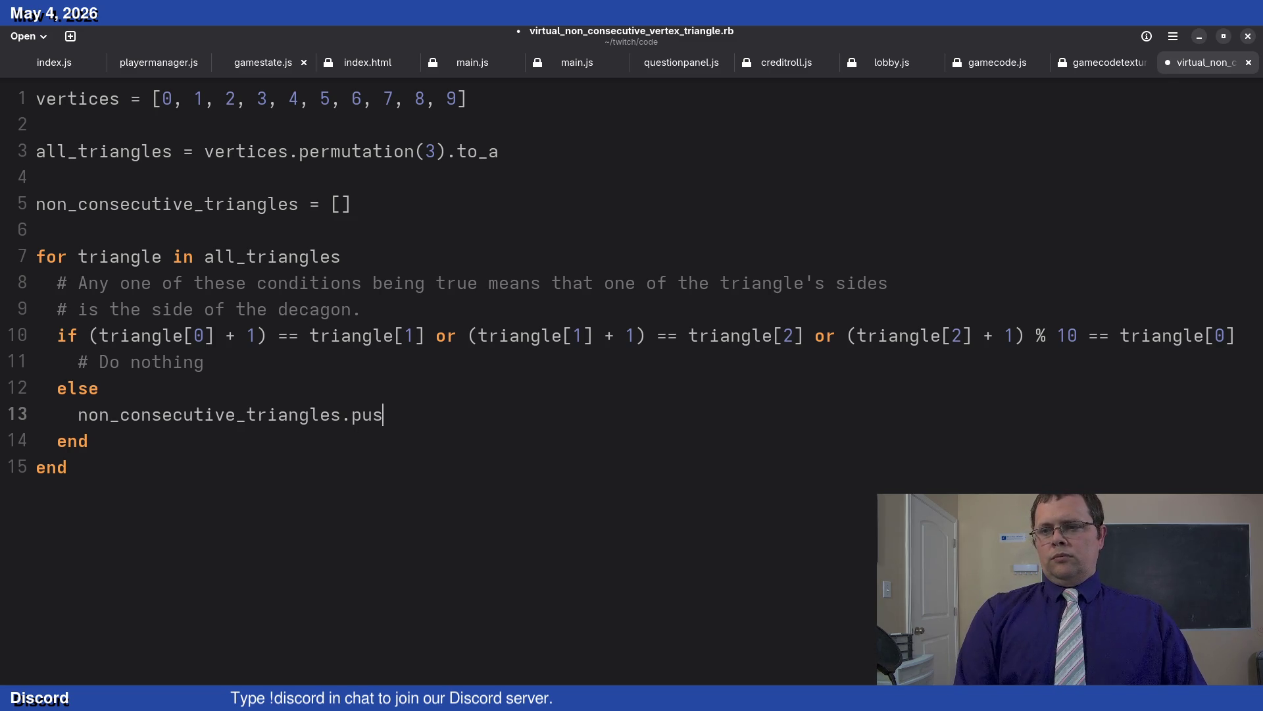
pyautogui.write('triangle)')
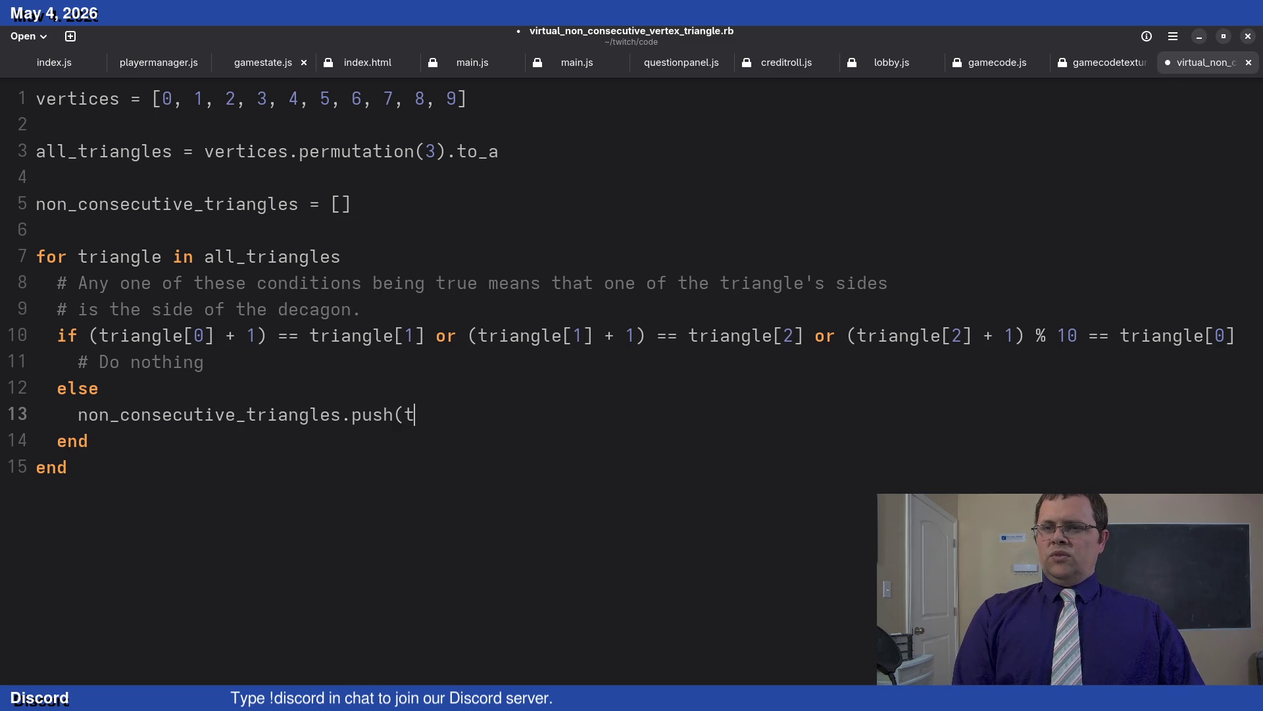
pyautogui.hotkey('ctrl', 's')
# - Below the loop, begin the line 'print "There are " +'
pyautogui.press('Down')
pyautogui.press('Down')
pyautogui.press('Return')
pyautogui.press('Return')
pyautogui.write('print "There are " +')
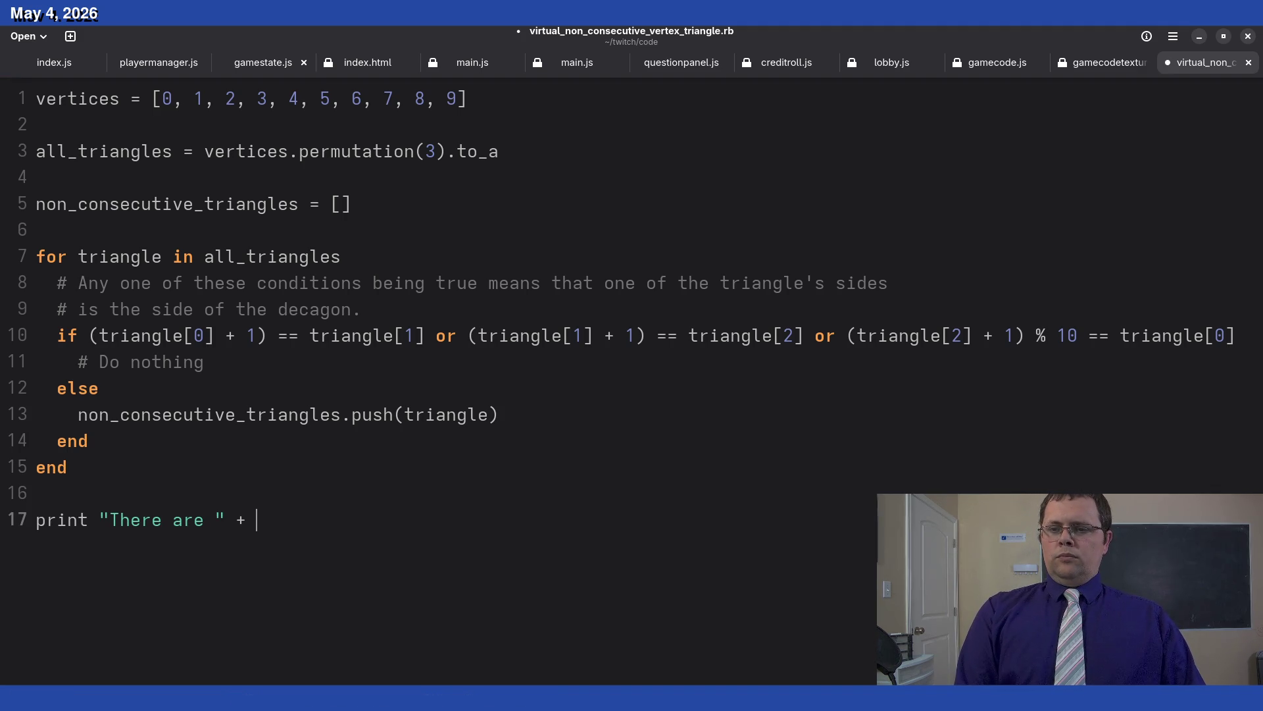
# - Append 'non_consecutive_triangles.count + " triangles that can be m...' to the print line
pyautogui.write('non_conse')
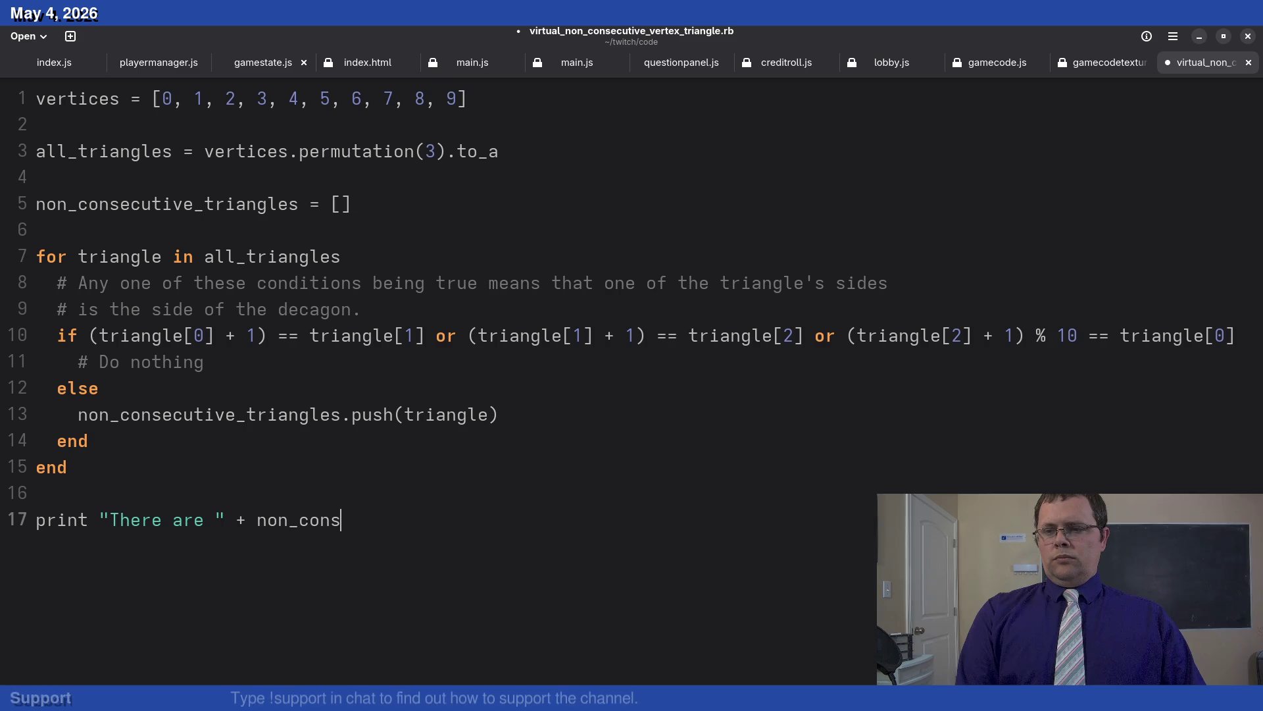
pyautogui.write('cutive_tri')
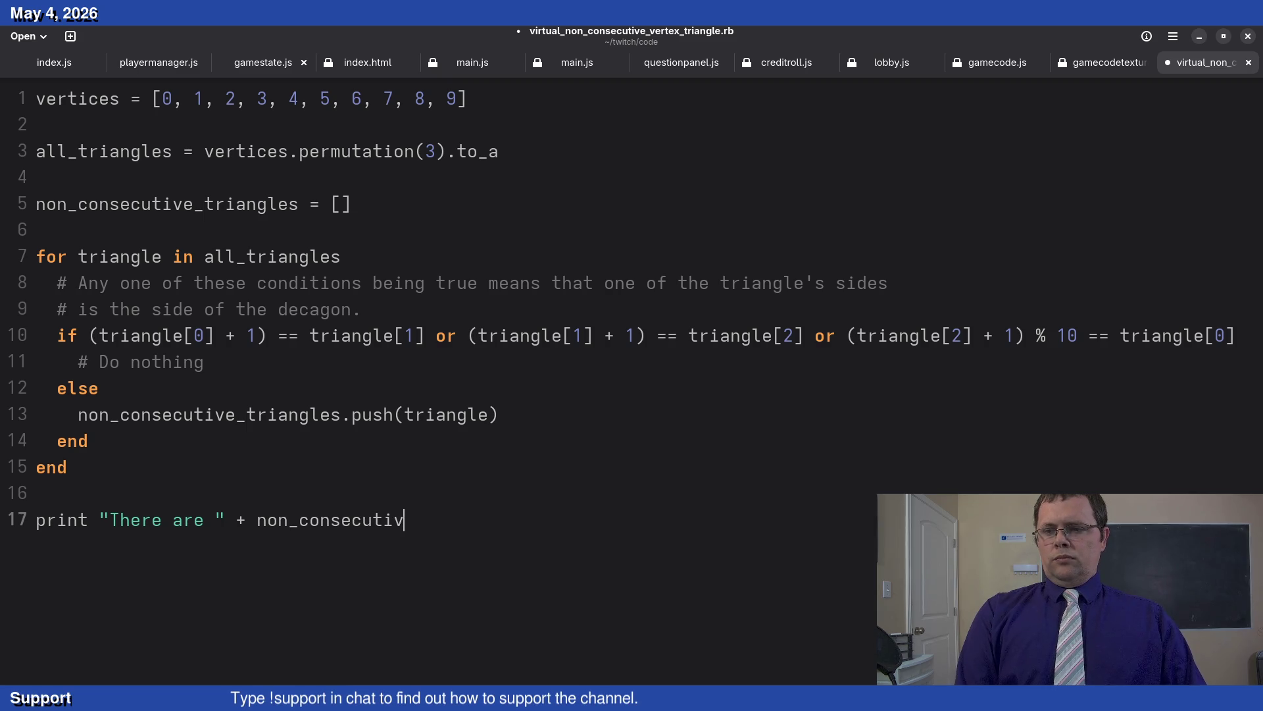
pyautogui.write('angles.count + " ti')
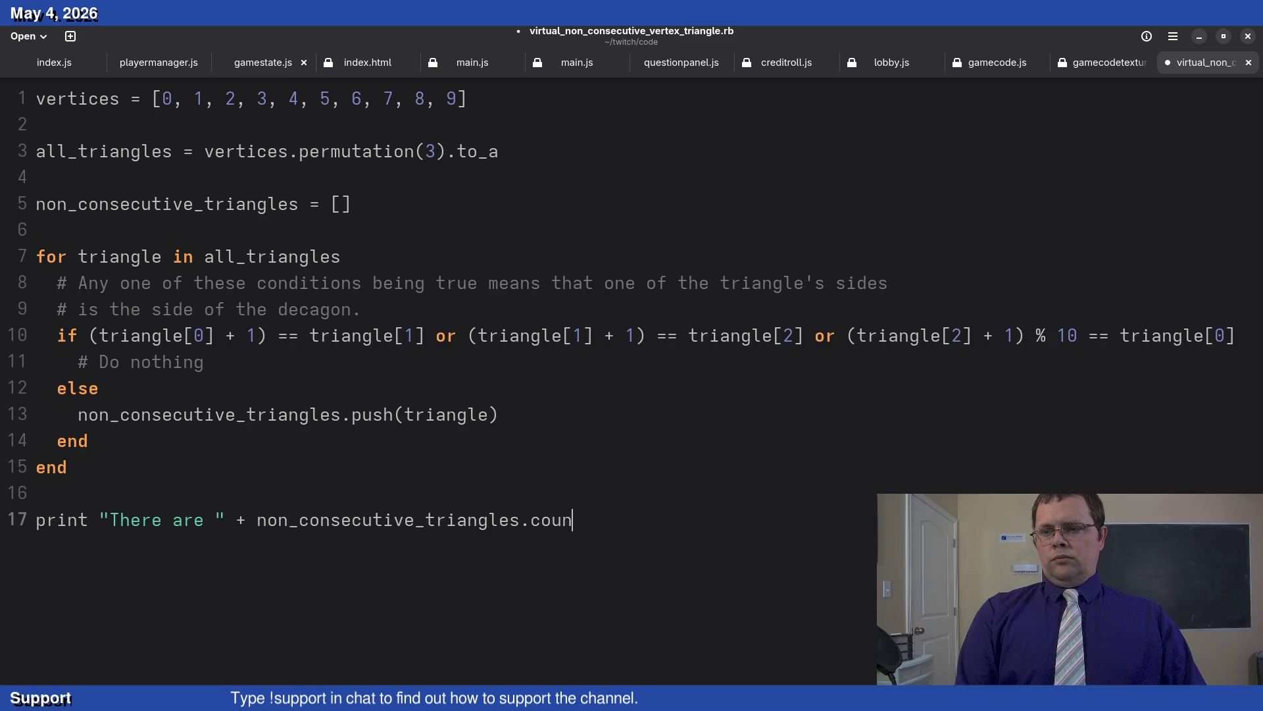
pyautogui.write('r')
pyautogui.press('BackSpace')
pyautogui.press('BackSpace')
pyautogui.write('tiran')
pyautogui.press('BackSpace')
pyautogui.press('BackSpace')
pyautogui.press('BackSpace')
pyautogui.write('riangles')
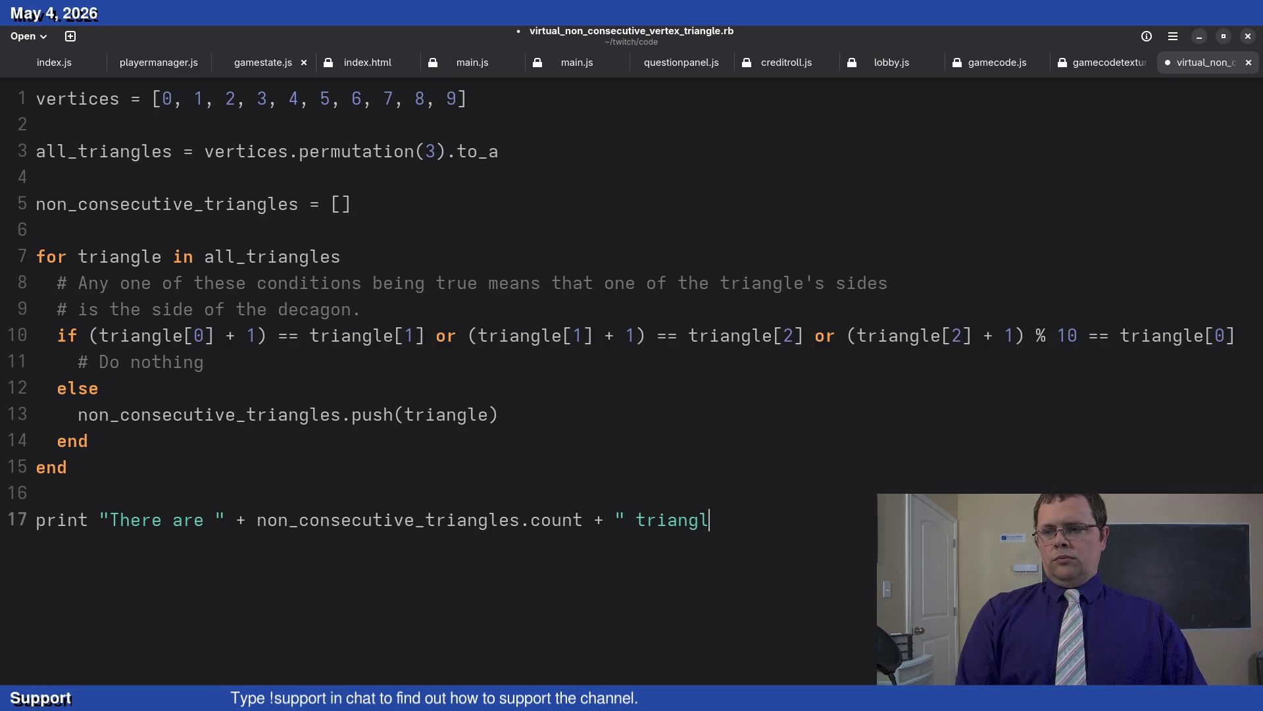
pyautogui.write(' with')
pyautogui.press('BackSpace')
pyautogui.press('BackSpace')
pyautogui.press('BackSpace')
pyautogui.press('BackSpace')
pyautogui.write('that can be m')
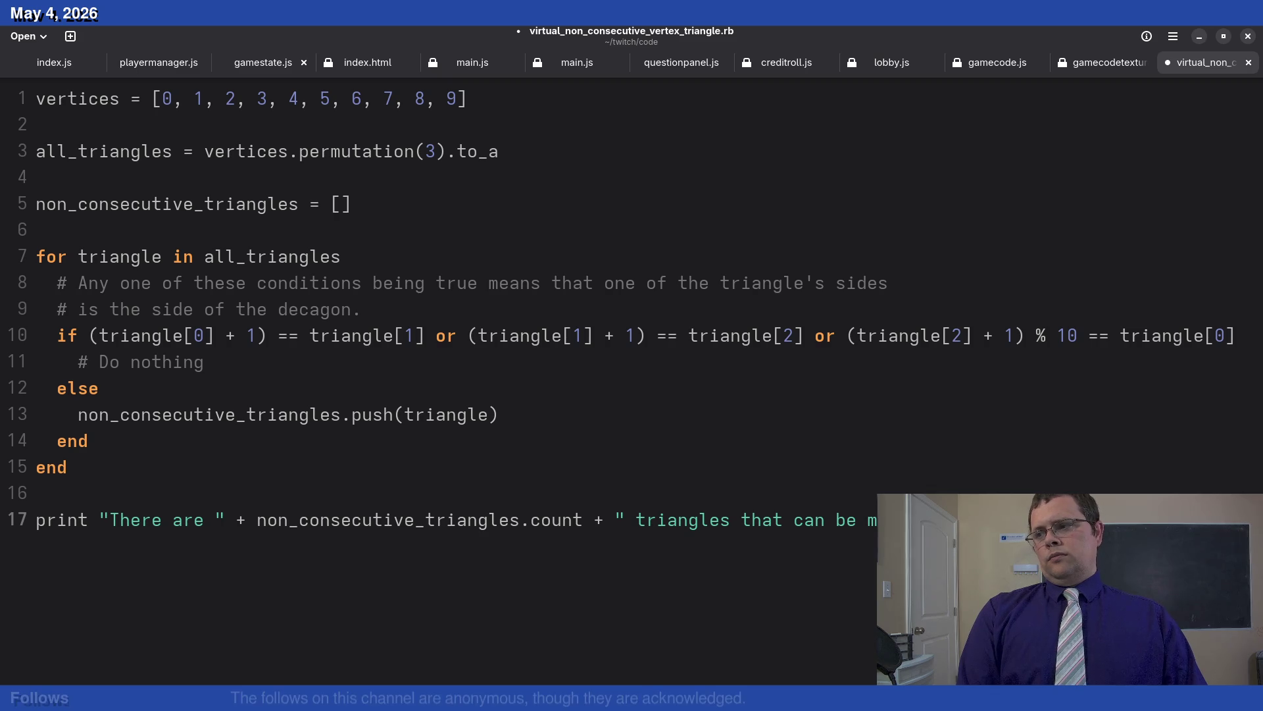
# - Finish the string with 'non of the sides of the decagon.\n"' and save
pyautogui.write('with')
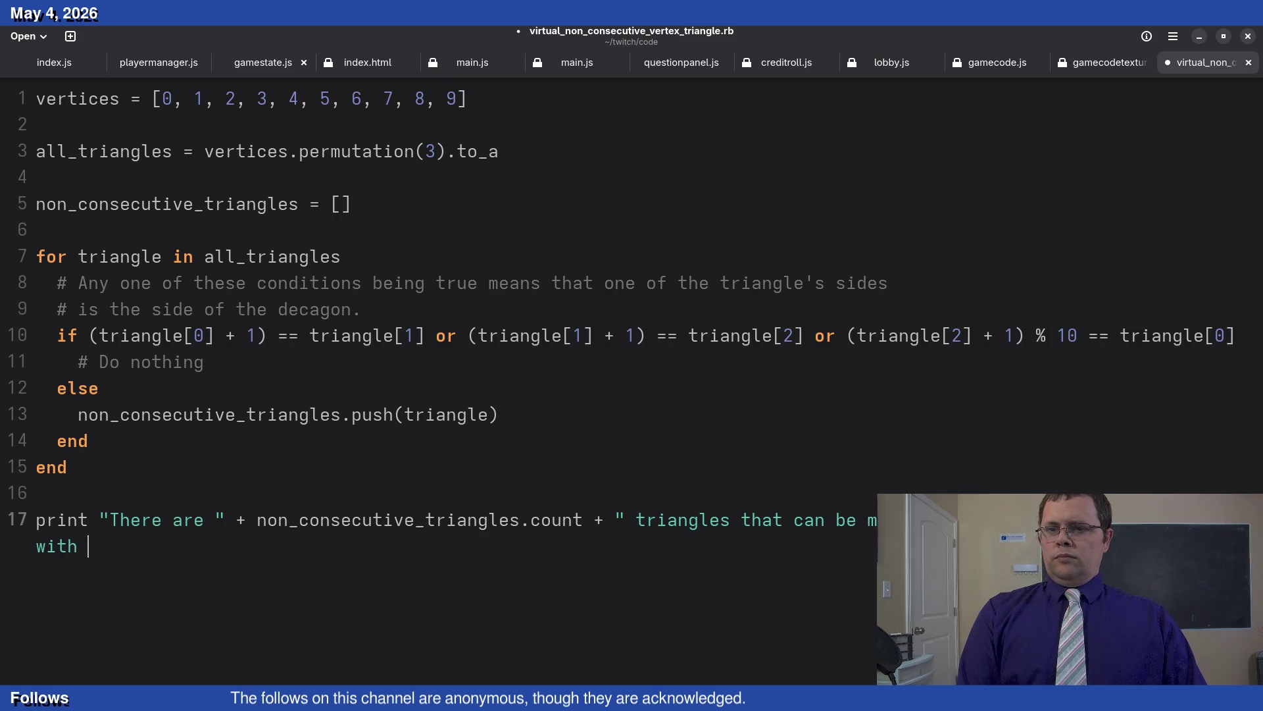
pyautogui.press('BackSpace')
pyautogui.press('BackSpace')
pyautogui.press('BackSpace')
pyautogui.write('none')
pyautogui.press('BackSpace')
pyautogui.write('of the s')
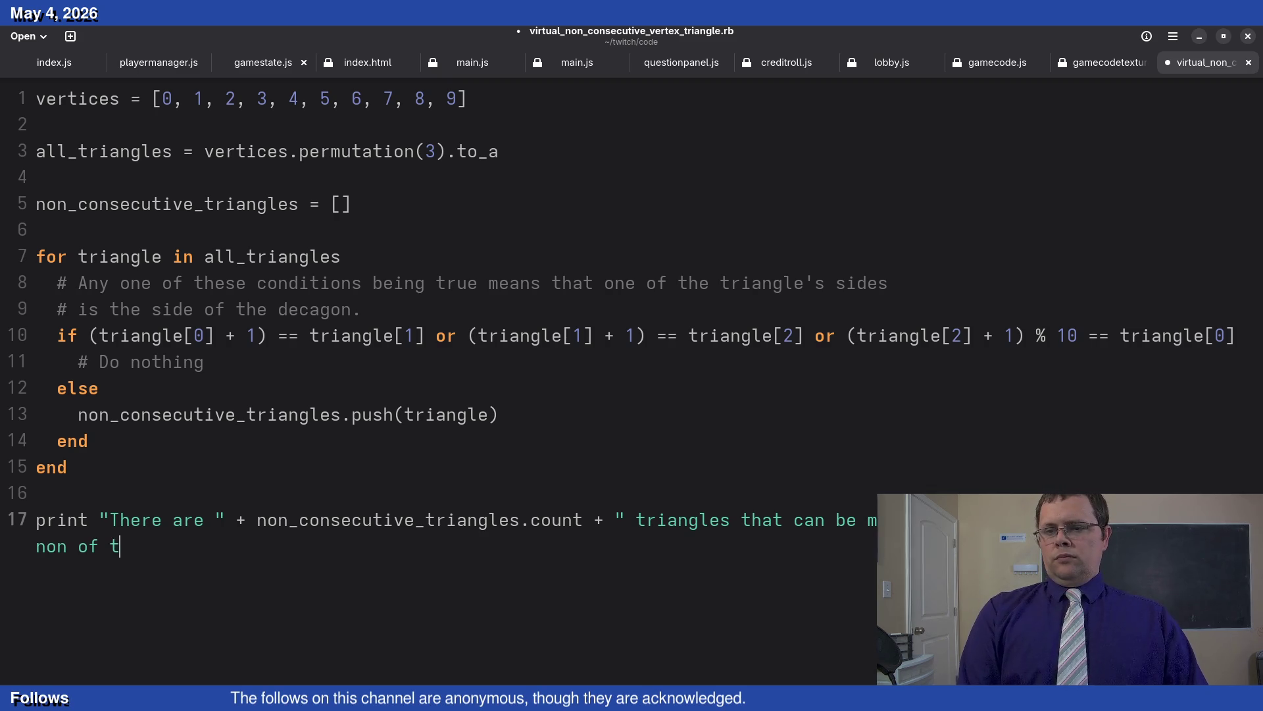
pyautogui.write('ides of the de')
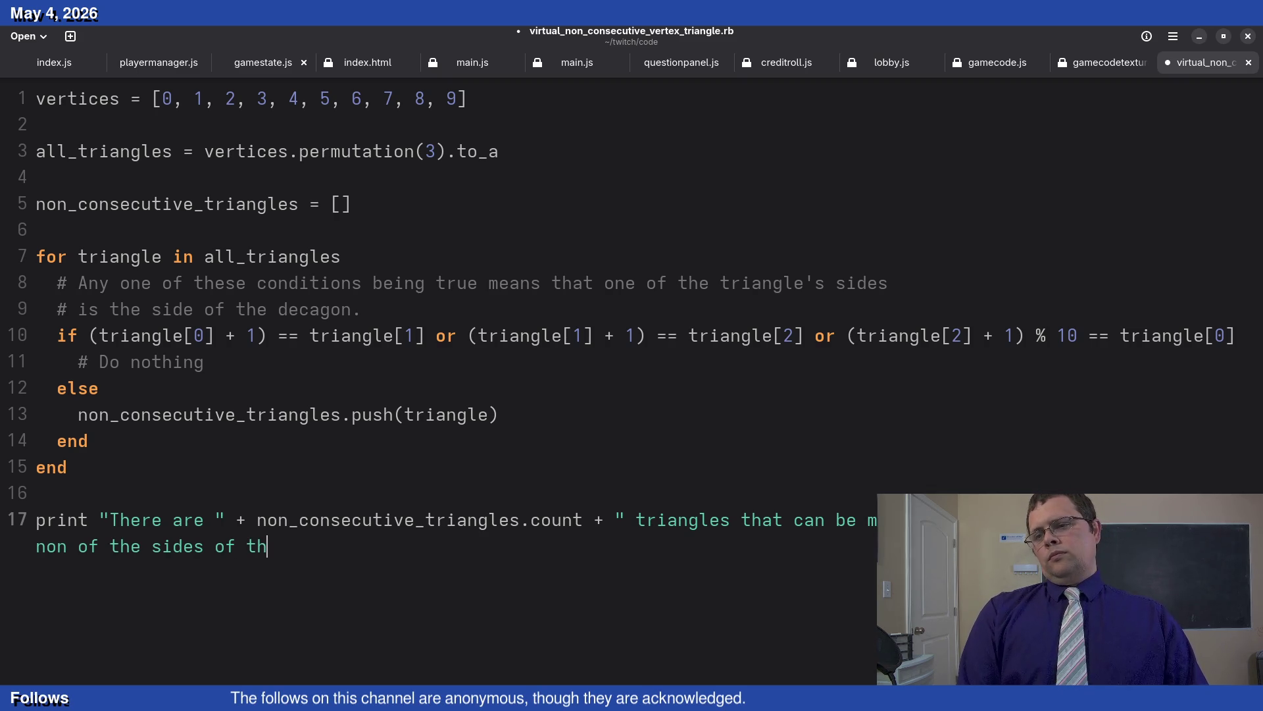
pyautogui.write('cagon.\\N')
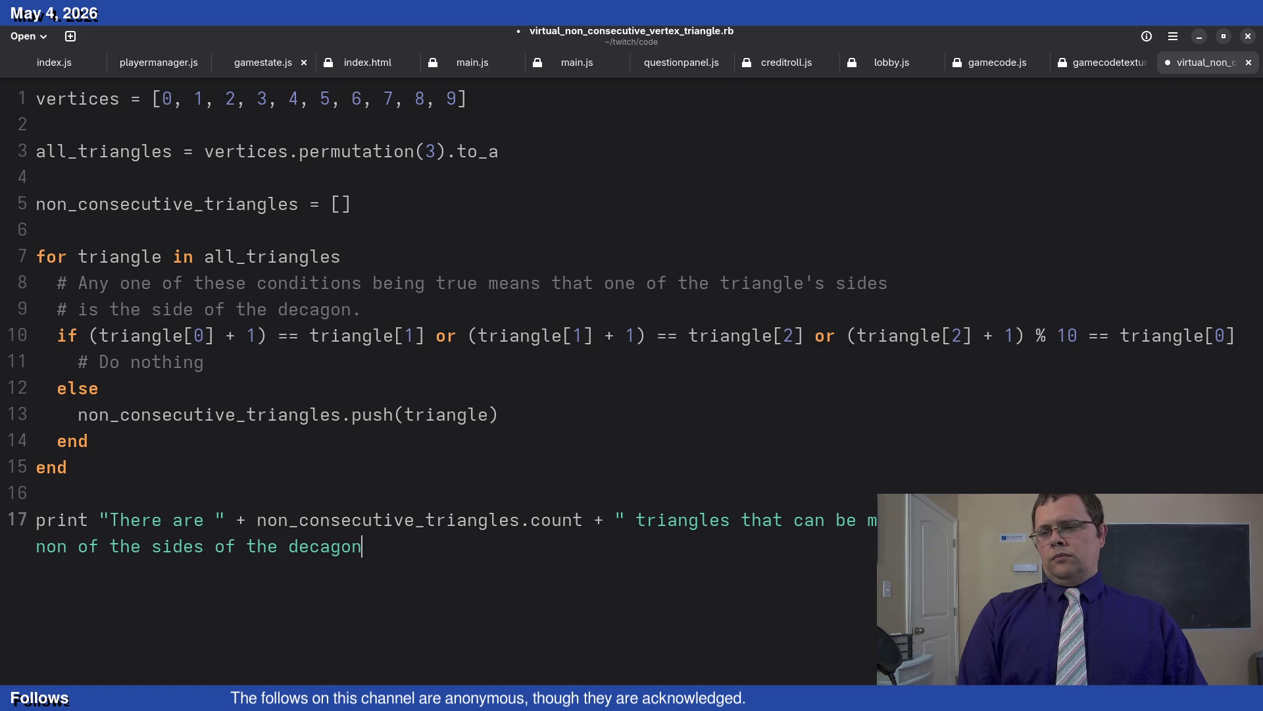
pyautogui.write('"')
pyautogui.hotkey('ctrl', 's')
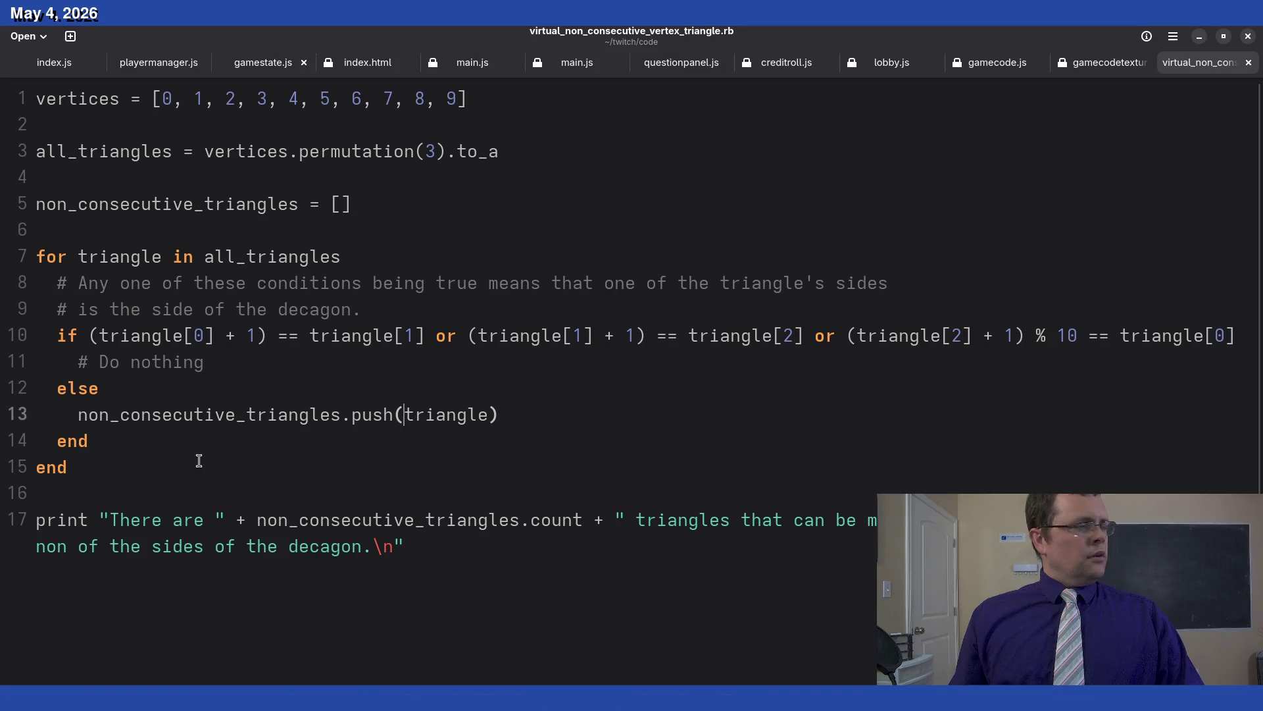
pyautogui.moveTo(4, 454)
pyautogui.click(32, 538)
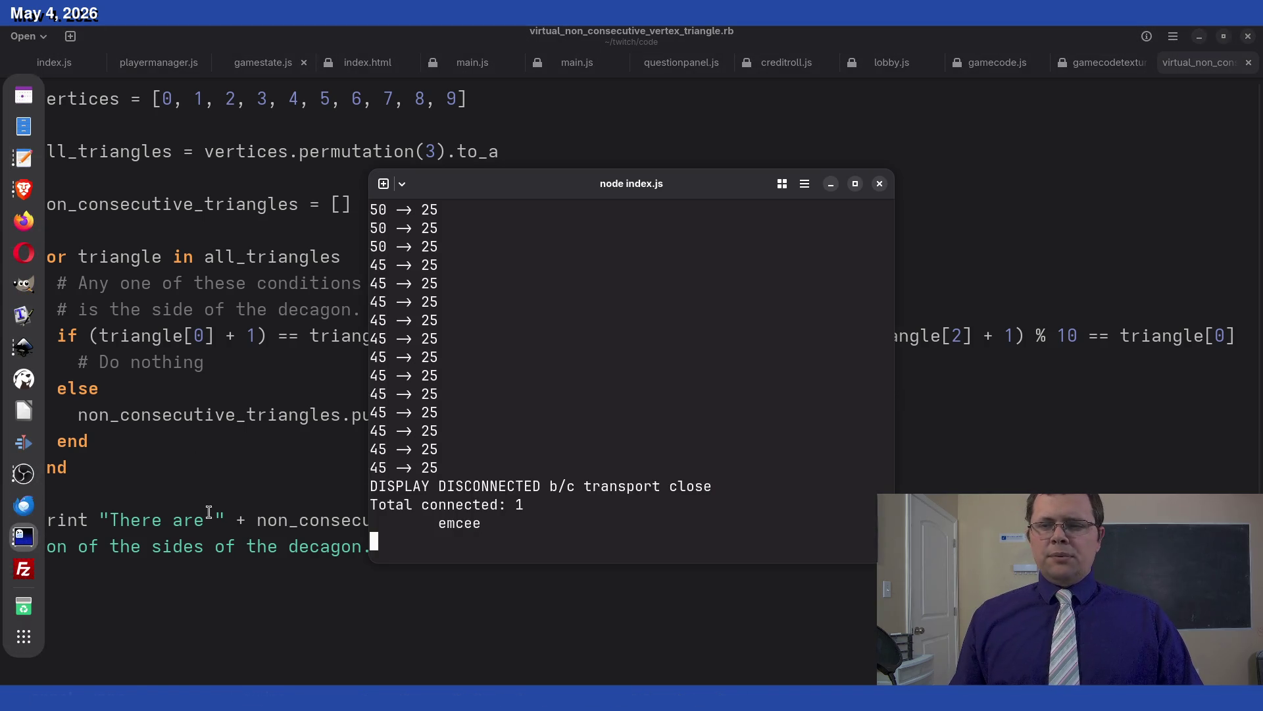
# - Stop the running server and change into the ~/twitch/code folder
pyautogui.hotkey('ctrl', 'c')
pyautogui.write('cd ..')
pyautogui.press('Return')
pyautogui.write('ls')
pyautogui.press('Return')
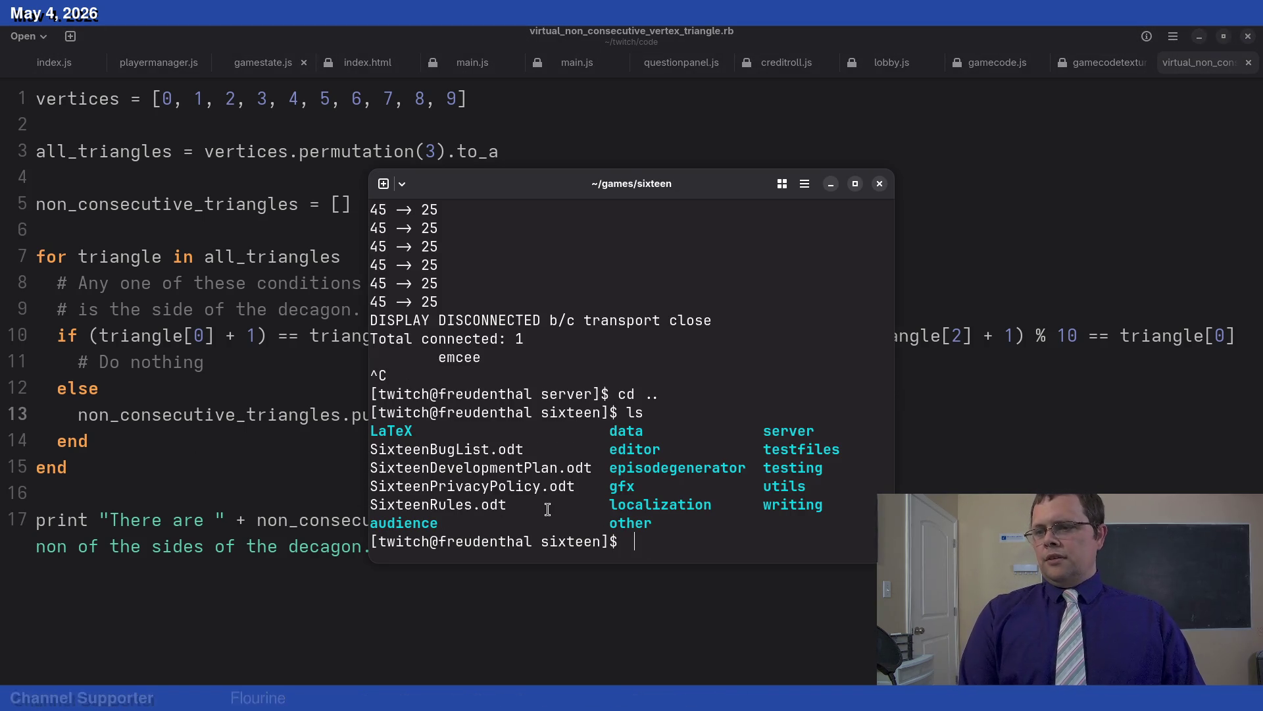
pyautogui.write('cd twitch')
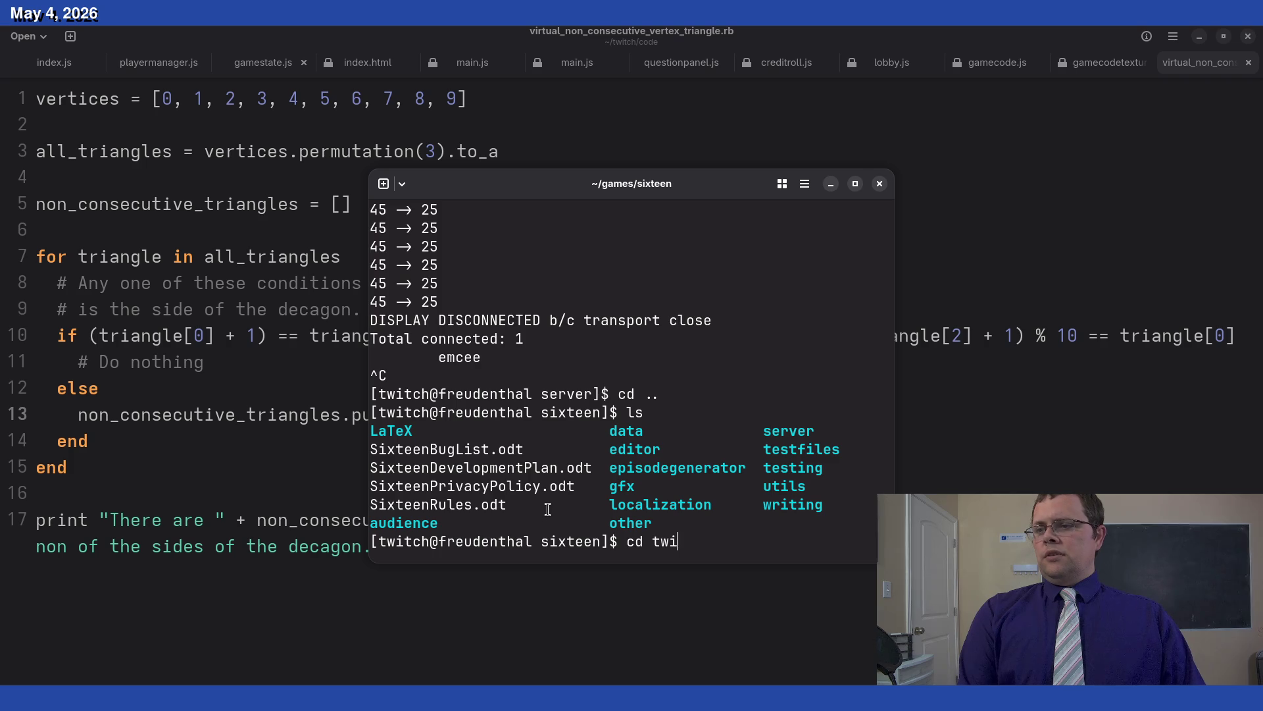
pyautogui.press('BackSpace')
pyautogui.press('BackSpace')
pyautogui.press('BackSpace')
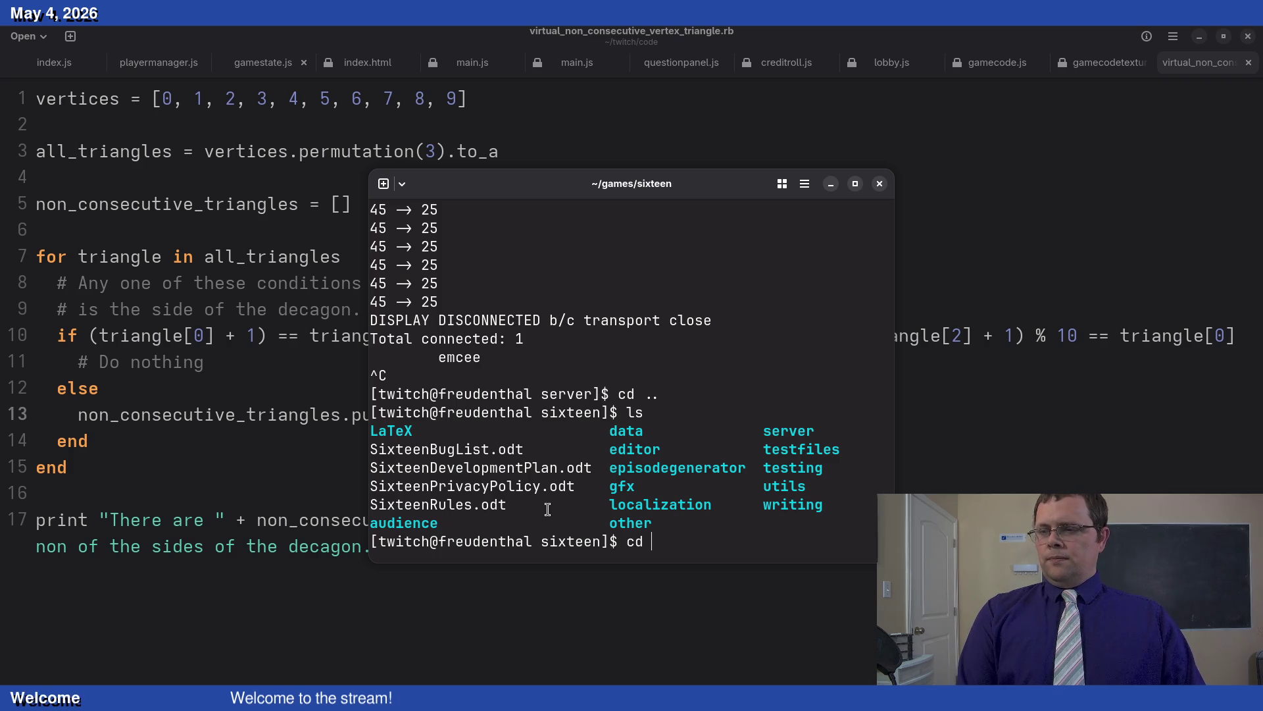
pyautogui.write('~/twitch/code')
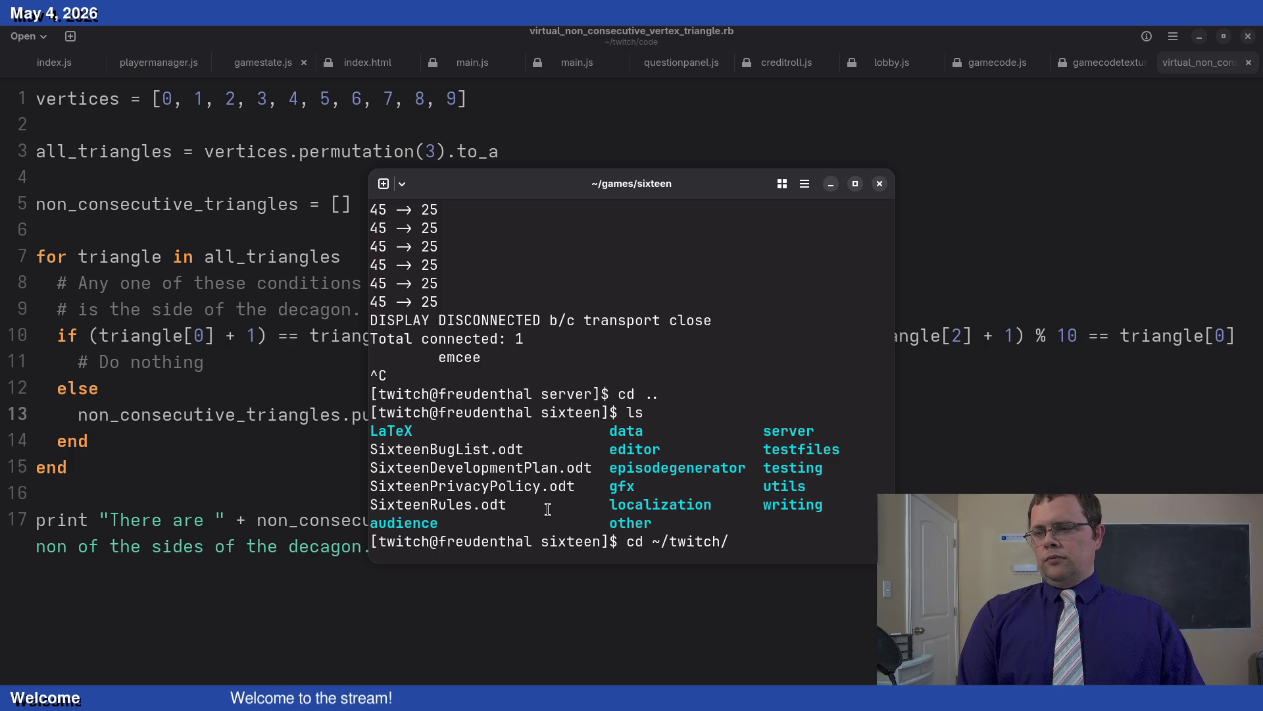
pyautogui.press('Return')
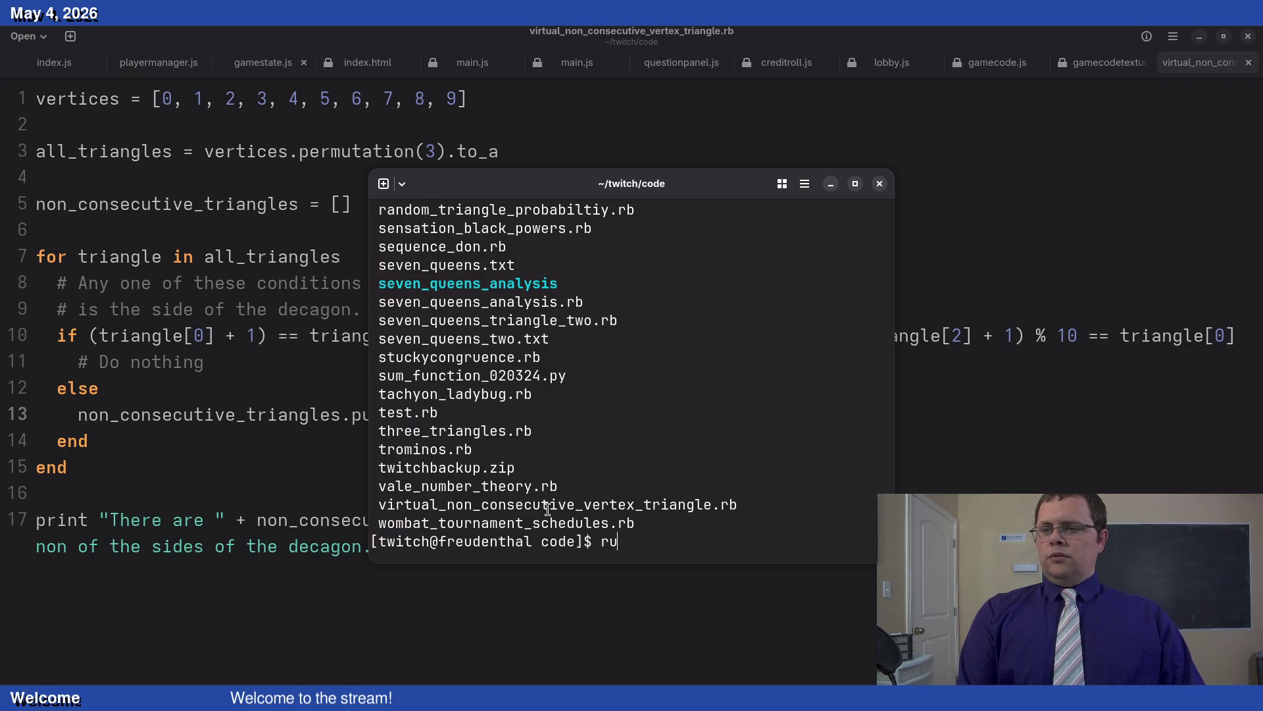
# - Run virtual_non_consecutive_vertex_triangle.rb with ruby, which fails with a line-17 TypeError
pyautogui.write('by vi')
pyautogui.press('Tab')
pyautogui.press('Return')
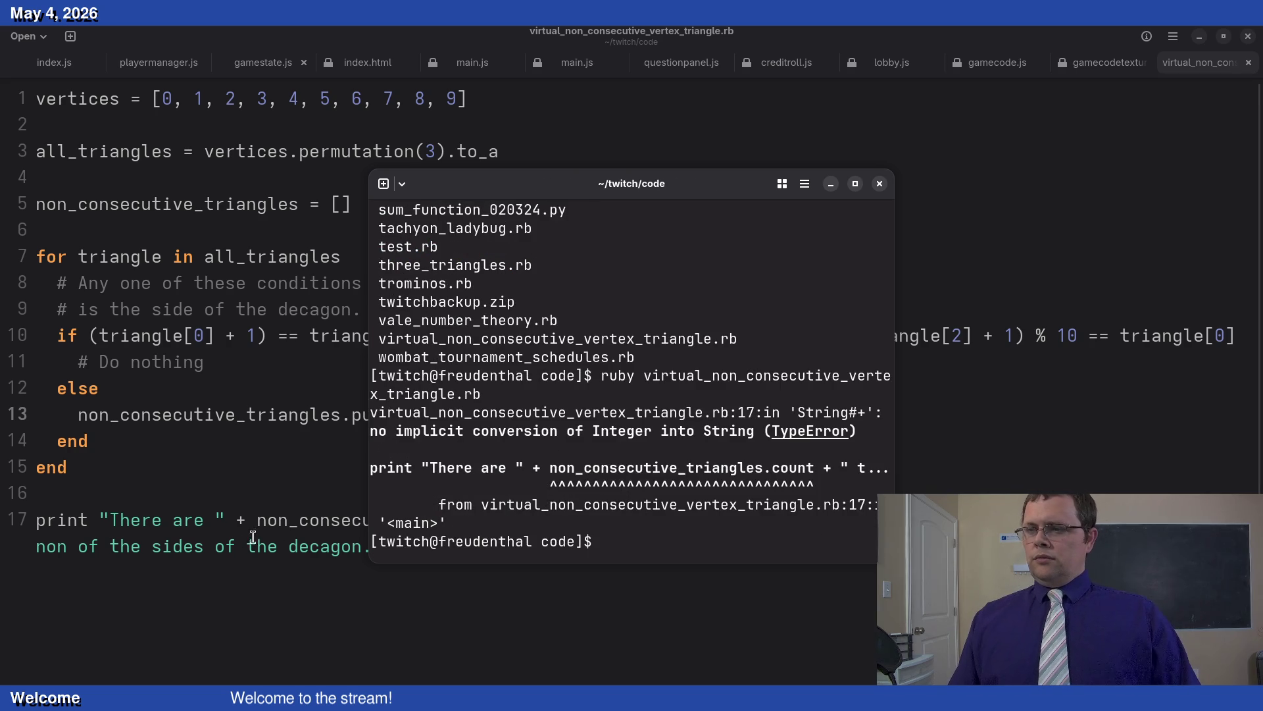
pyautogui.click(288, 546)
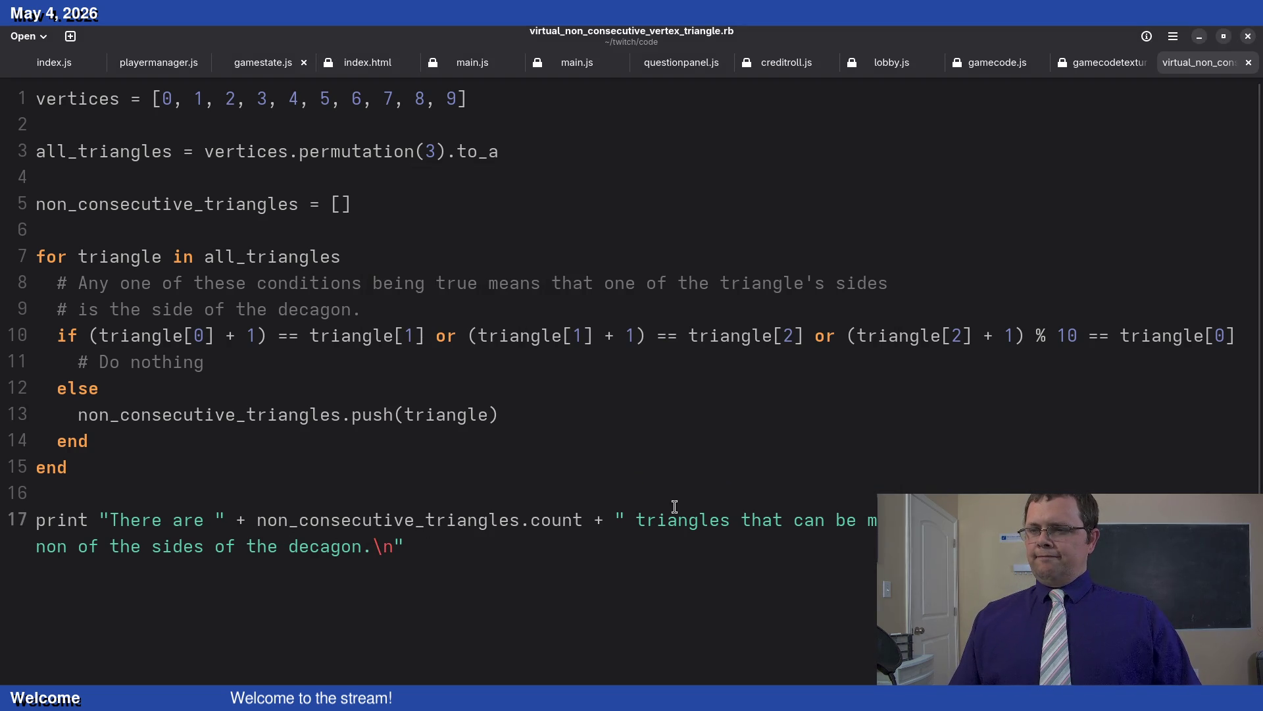
# - Add .to_s after count on line 17, save, and rerun the script to get 522 triangles
pyautogui.click(586, 520)
pyautogui.write('.to_s')
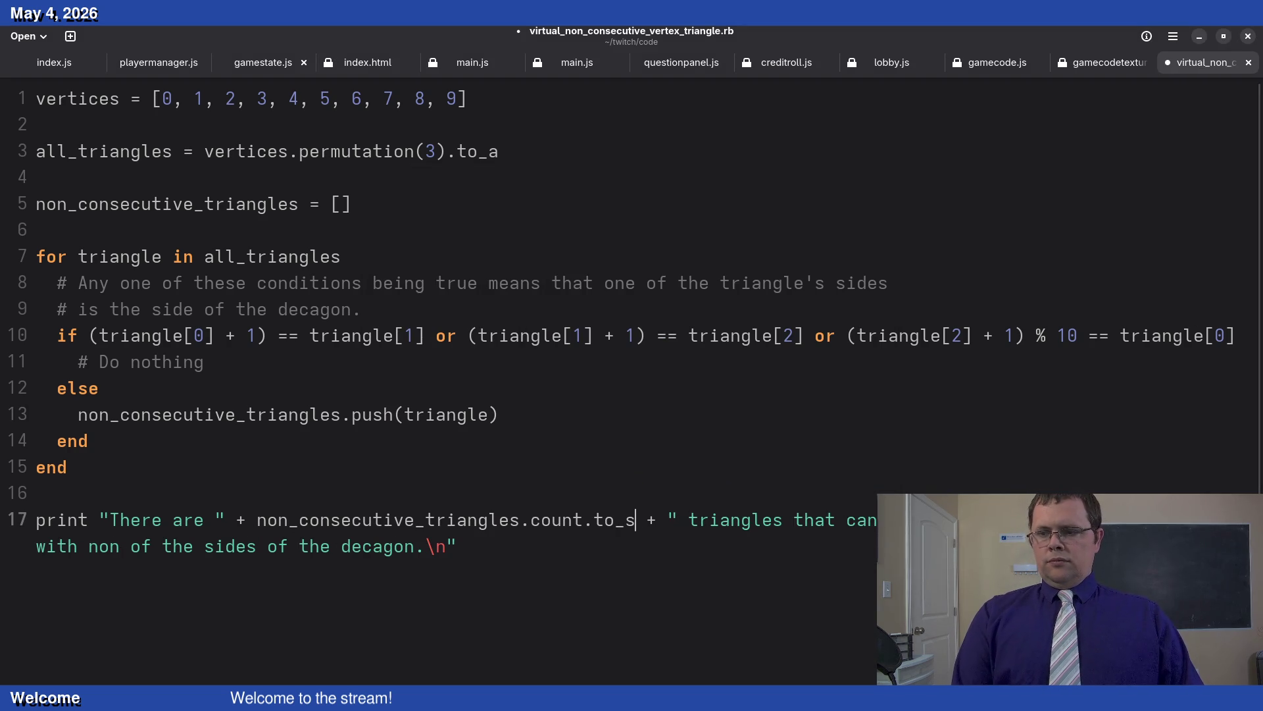
pyautogui.hotkey('ctrl', 's')
pyautogui.hotkey('alt', 'Tab')
pyautogui.press('Up')
pyautogui.press('Return')
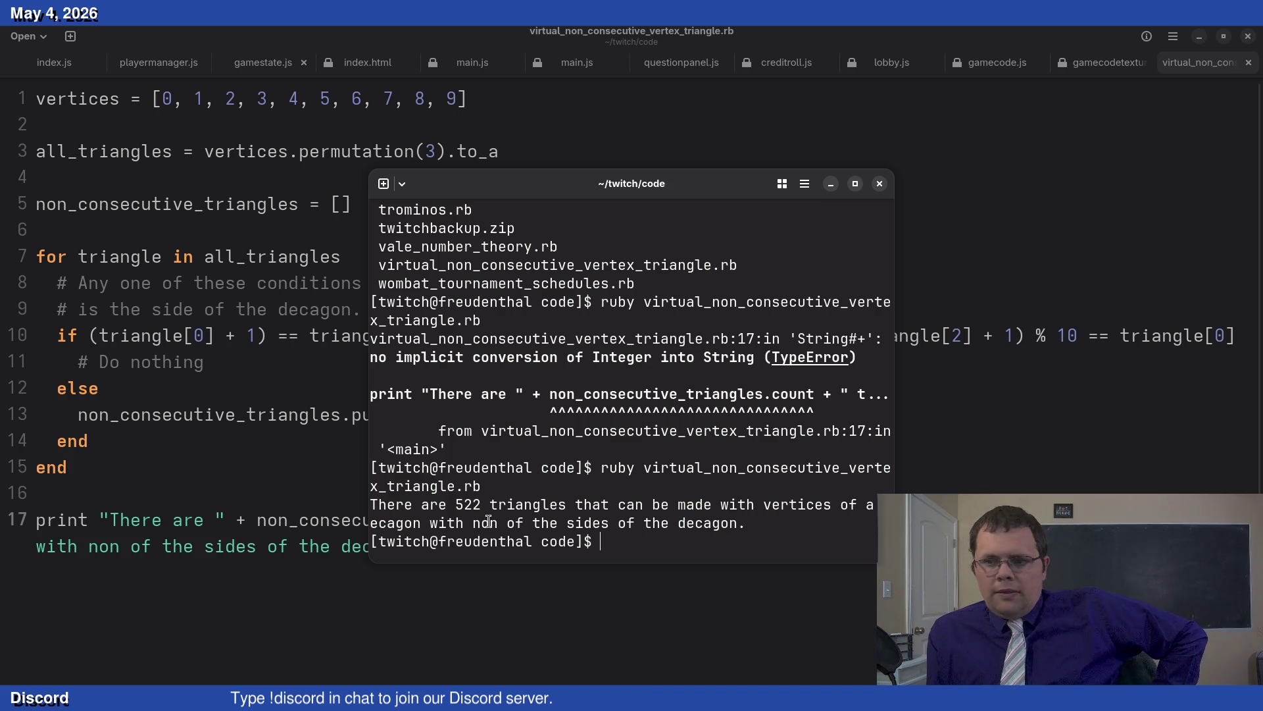
# - Resize and reposition the terminal window so the output doesn't wrap
pyautogui.moveTo(371, 563)
pyautogui.mouseDown()
pyautogui.moveTo(344, 585)
pyautogui.moveTo(35, 614)
pyautogui.mouseUp()
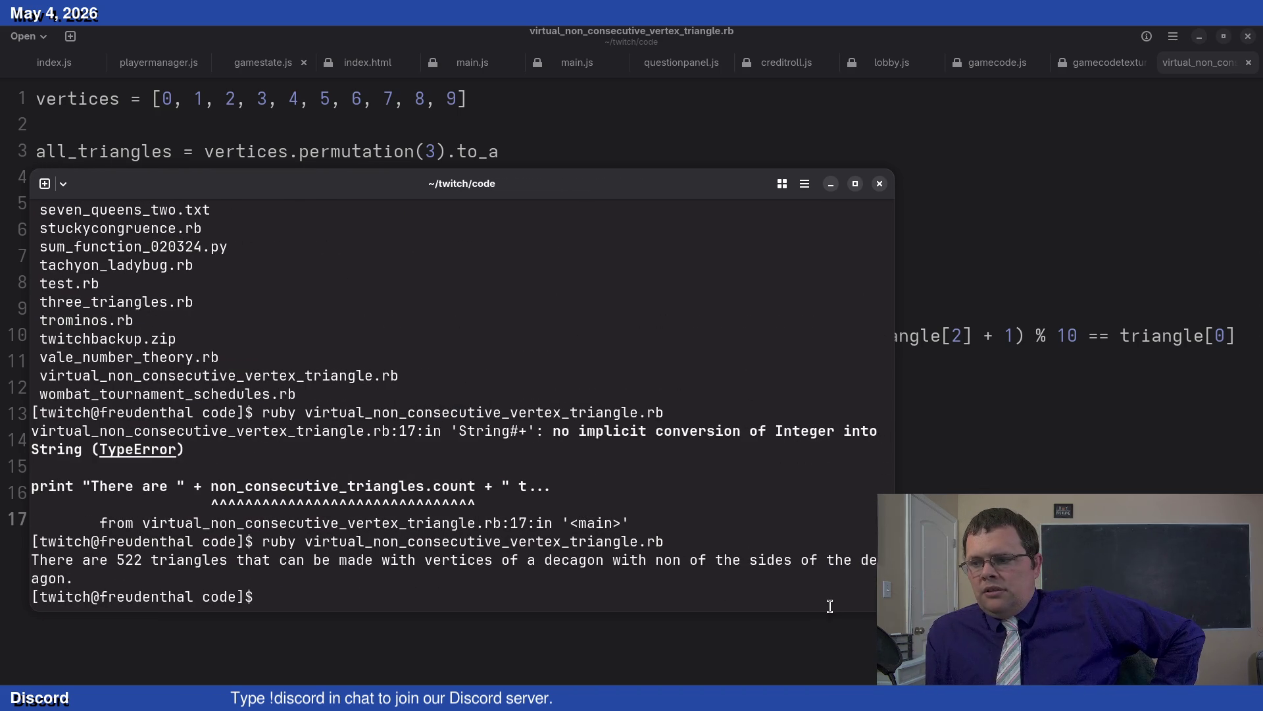
pyautogui.moveTo(892, 610); pyautogui.dragTo(1141, 633)
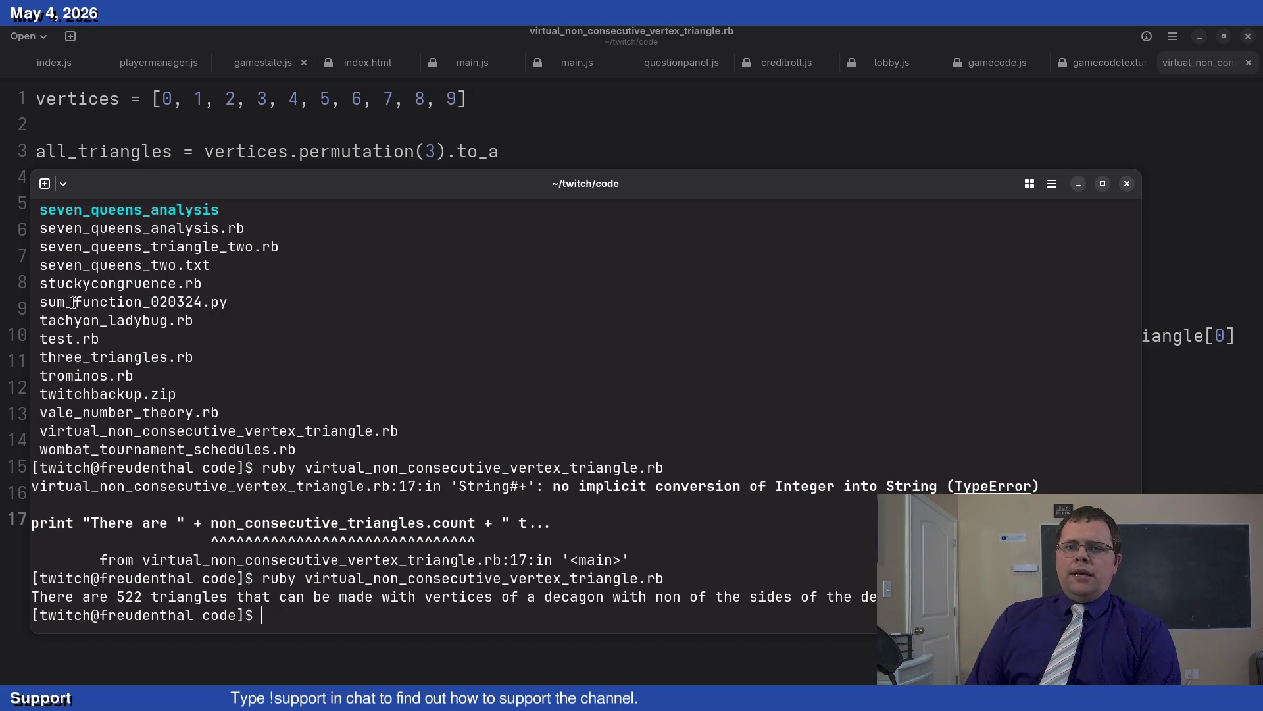
pyautogui.moveTo(32, 301); pyautogui.dragTo(649, 292)
pyautogui.moveTo(755, 184)
pyautogui.mouseDown()
pyautogui.moveTo(859, 171)
pyautogui.moveTo(1166, 227)
pyautogui.moveTo(958, 339)
pyautogui.moveTo(647, 396)
pyautogui.mouseUp()
pyautogui.click(433, 332)
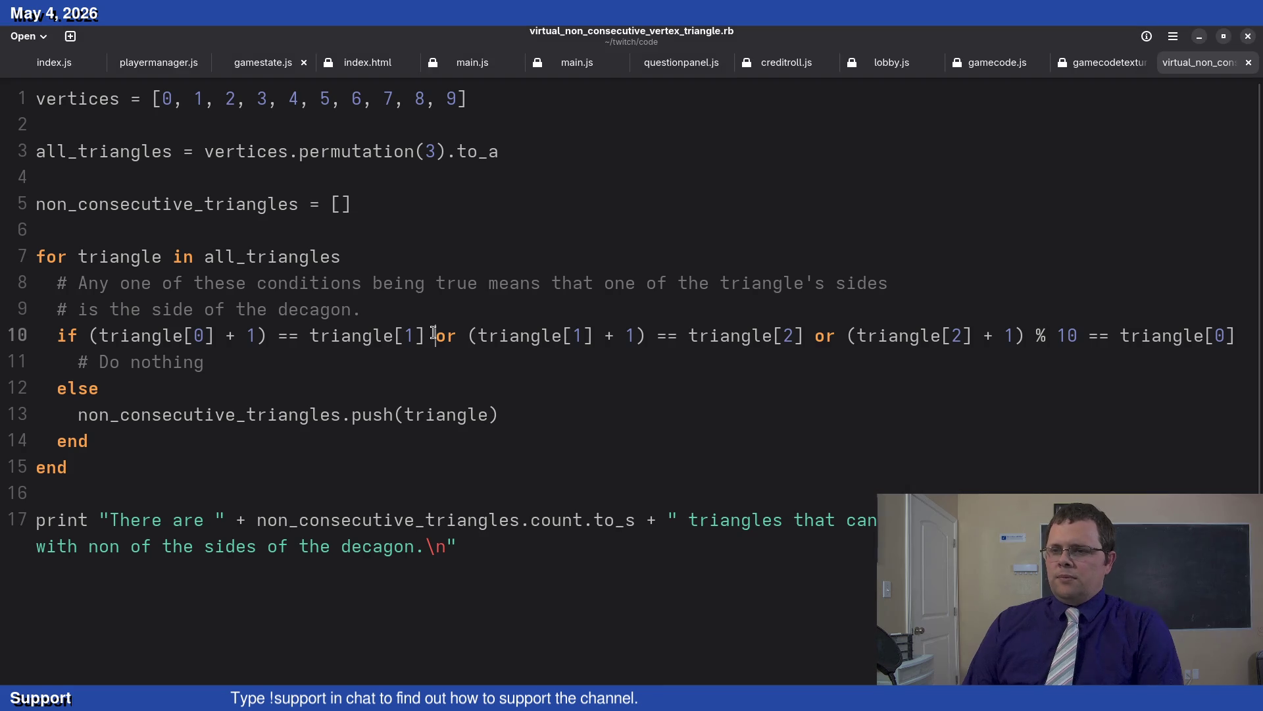
# - Split the if condition on line 10 into three lines, one adjacency check each, and save
pyautogui.press('Right')
pyautogui.press('Right')
pyautogui.press('Right')
pyautogui.press('Return')
pyautogui.press('End')
pyautogui.press('Left')
pyautogui.press('Left')
pyautogui.press('Left')
pyautogui.press('Return')
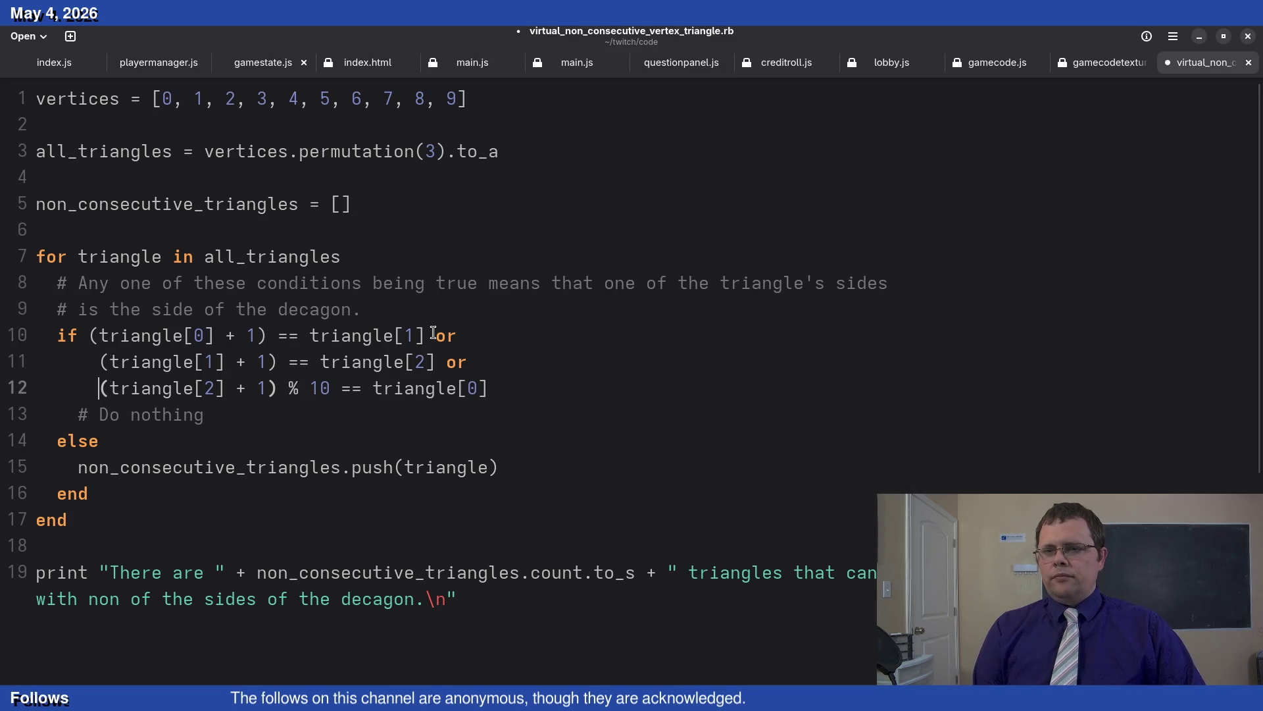
pyautogui.hotkey('ctrl', 's')
pyautogui.hotkey('ctrl', 'a')
pyautogui.moveTo(24, 354)
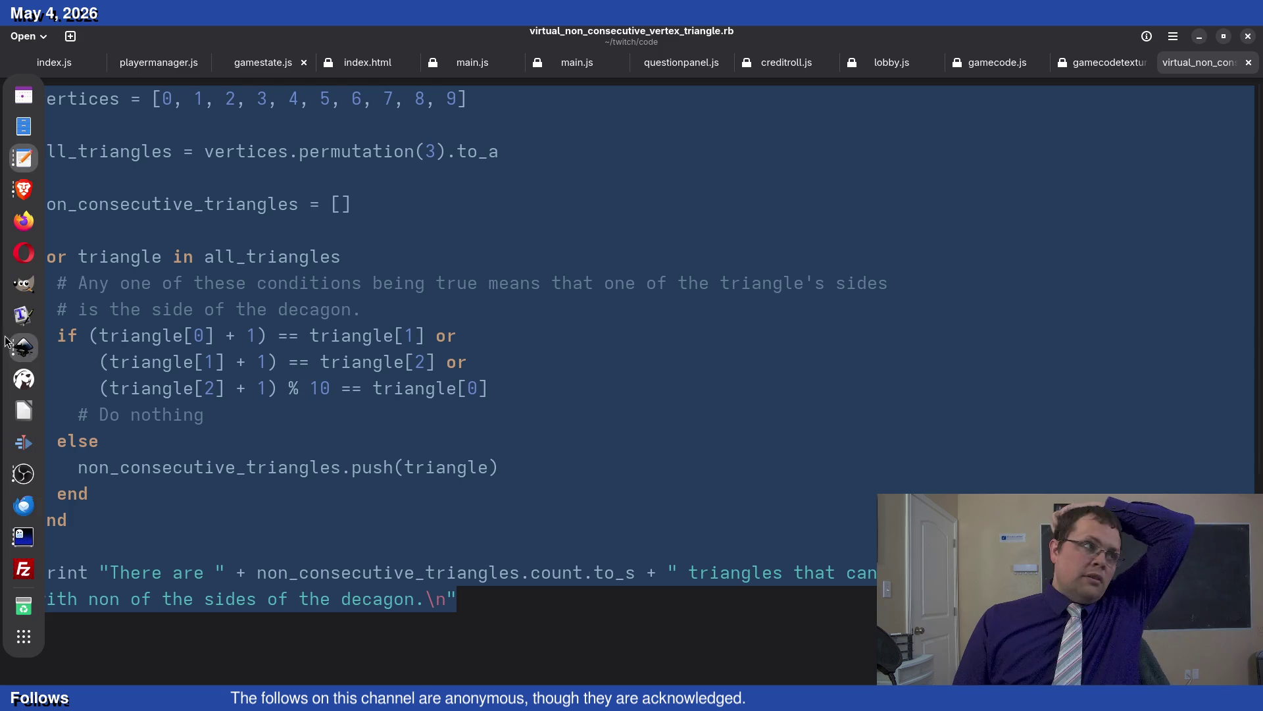
pyautogui.hotkey('alt', 'Tab')
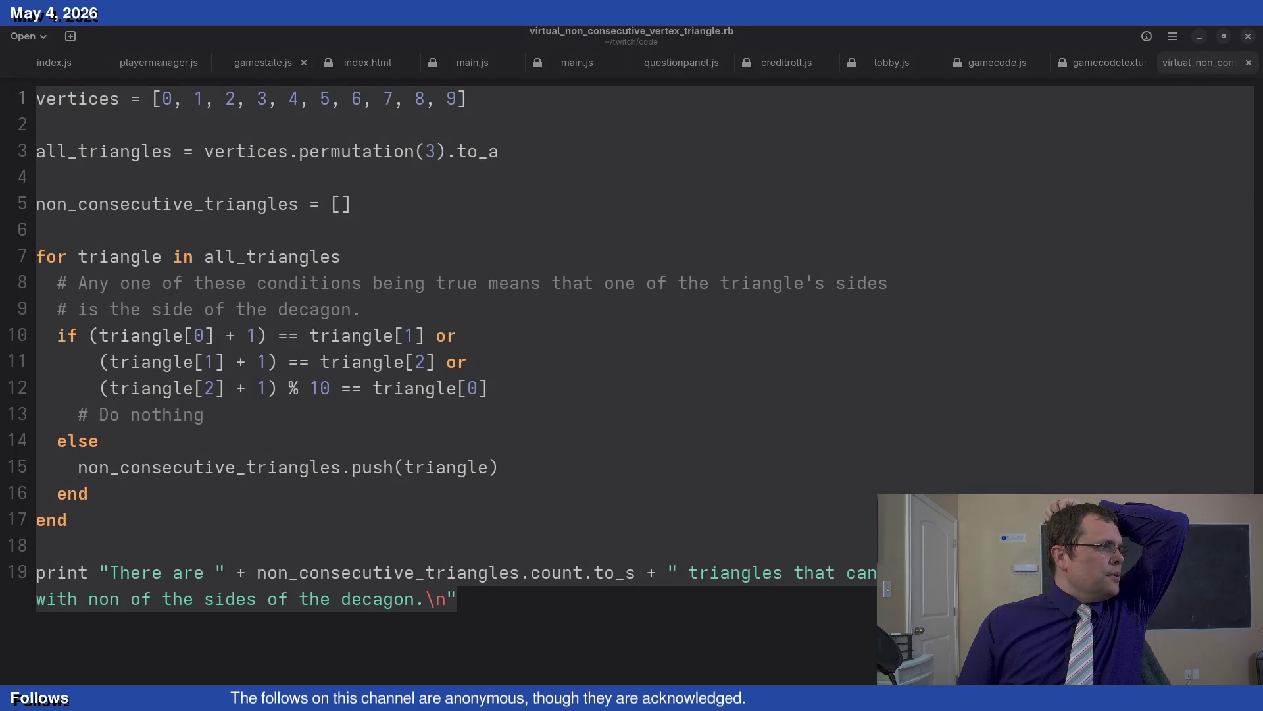
# - Replace permutation with combination on line 3, save, and rerun the script
pyautogui.doubleClick(355, 151)
pyautogui.write('combination')
pyautogui.hotkey('ctrl', 's')
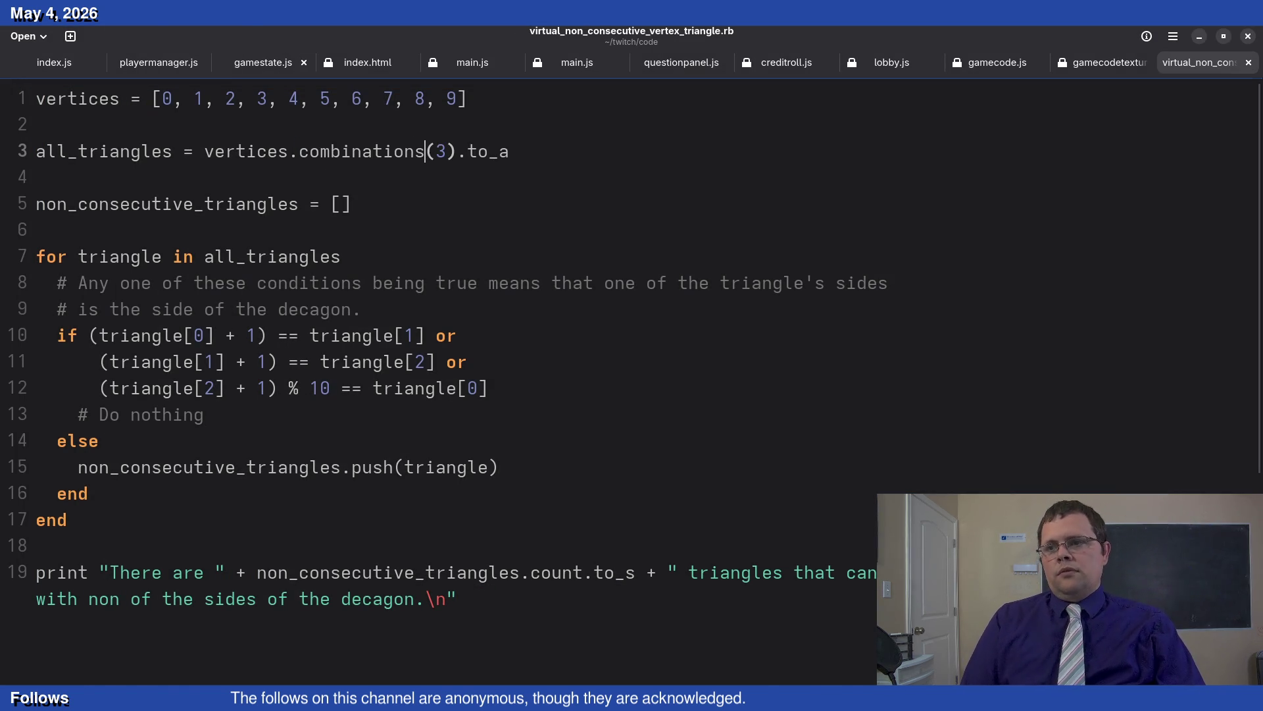
pyautogui.hotkey('alt', 'Tab')
pyautogui.hotkey('alt', 'Tab')
pyautogui.press('Up')
pyautogui.press('Return')
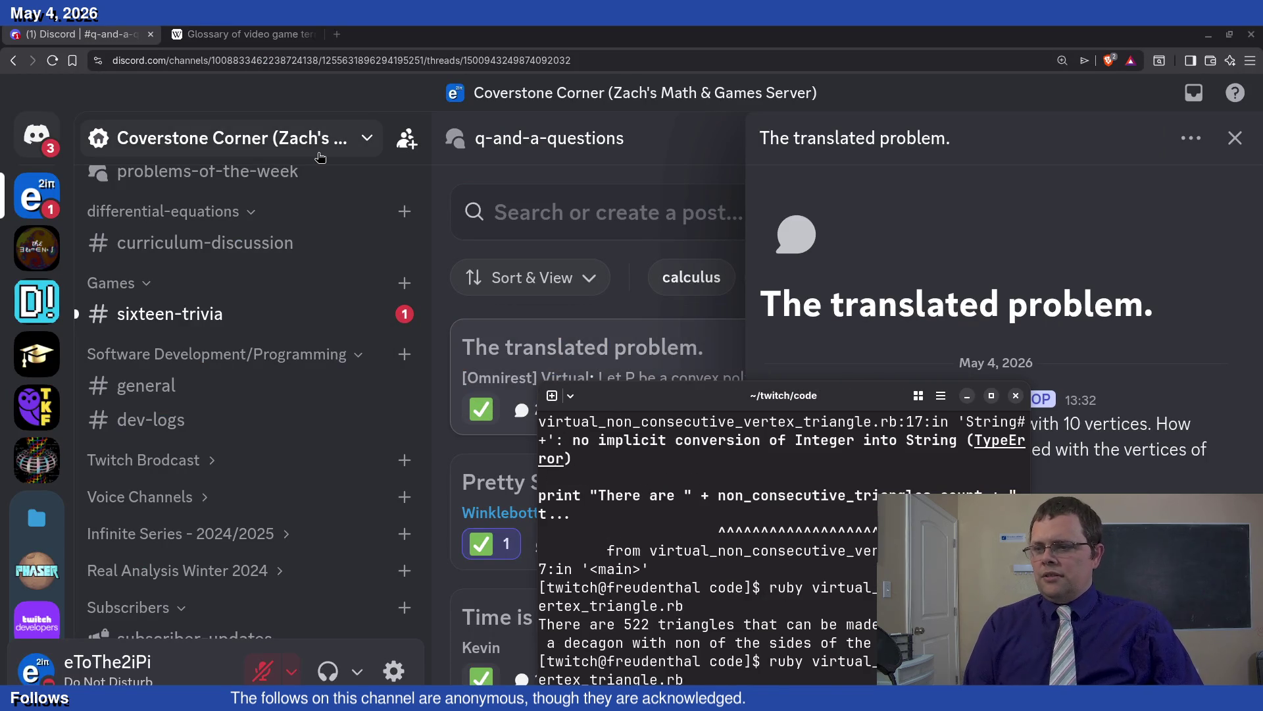
pyautogui.moveTo(705, 400)
pyautogui.mouseDown()
pyautogui.moveTo(671, 332)
pyautogui.moveTo(628, 145)
pyautogui.mouseUp()
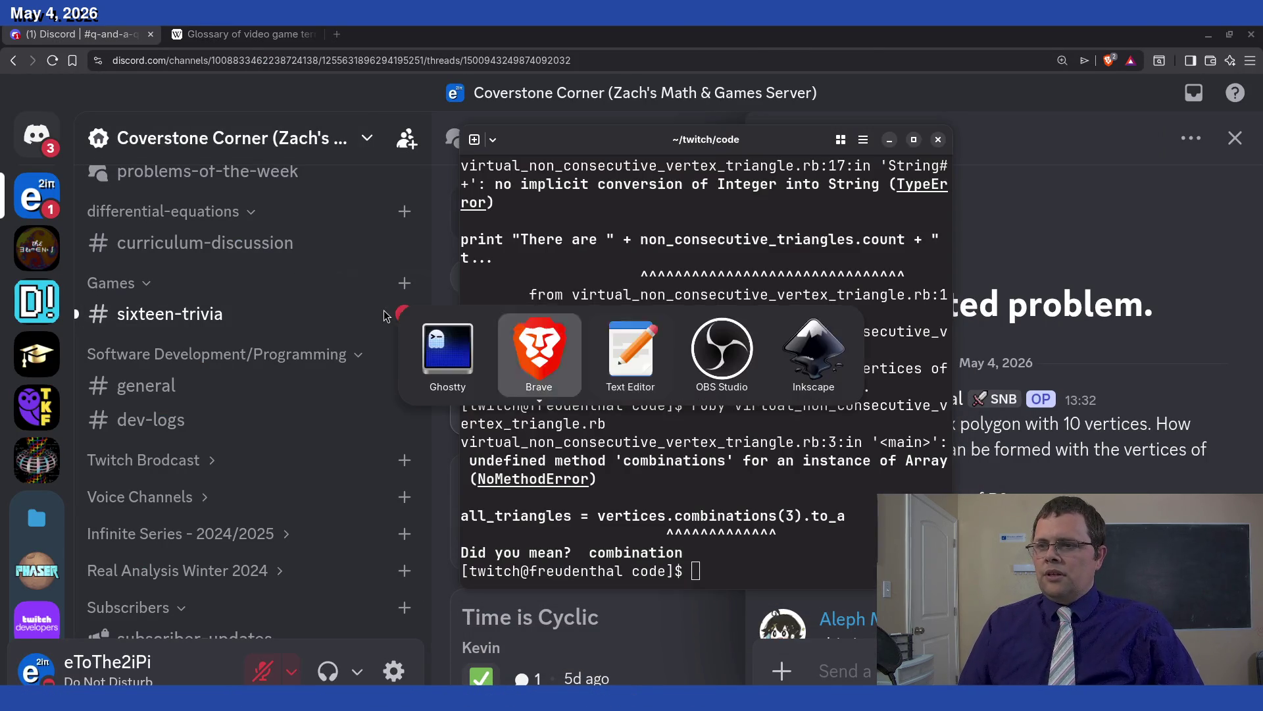
# - Remove the extra 's' from 'combinations', save, and rerun to get 50 triangles
pyautogui.hotkey('alt', 'Tab')
pyautogui.press('BackSpace')
pyautogui.hotkey('ctrl', 's')
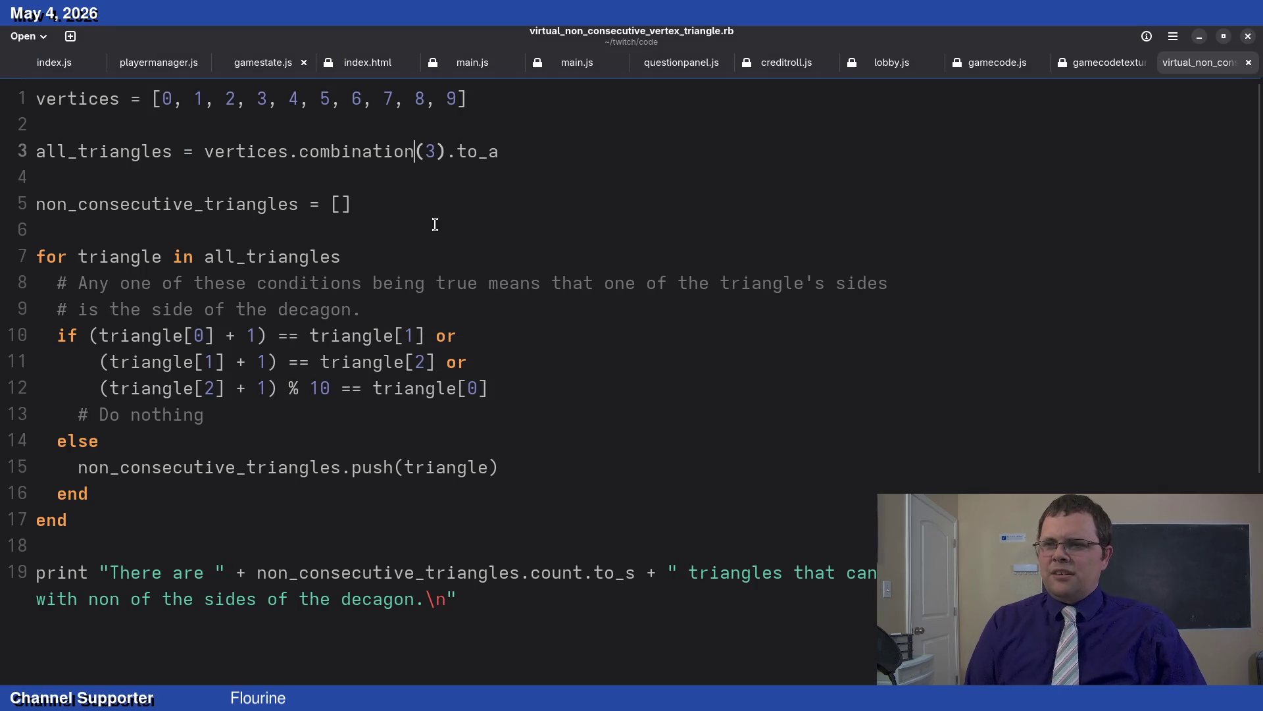
pyautogui.hotkey('alt', 'Tab')
pyautogui.press('Up')
pyautogui.press('Return')
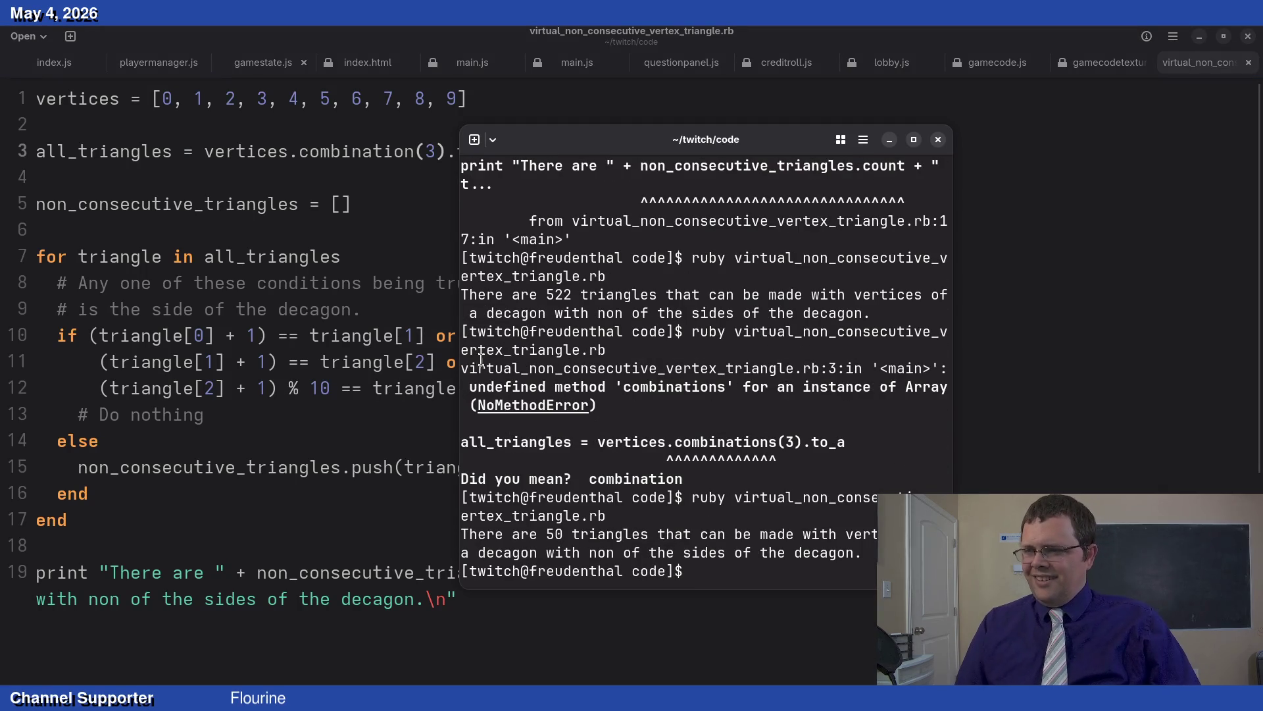
# - Enlarge the Ghostty window and shift it right to show the full run history
pyautogui.moveTo(496, 348)
pyautogui.mouseDown()
pyautogui.moveTo(434, 365)
pyautogui.moveTo(194, 361)
pyautogui.mouseUp()
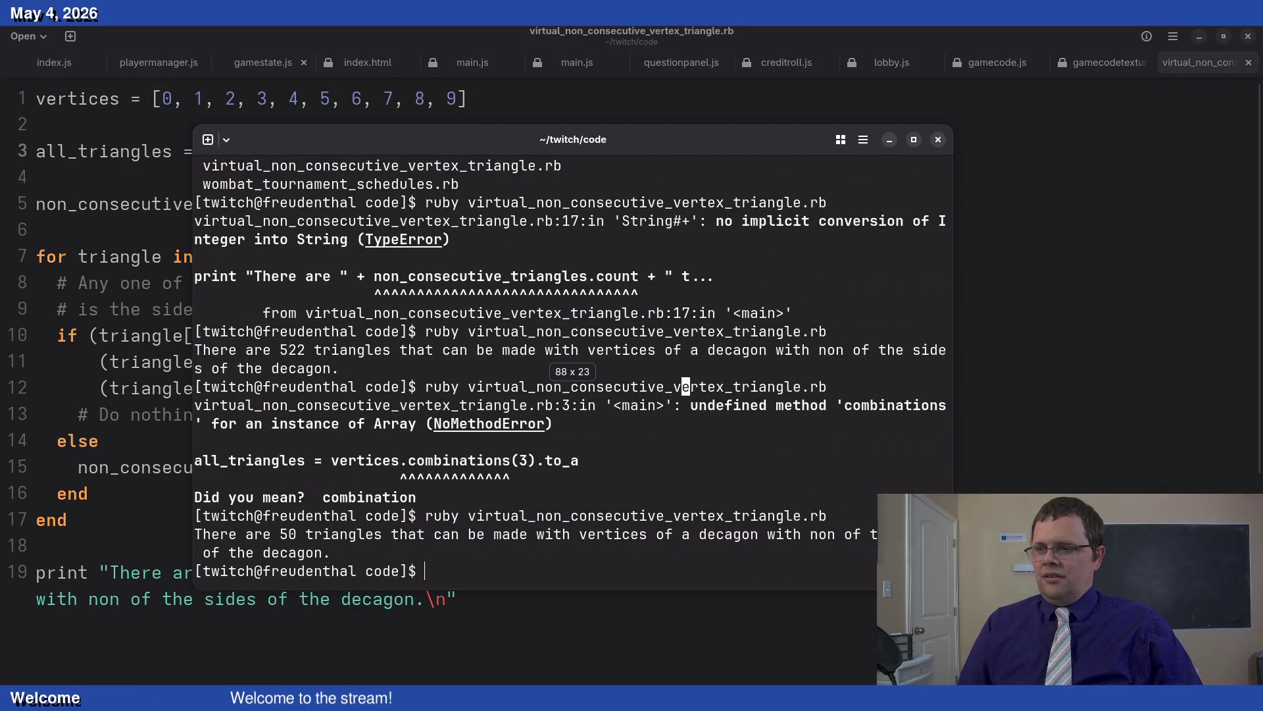
pyautogui.moveTo(952, 589); pyautogui.dragTo(1121, 635)
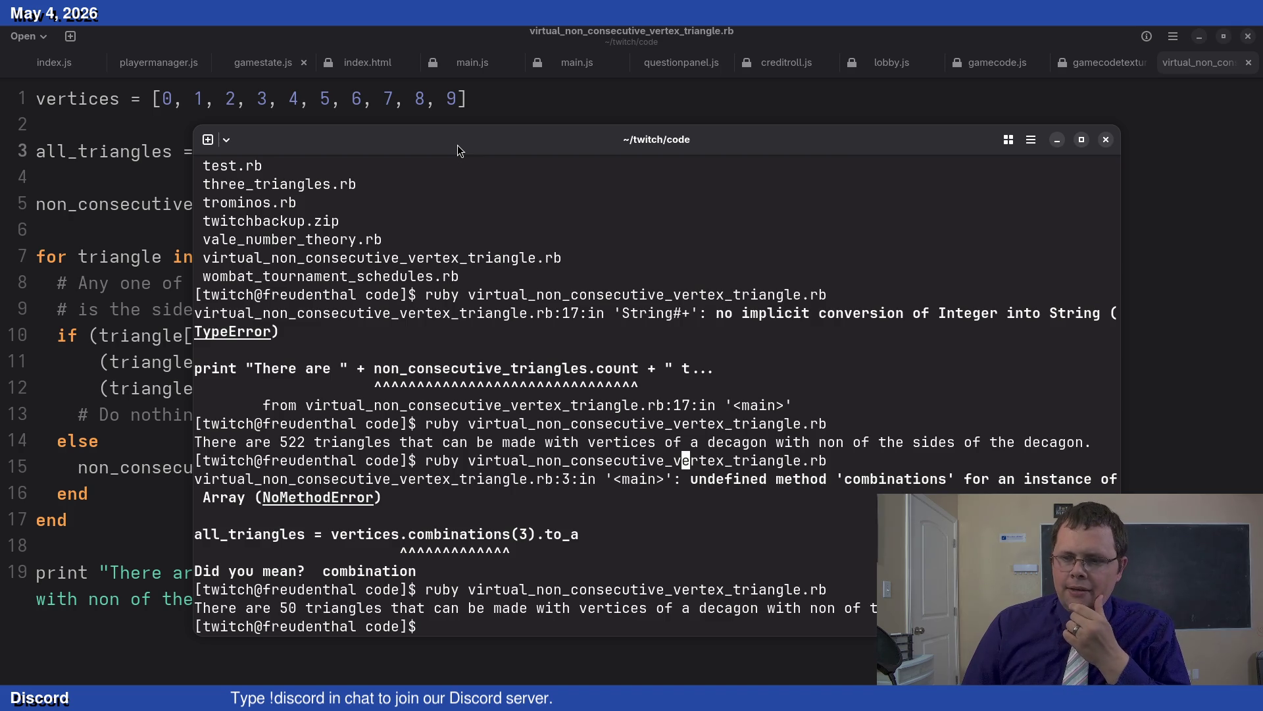
pyautogui.moveTo(457, 146); pyautogui.dragTo(537, 149)
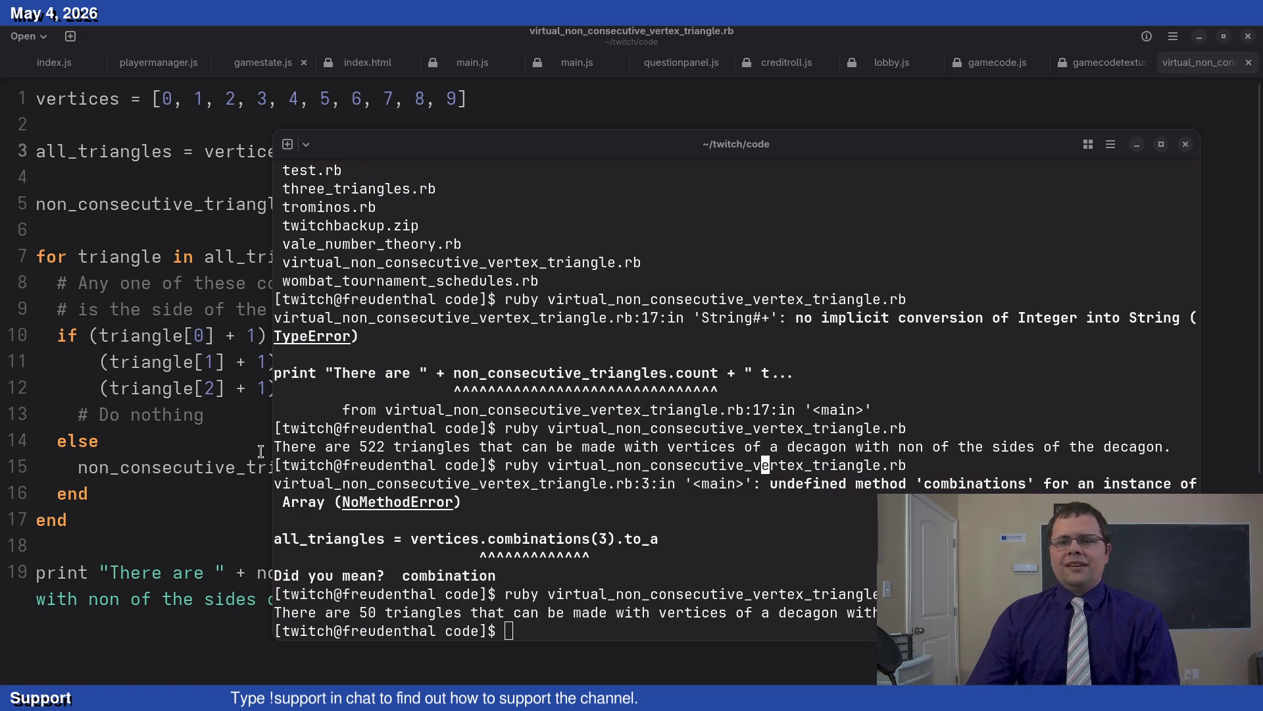
pyautogui.moveTo(20, 316)
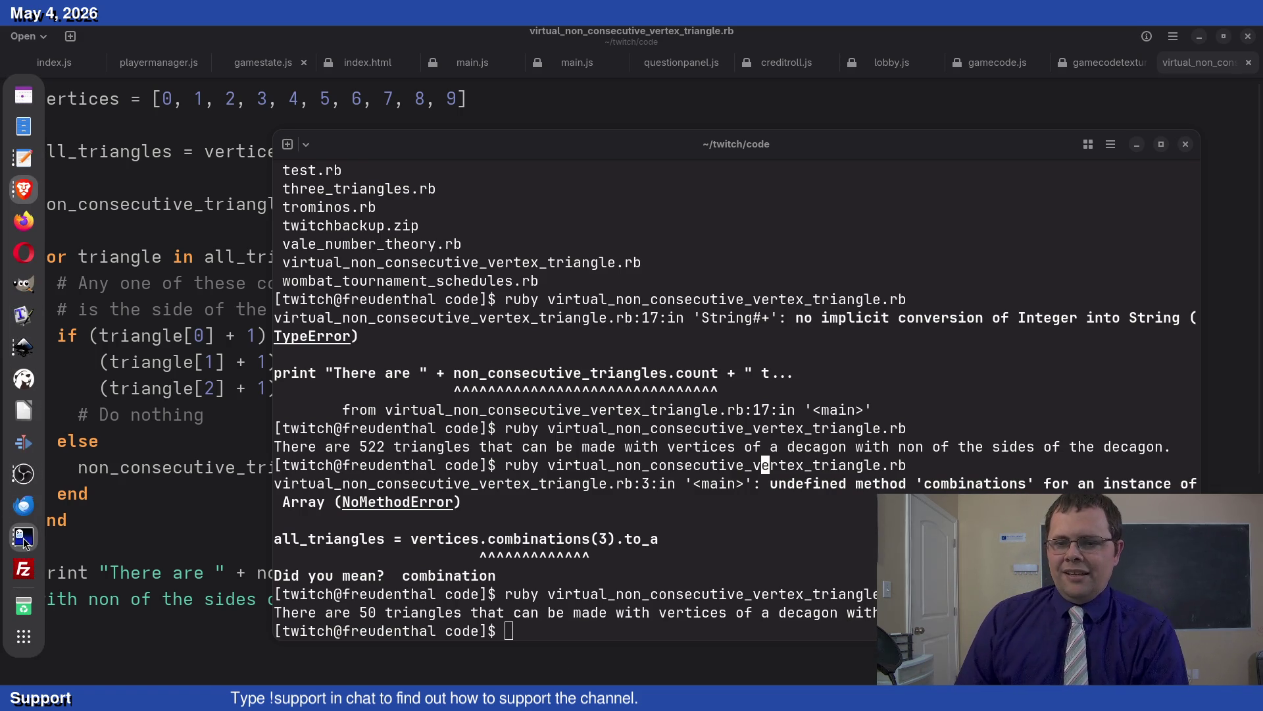
# - View the decagon diagram in Inkscape, then return to the Ruby script in the editor
pyautogui.click(23, 346)
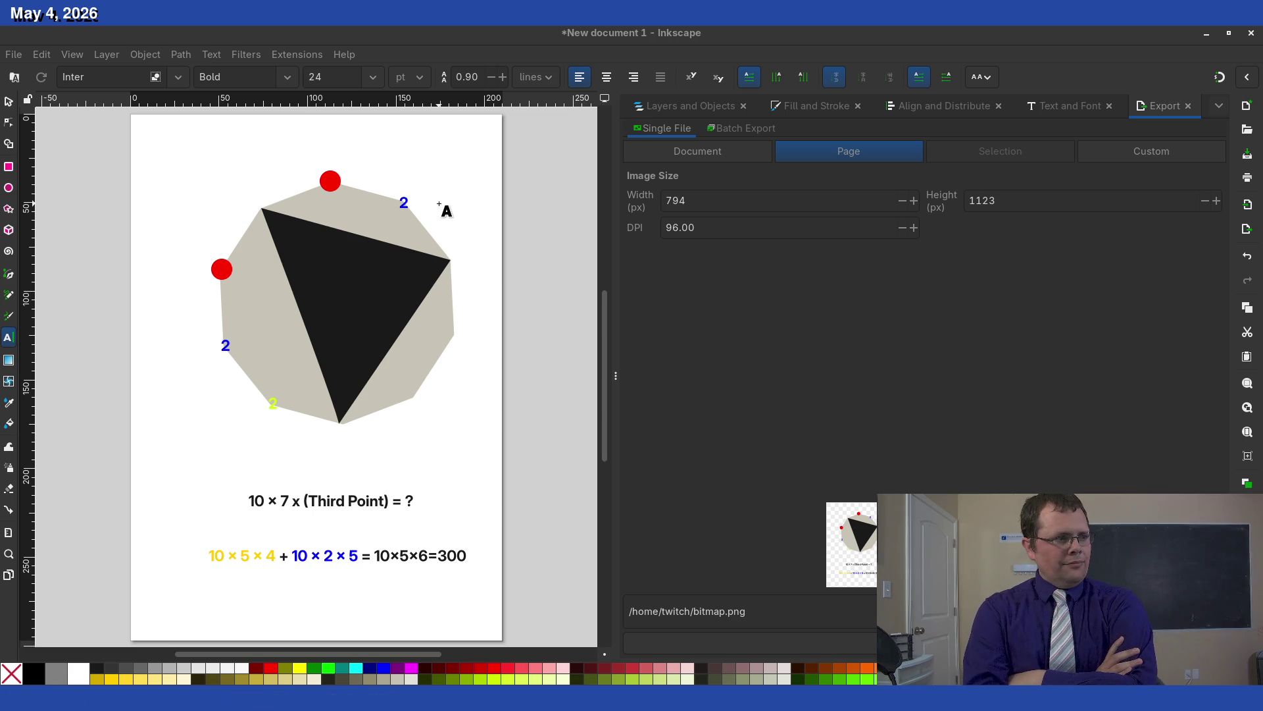
pyautogui.moveTo(2, 290)
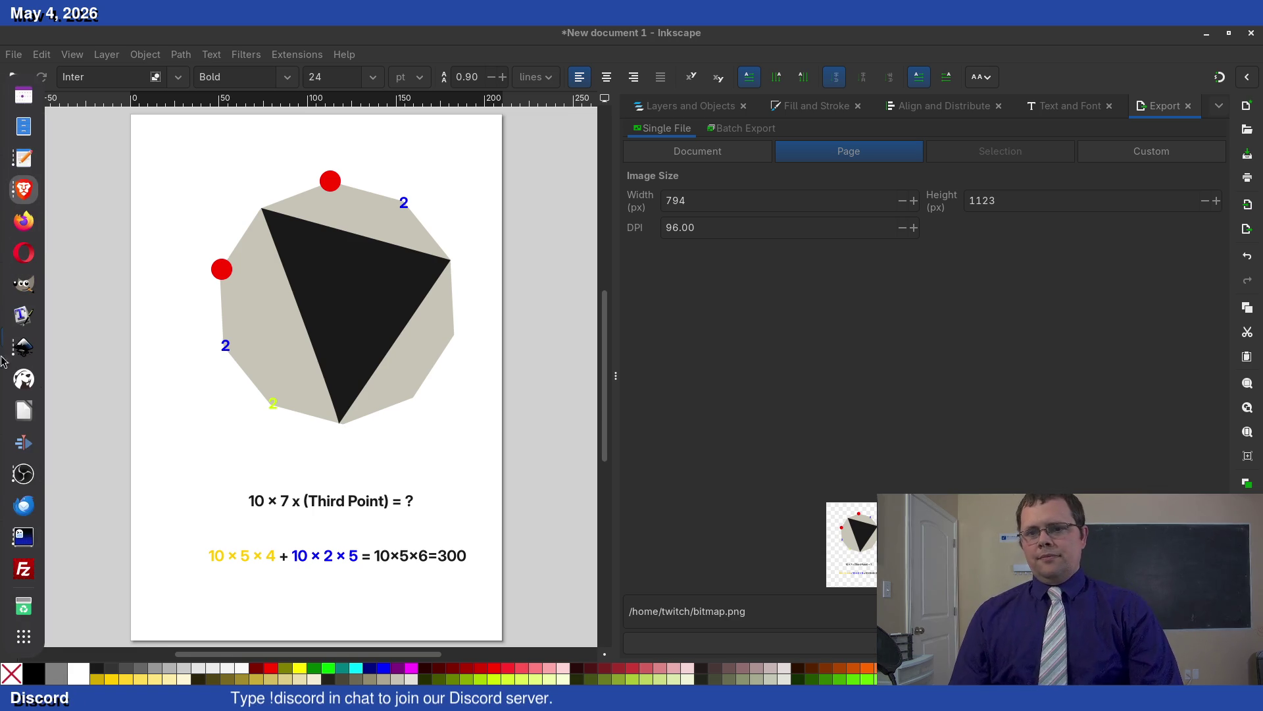
pyautogui.click(19, 160)
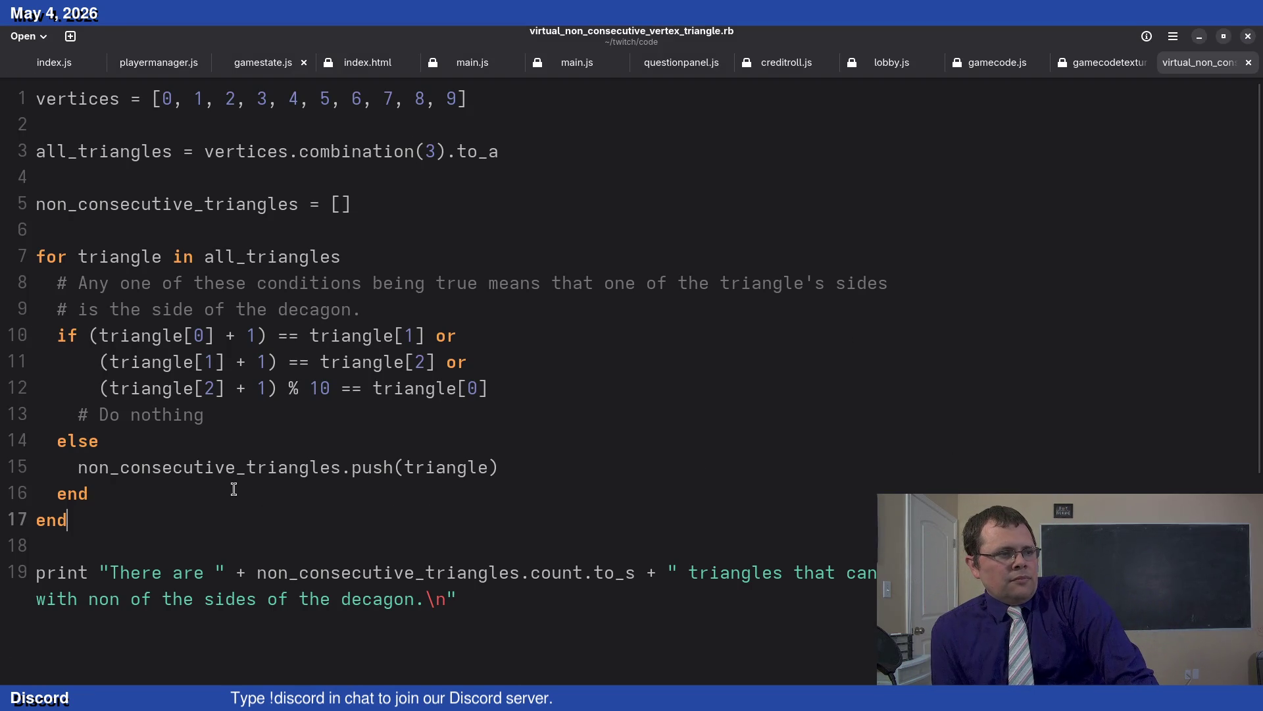
# - Bring the Discord thread up, then maximize and close the terminal showing the script output
pyautogui.moveTo(2, 315)
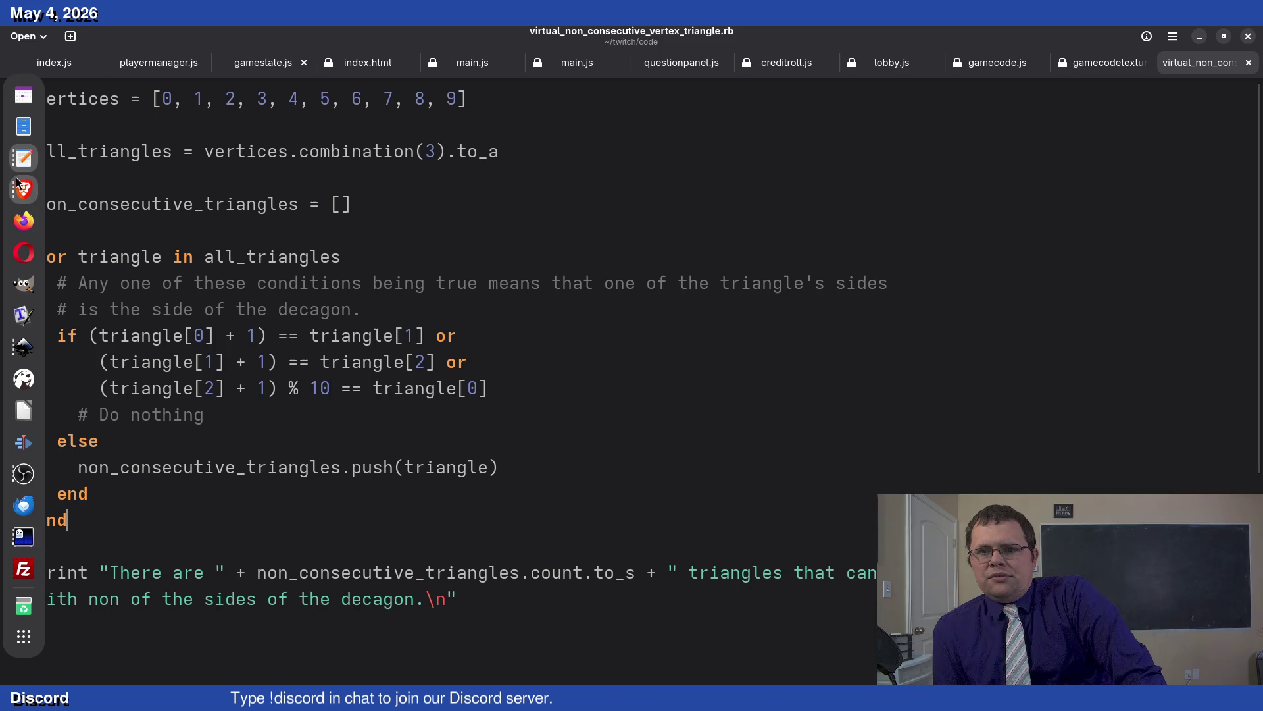
pyautogui.click(34, 190)
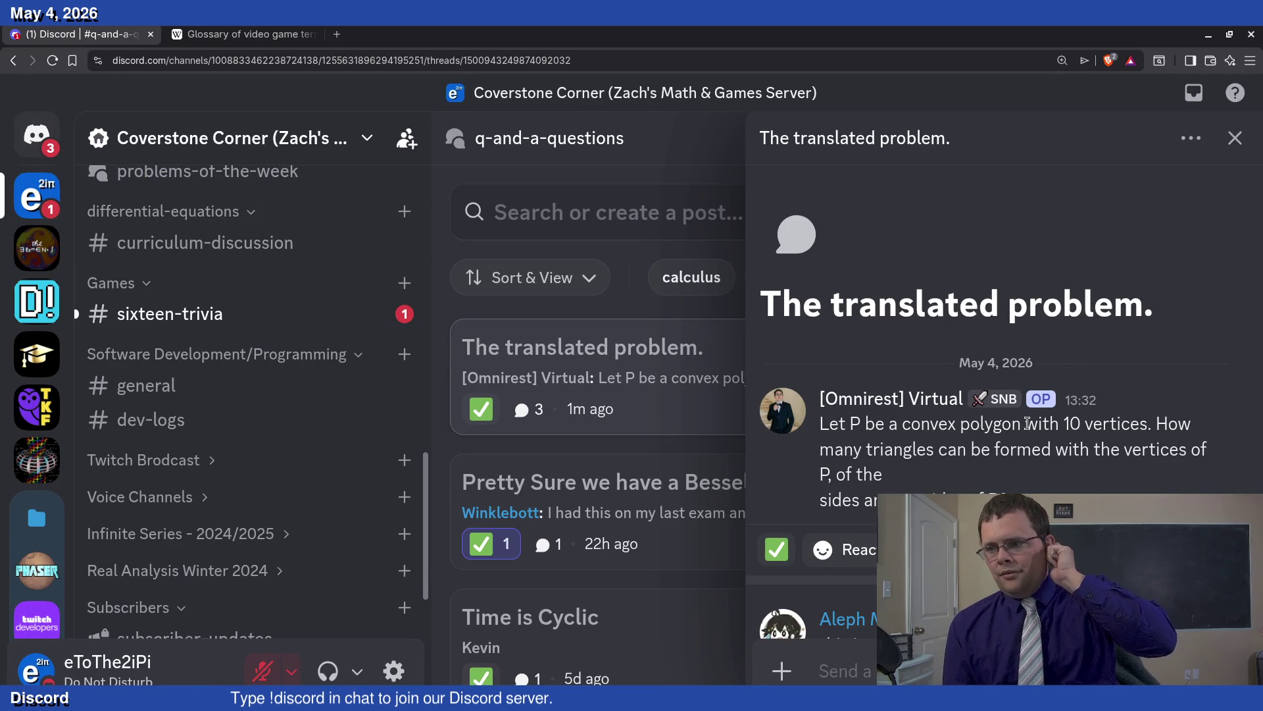
pyautogui.scroll(-10, 854, 541)
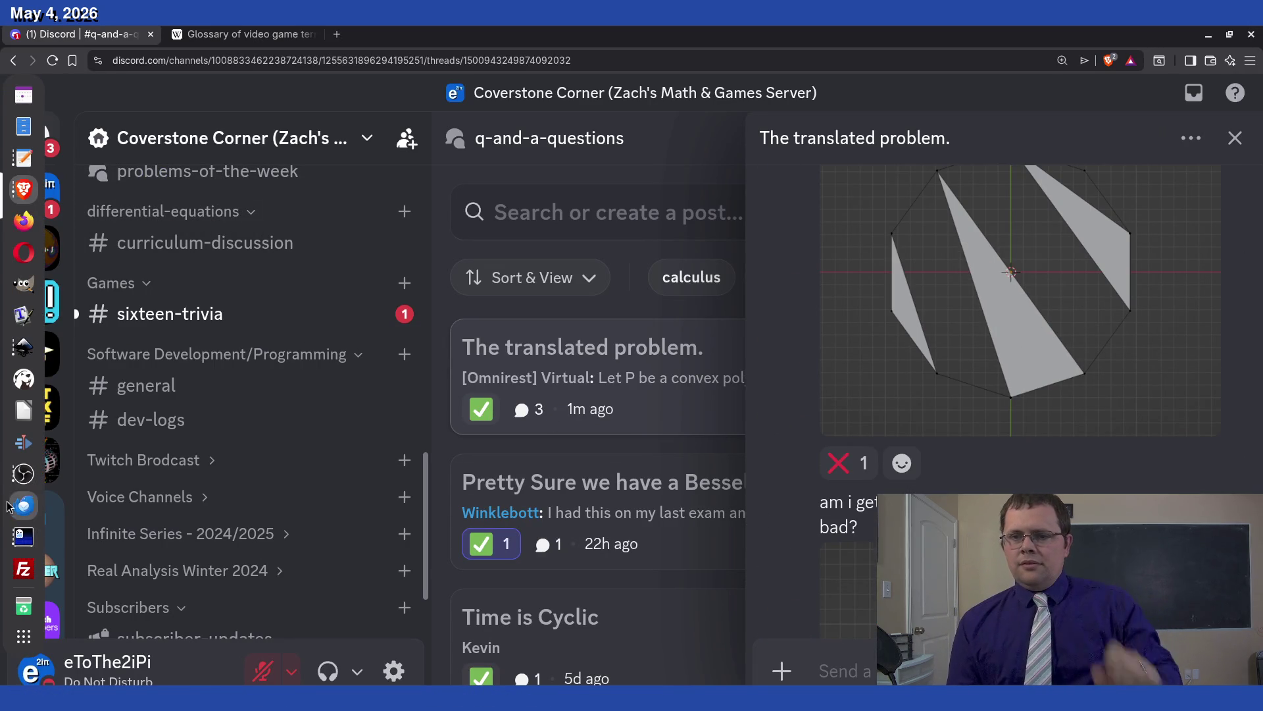
pyautogui.click(24, 535)
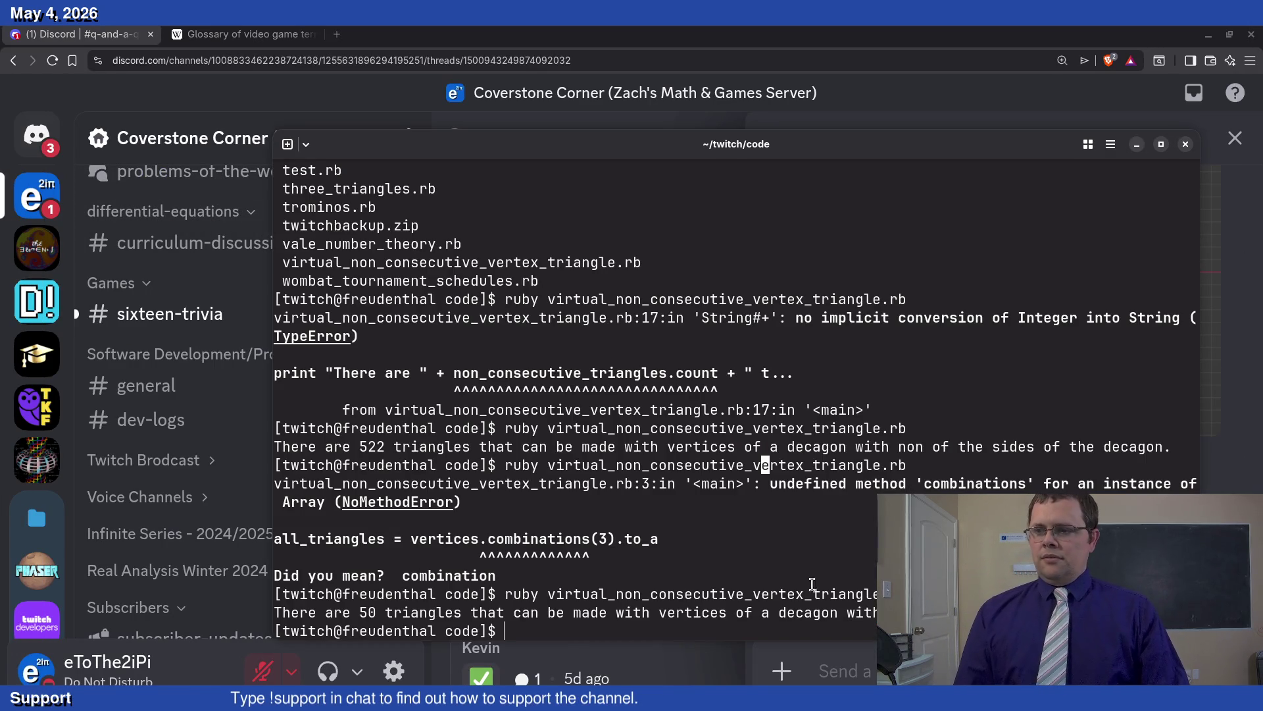
pyautogui.doubleClick(719, 146)
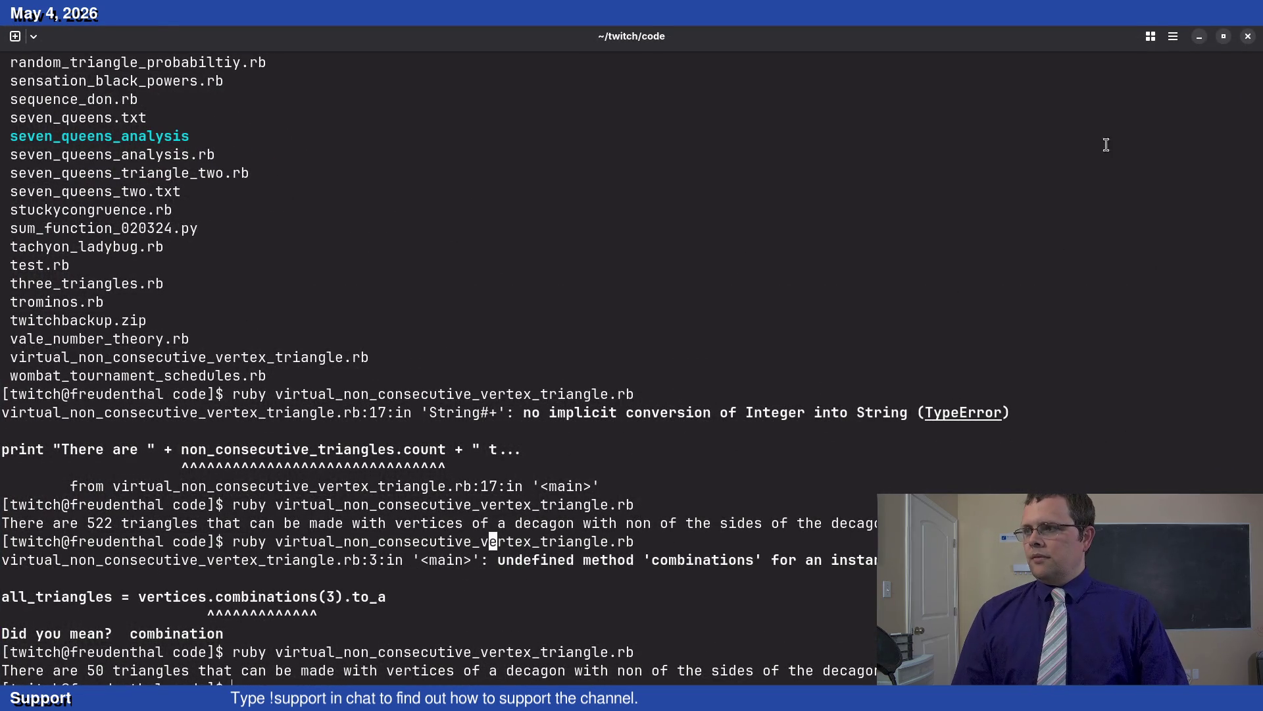
pyautogui.click(1250, 38)
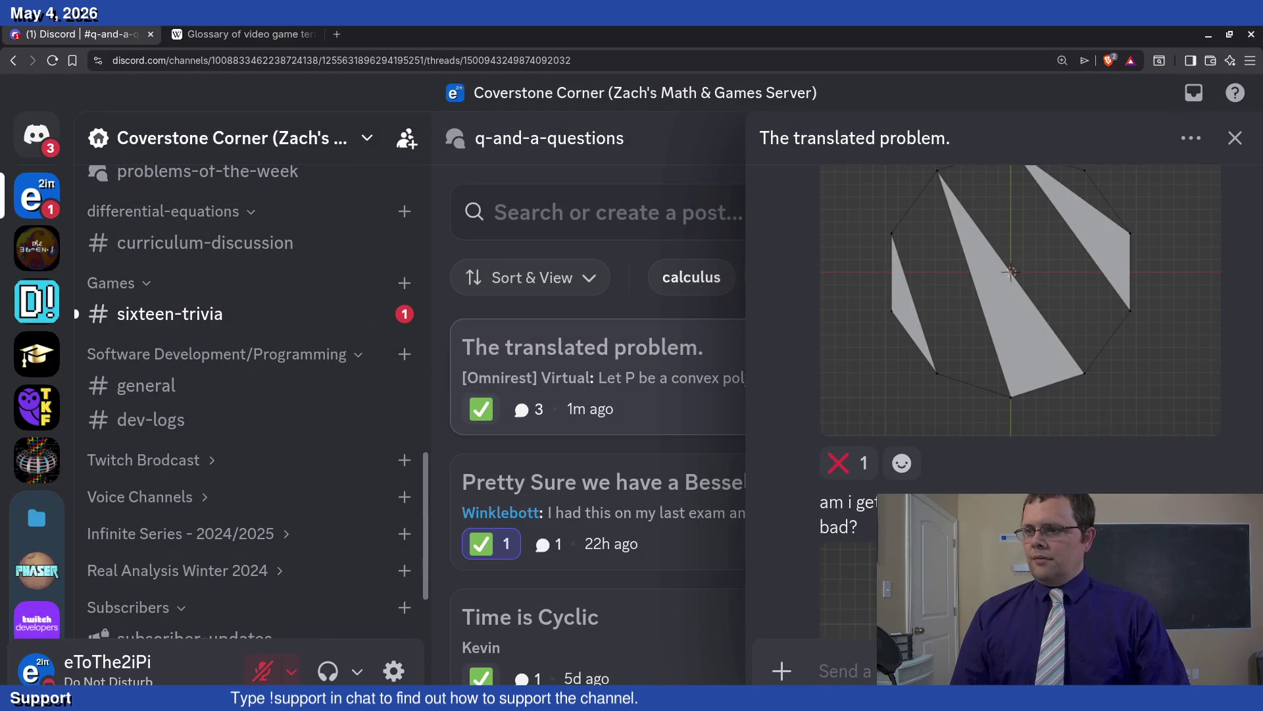
# - Choose Upload a File from the message bar's + menu in the translated problem thread
pyautogui.scroll(-10, 874, 599)
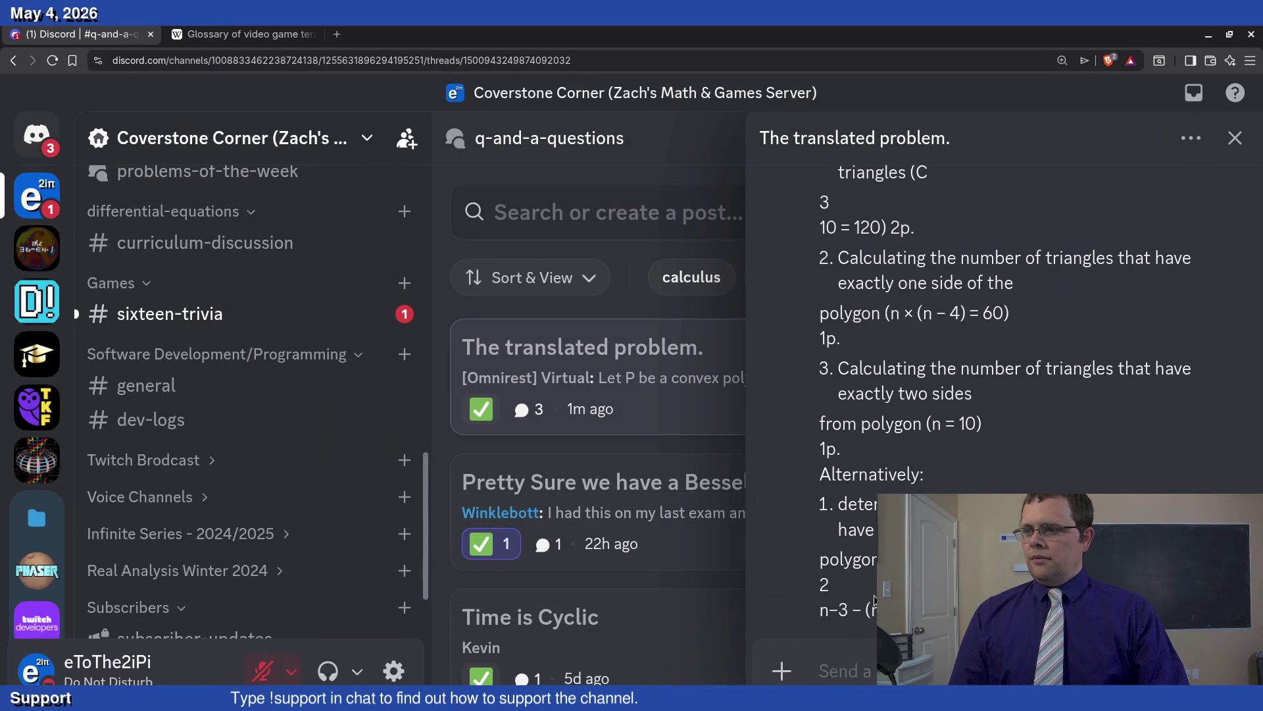
pyautogui.scroll(3, 870, 595)
pyautogui.scroll(-3, 870, 595)
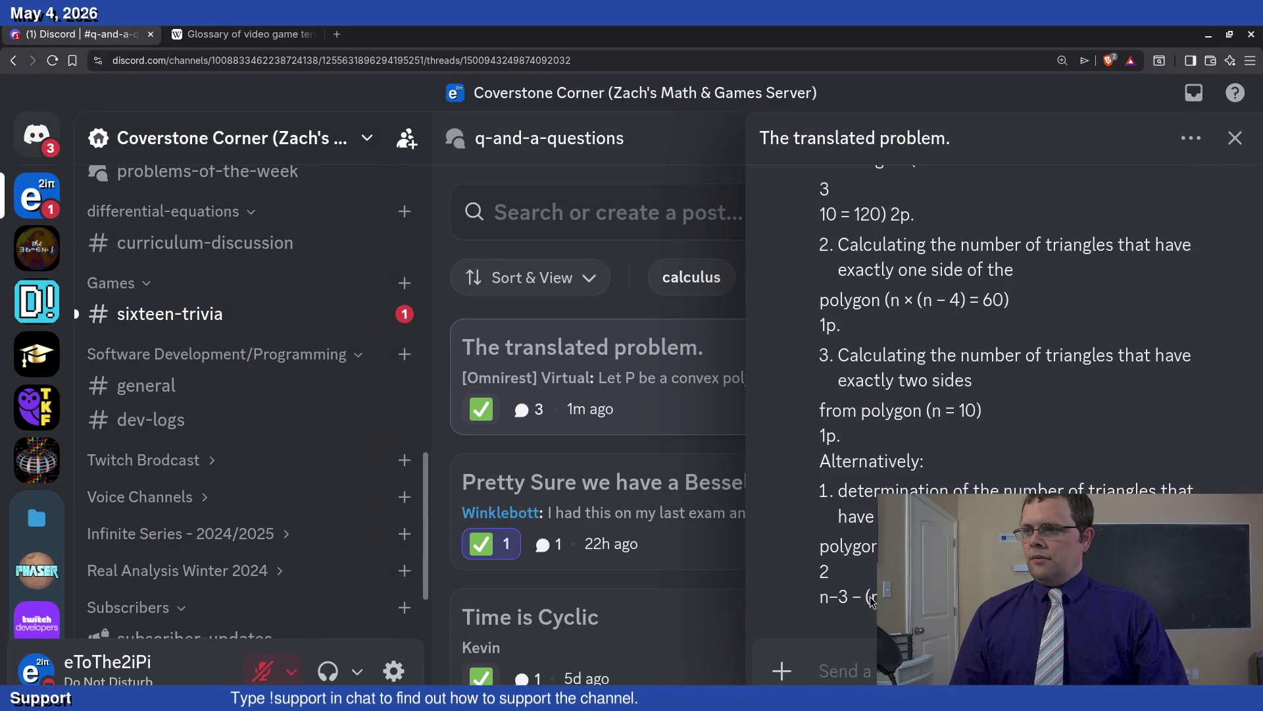
pyautogui.click(781, 671)
pyautogui.click(797, 540)
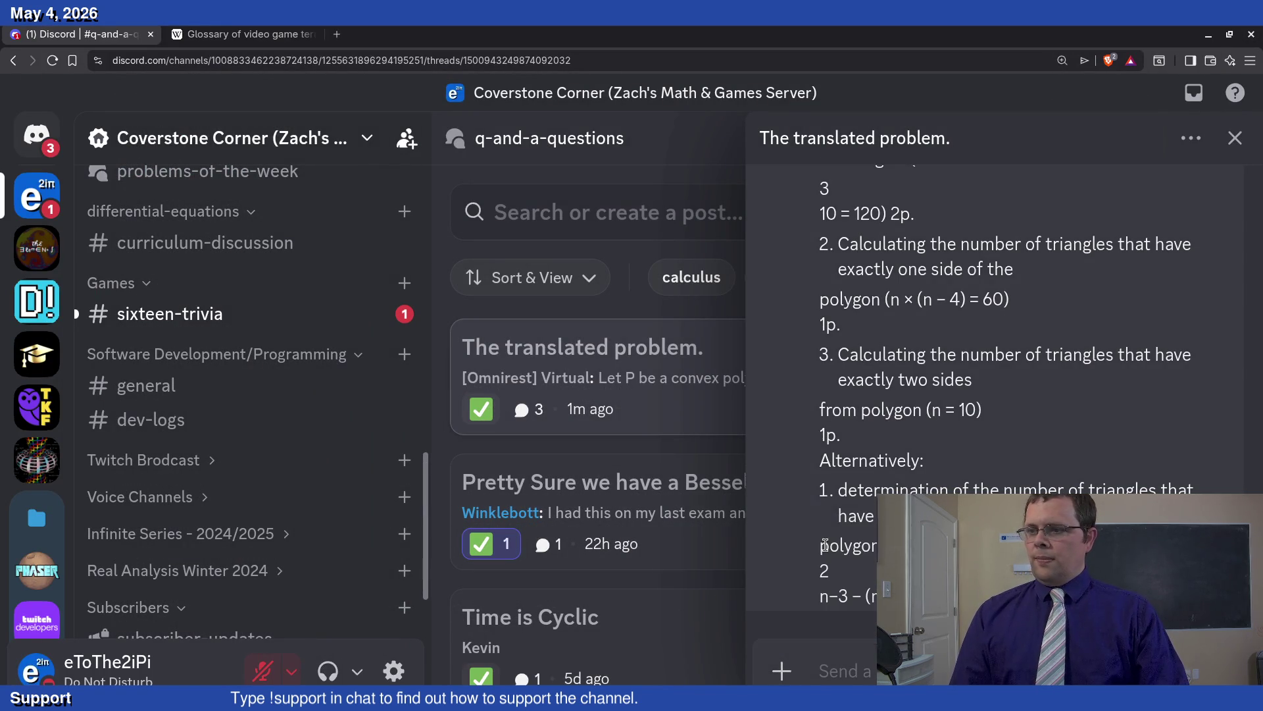
pyautogui.scroll(-5, 573, 306)
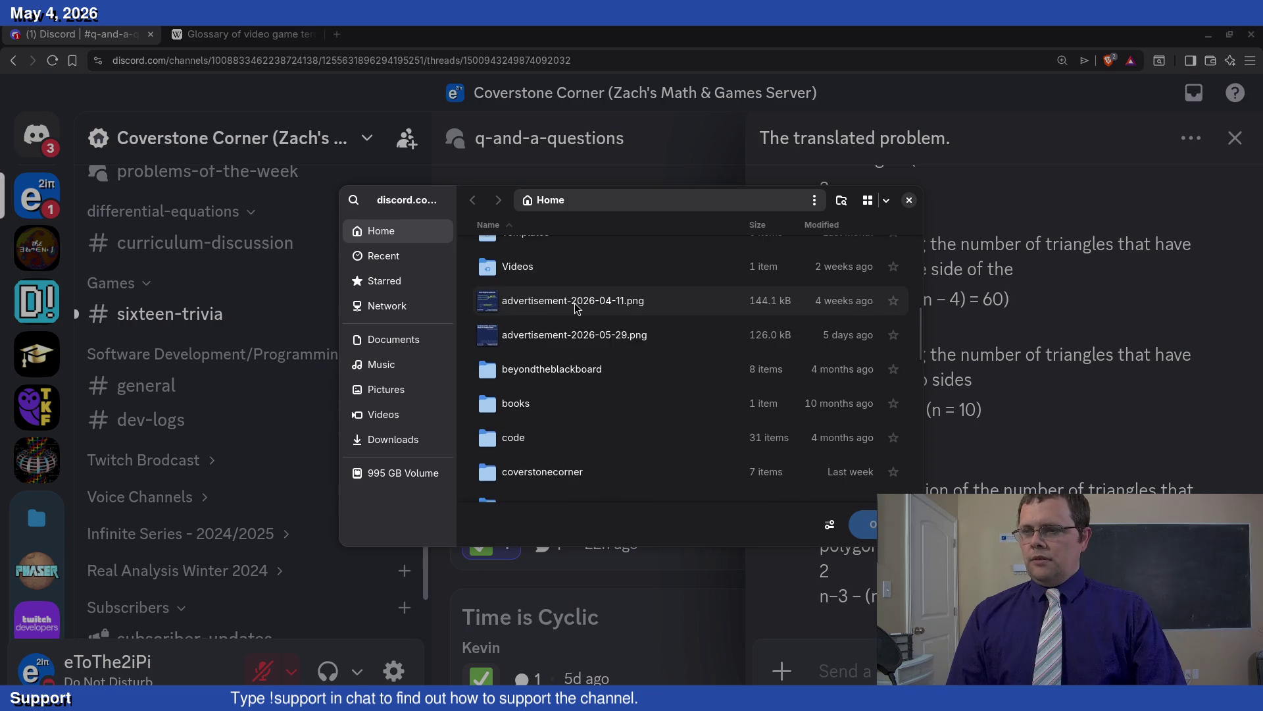
# - Attach virtual_non_consecutive_vertex_triangle.rb from the twitch/code folder to the message
pyautogui.scroll(-10, 573, 311)
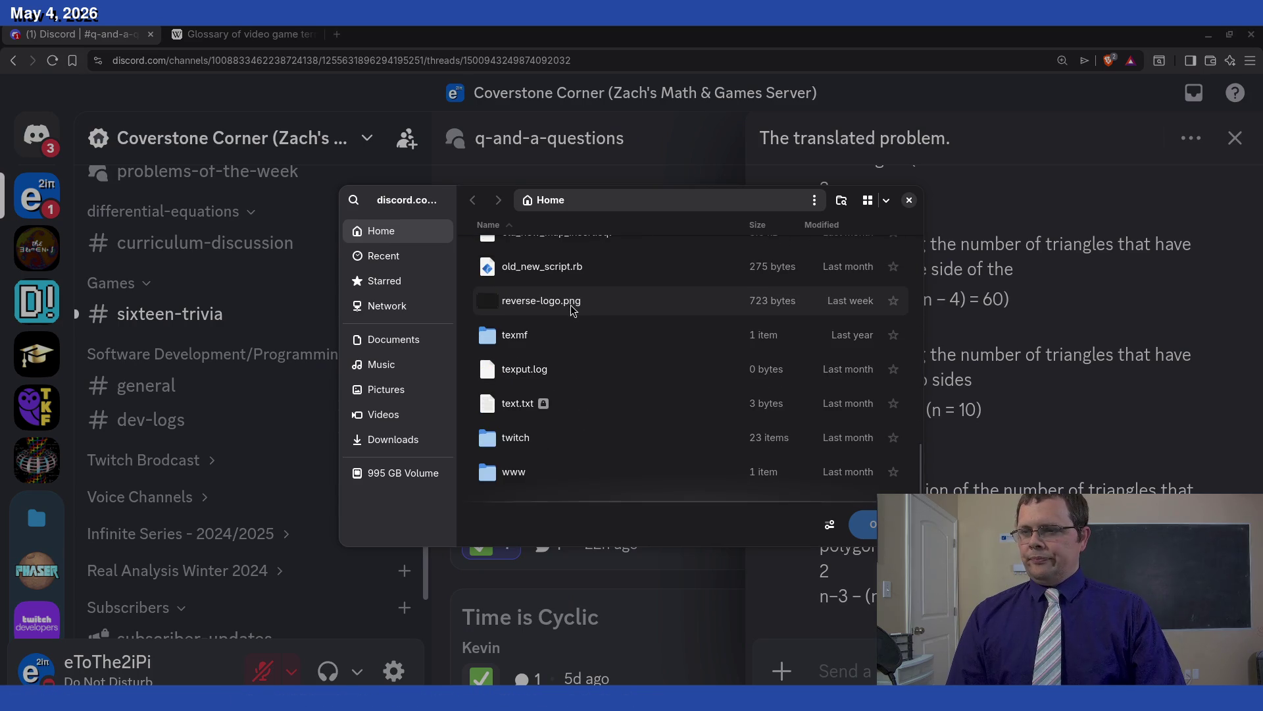
pyautogui.doubleClick(550, 439)
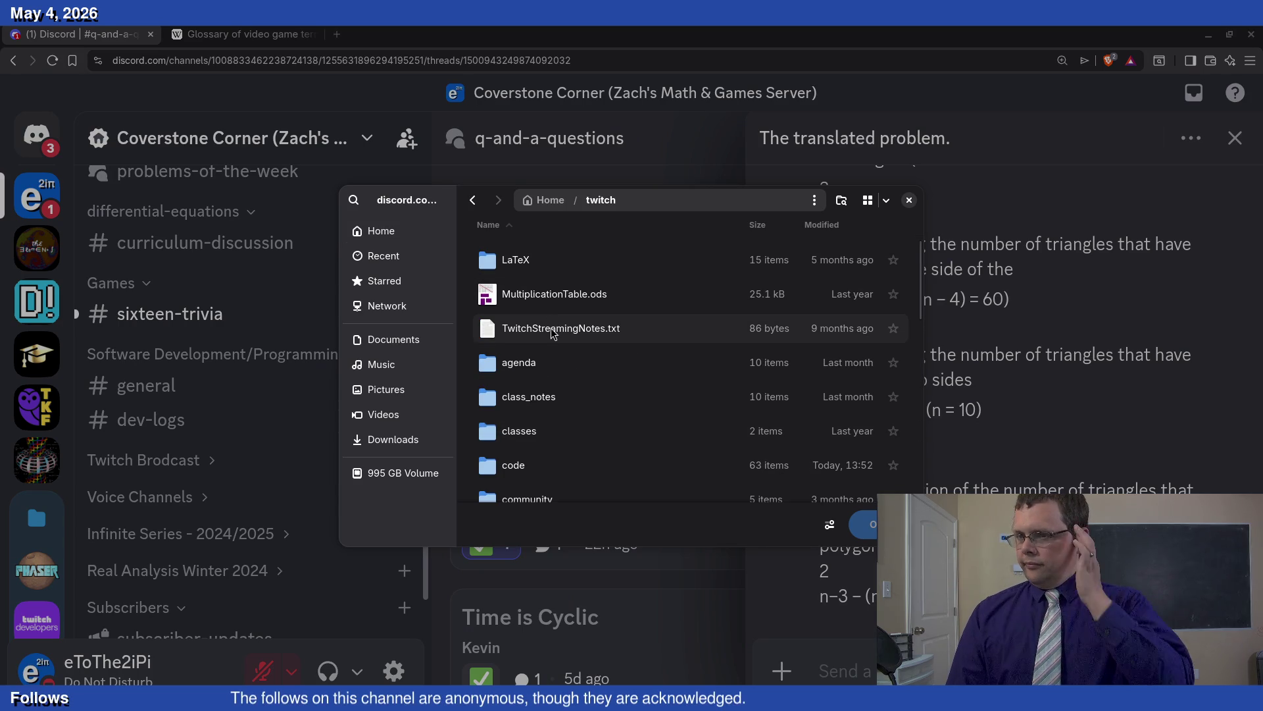
pyautogui.doubleClick(586, 459)
pyautogui.scroll(-3, 594, 449)
pyautogui.scroll(-15, 594, 449)
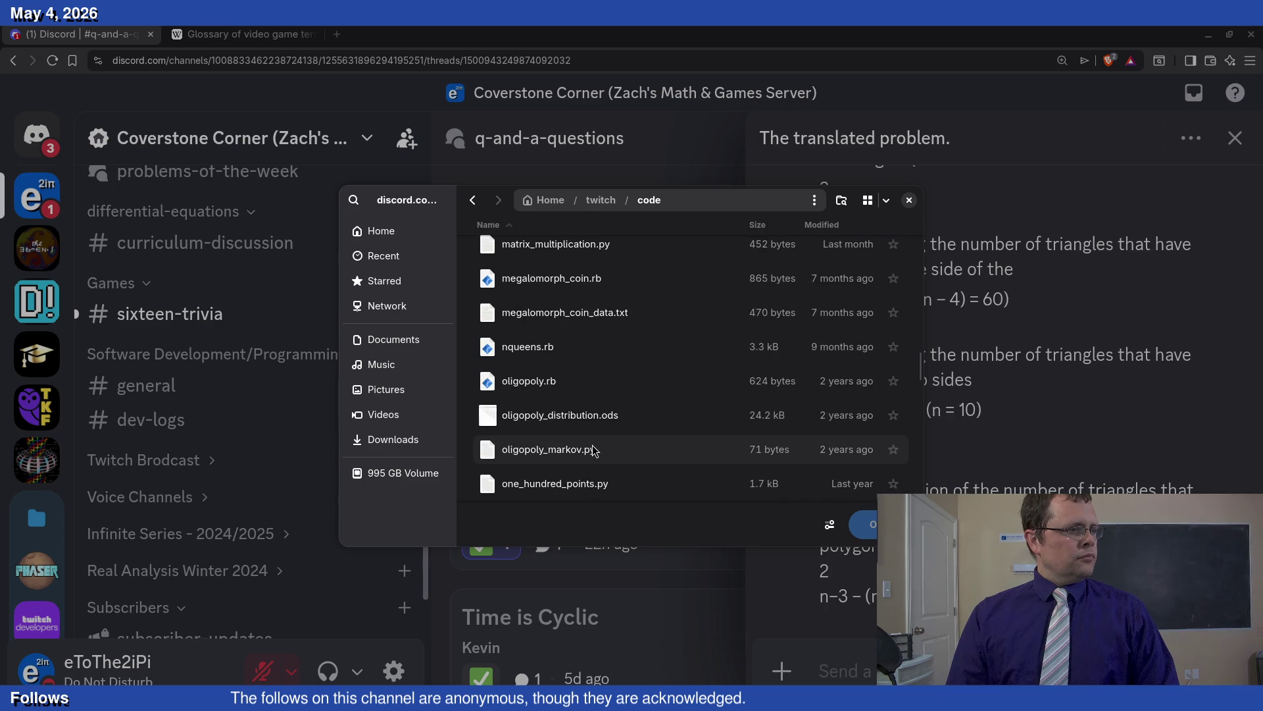
pyautogui.scroll(-10, 594, 449)
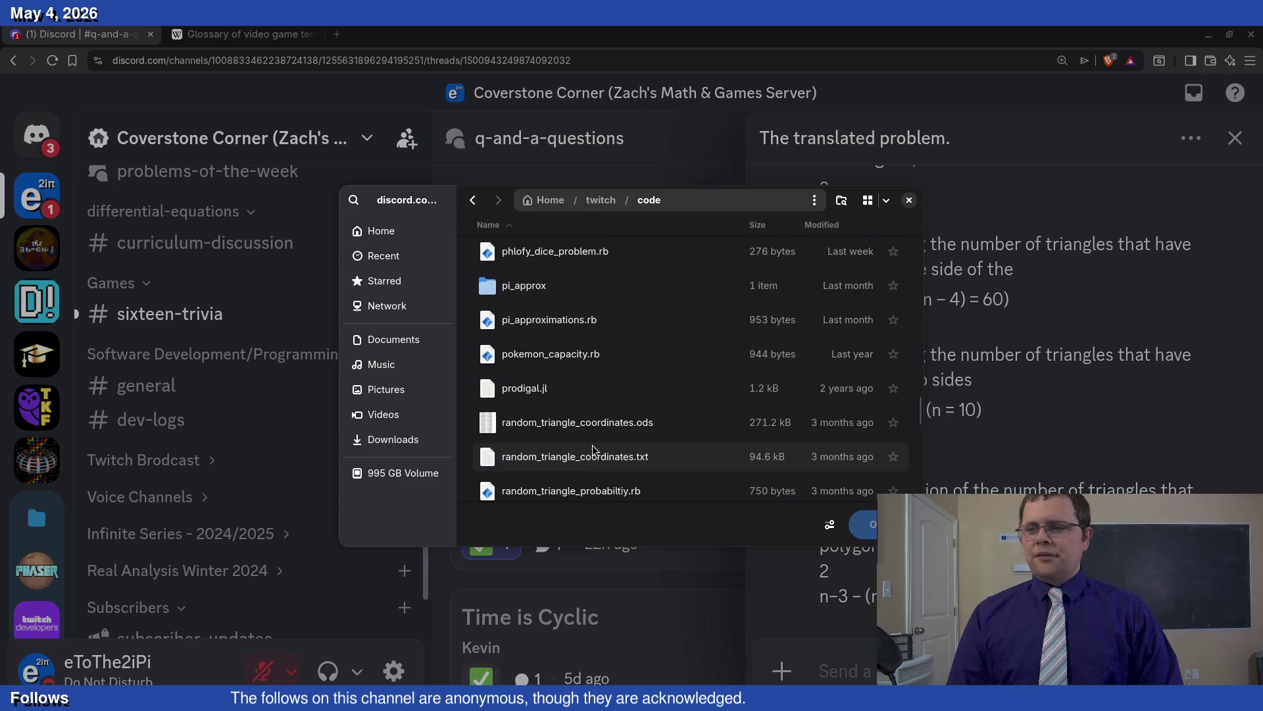
pyautogui.scroll(-5, 594, 450)
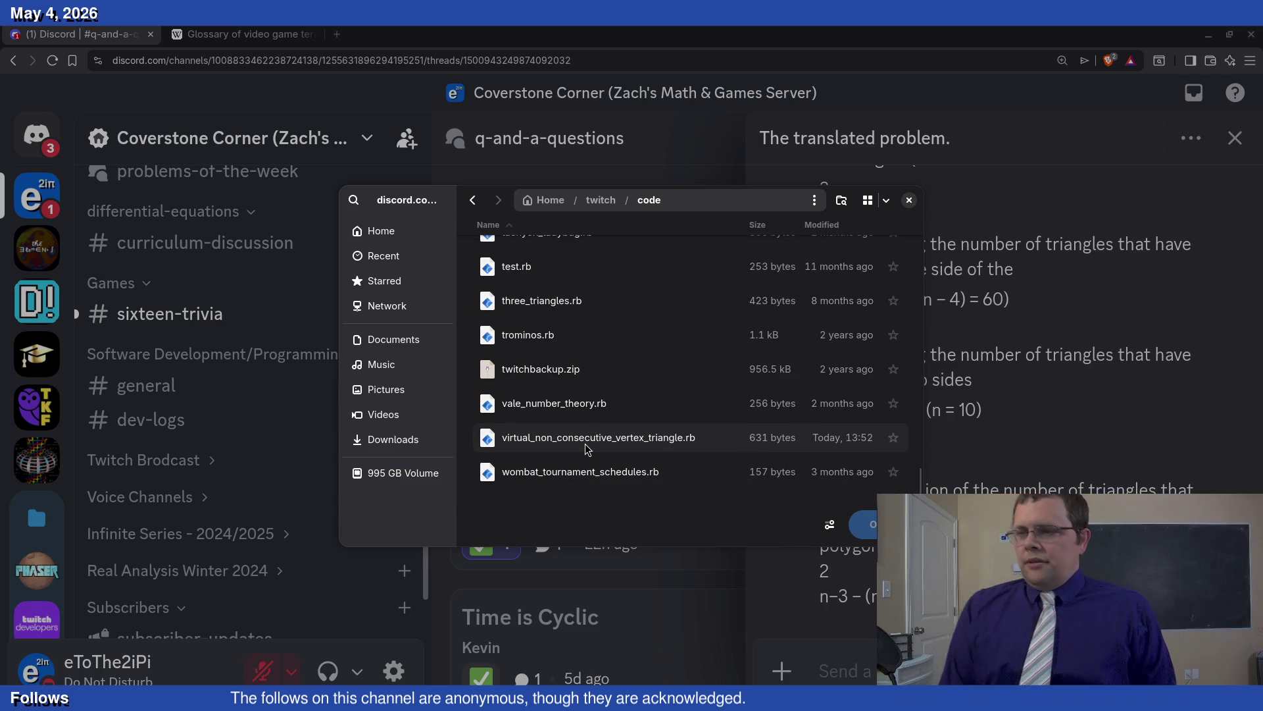
pyautogui.doubleClick(587, 438)
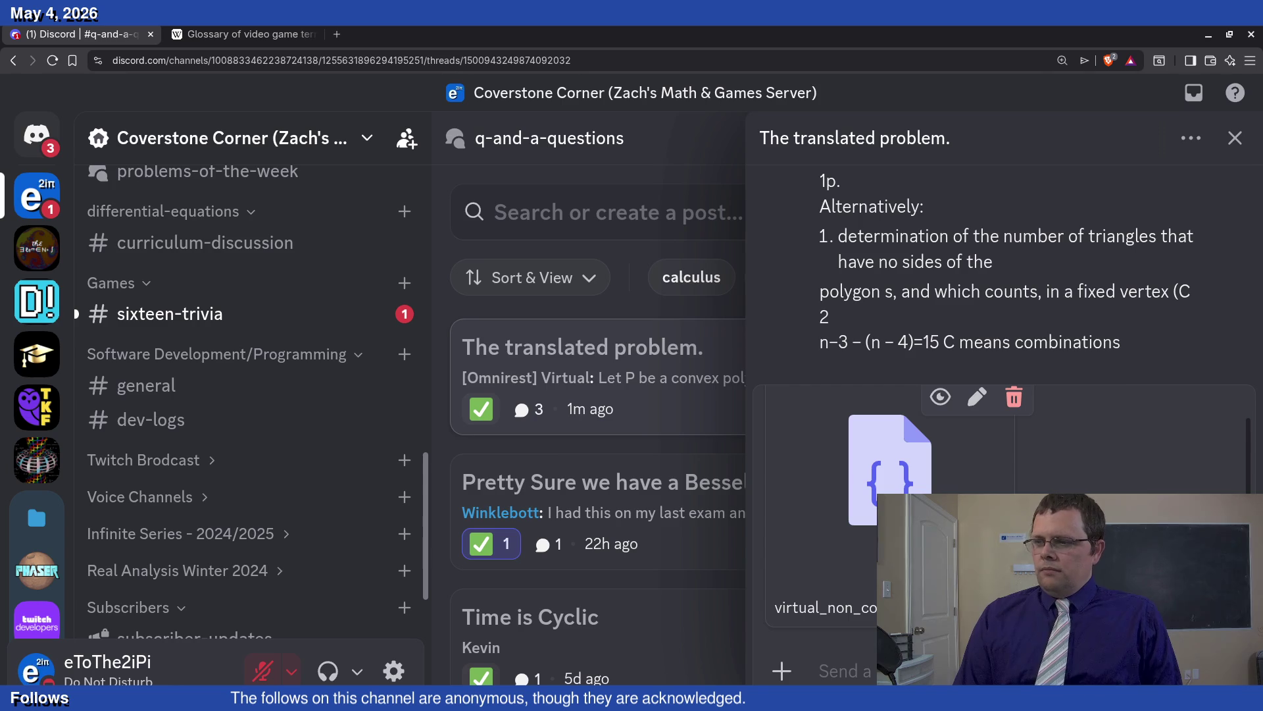
# - Add a note that this is the program that gets the answer, and send it
pyautogui.write('If you w')
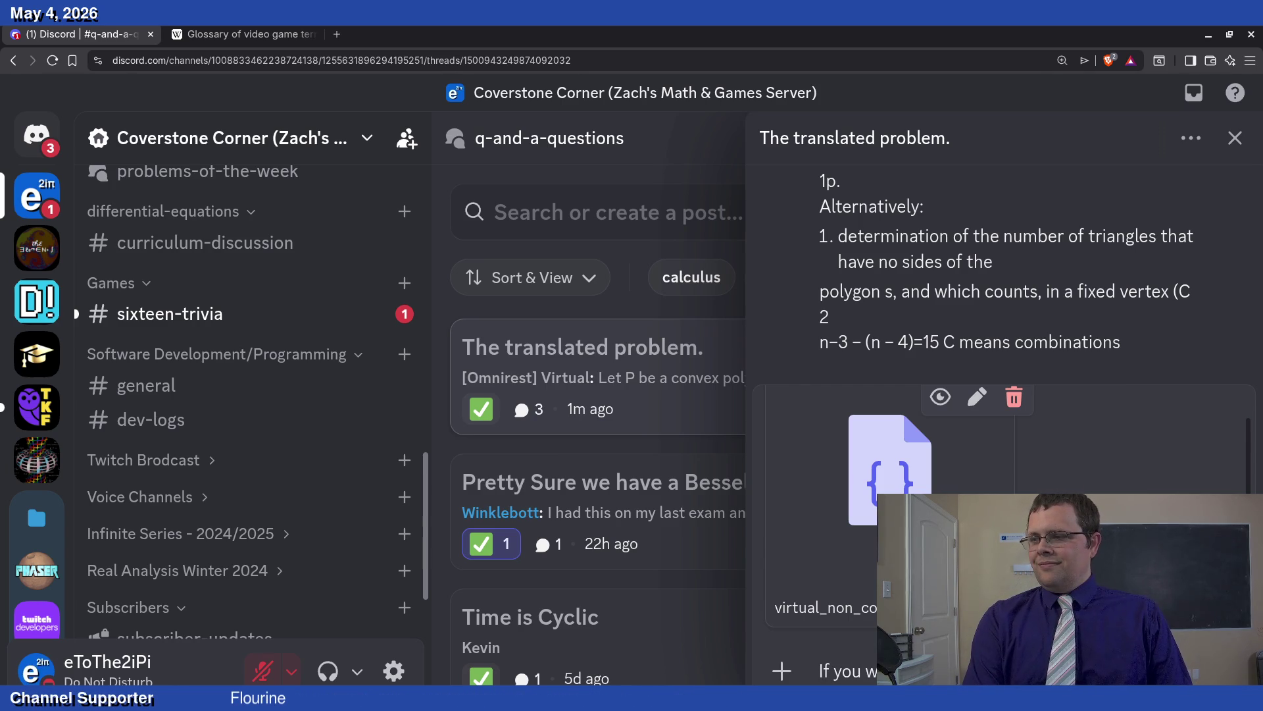
pyautogui.write('progra')
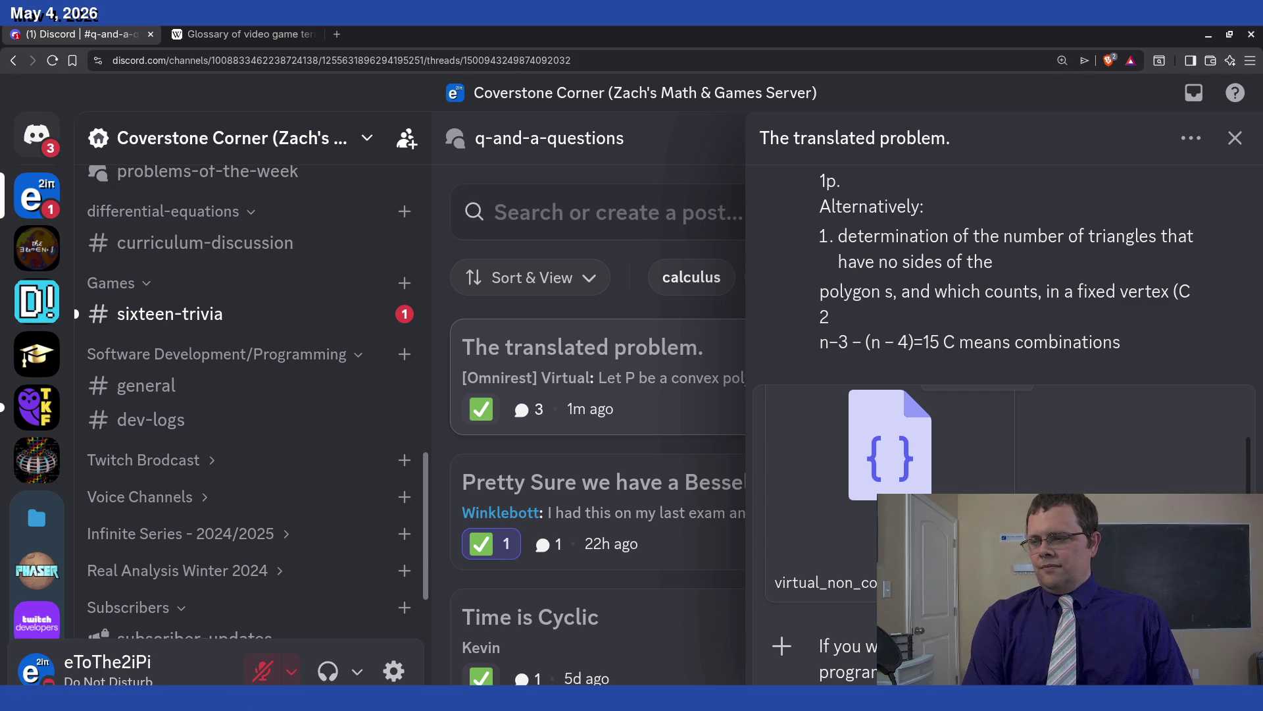
pyautogui.press('Return')
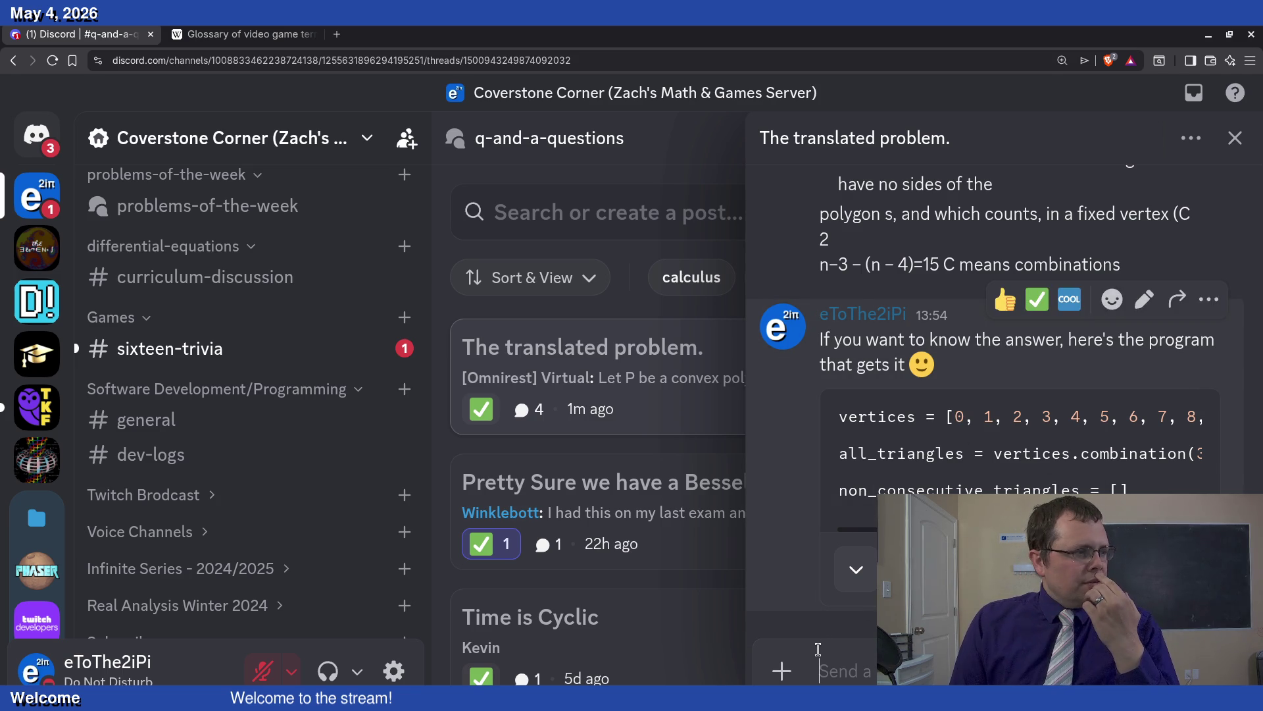
pyautogui.scroll(8, 910, 490)
pyautogui.scroll(3, 910, 490)
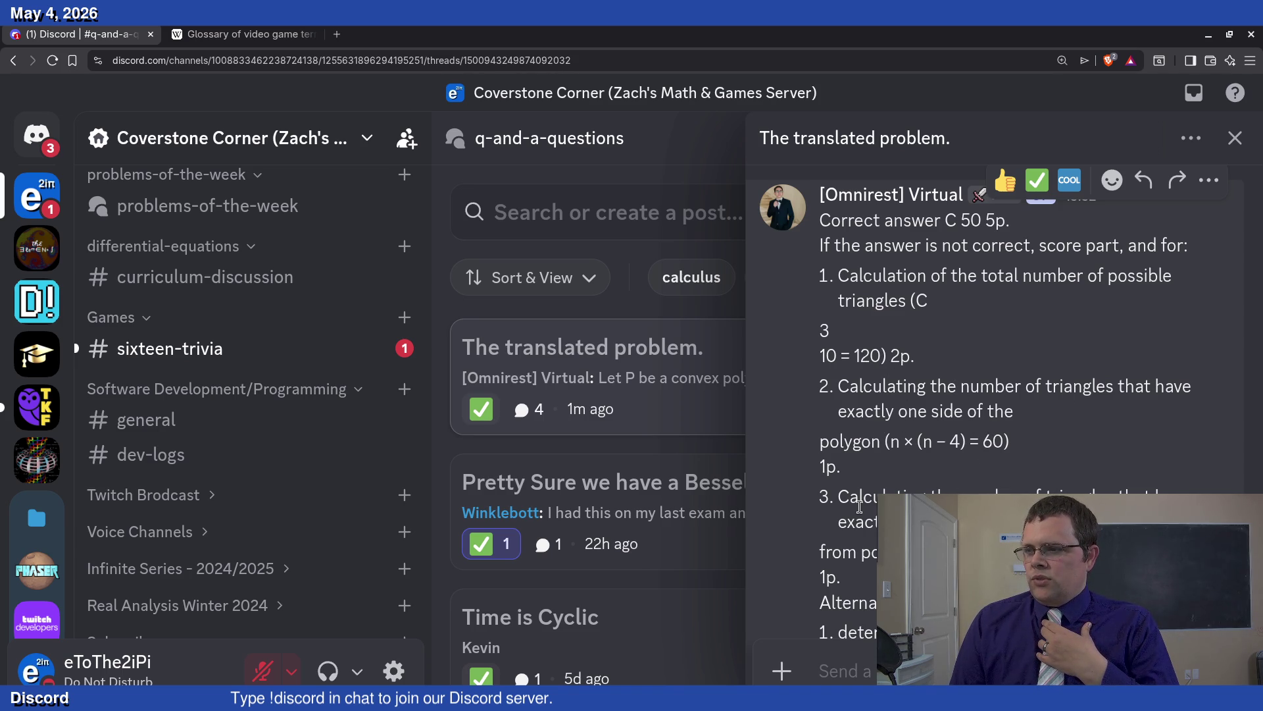
pyautogui.scroll(-3, 963, 398)
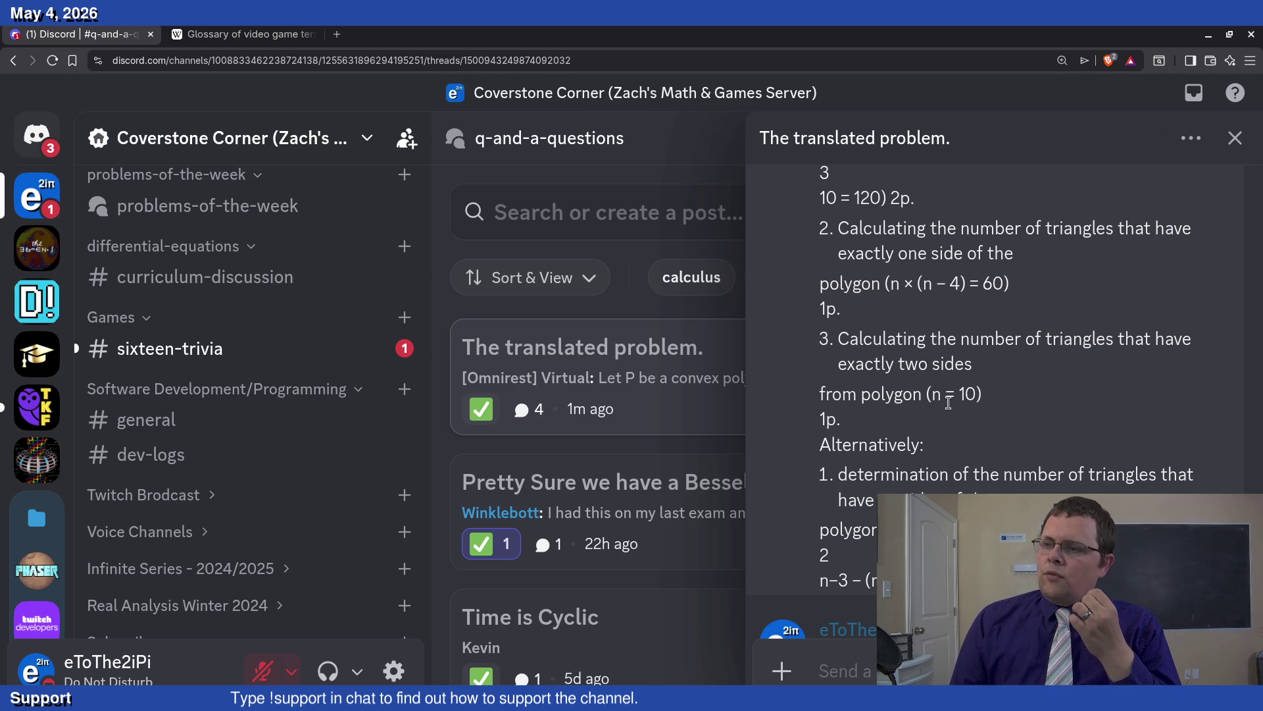
pyautogui.scroll(2, 948, 402)
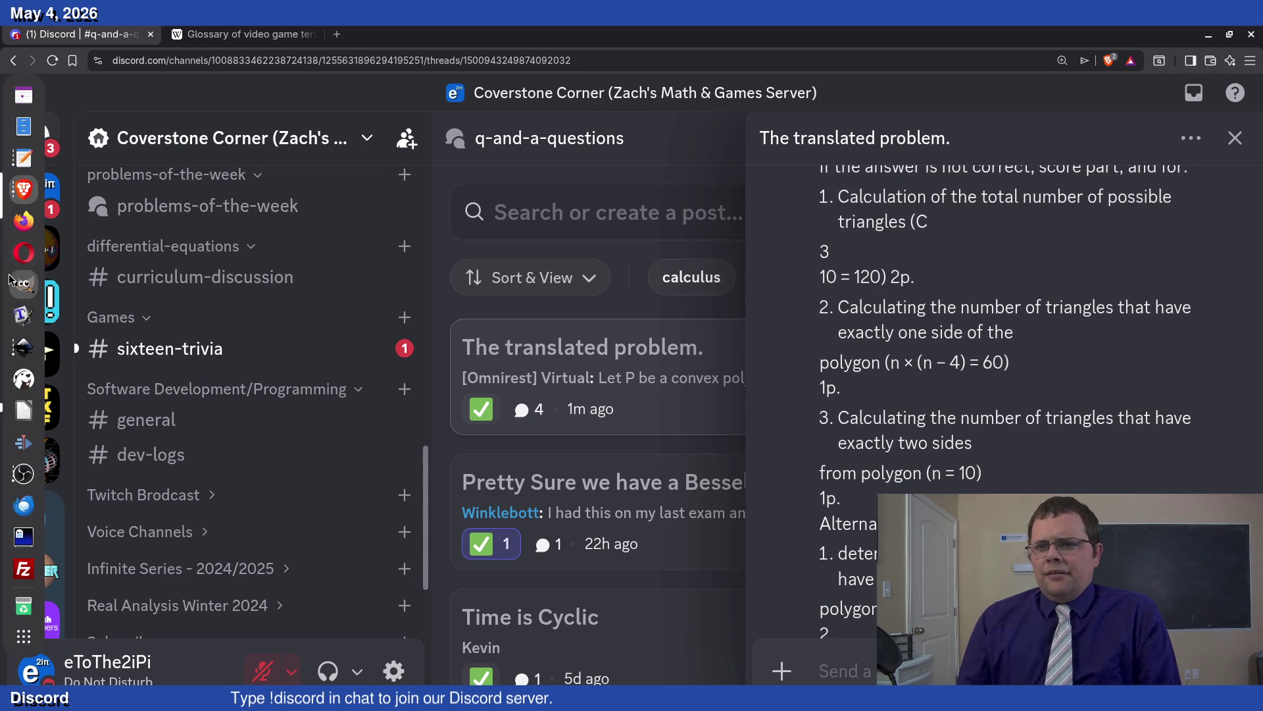
# - Bring the Inkscape decagon diagram forward and close it without saving changes
pyautogui.moveTo(25, 475)
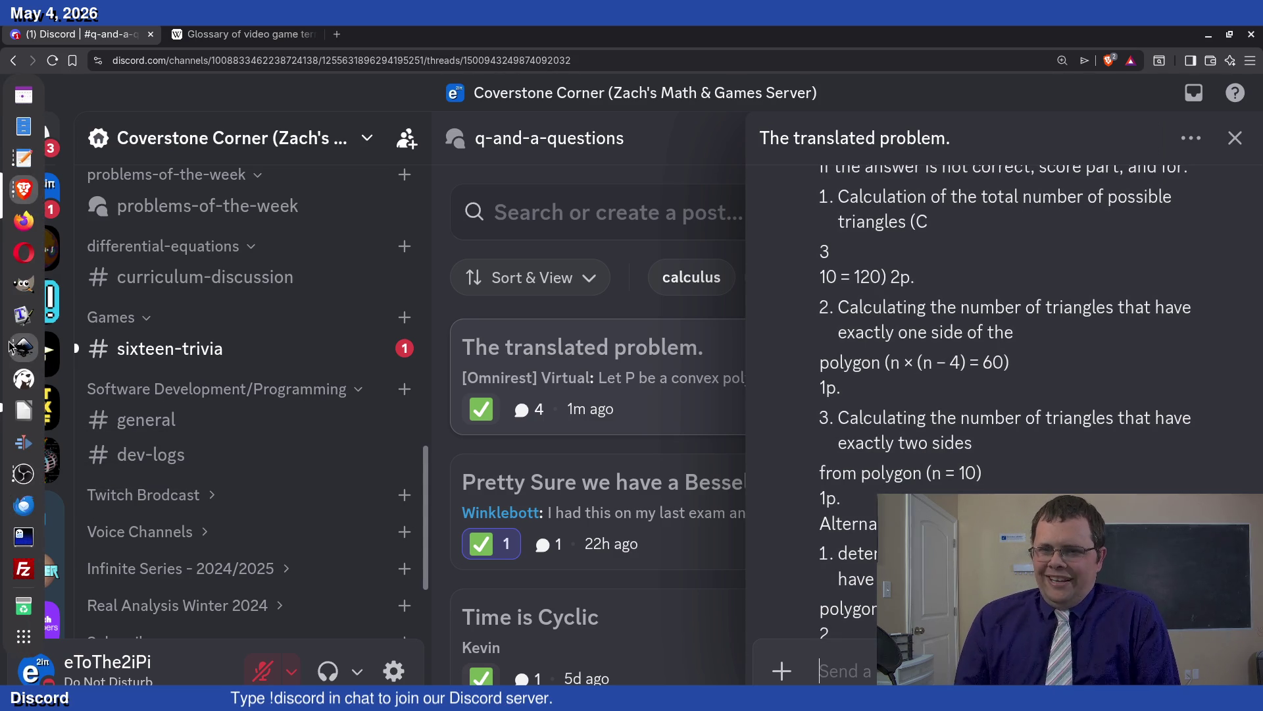
pyautogui.click(20, 349)
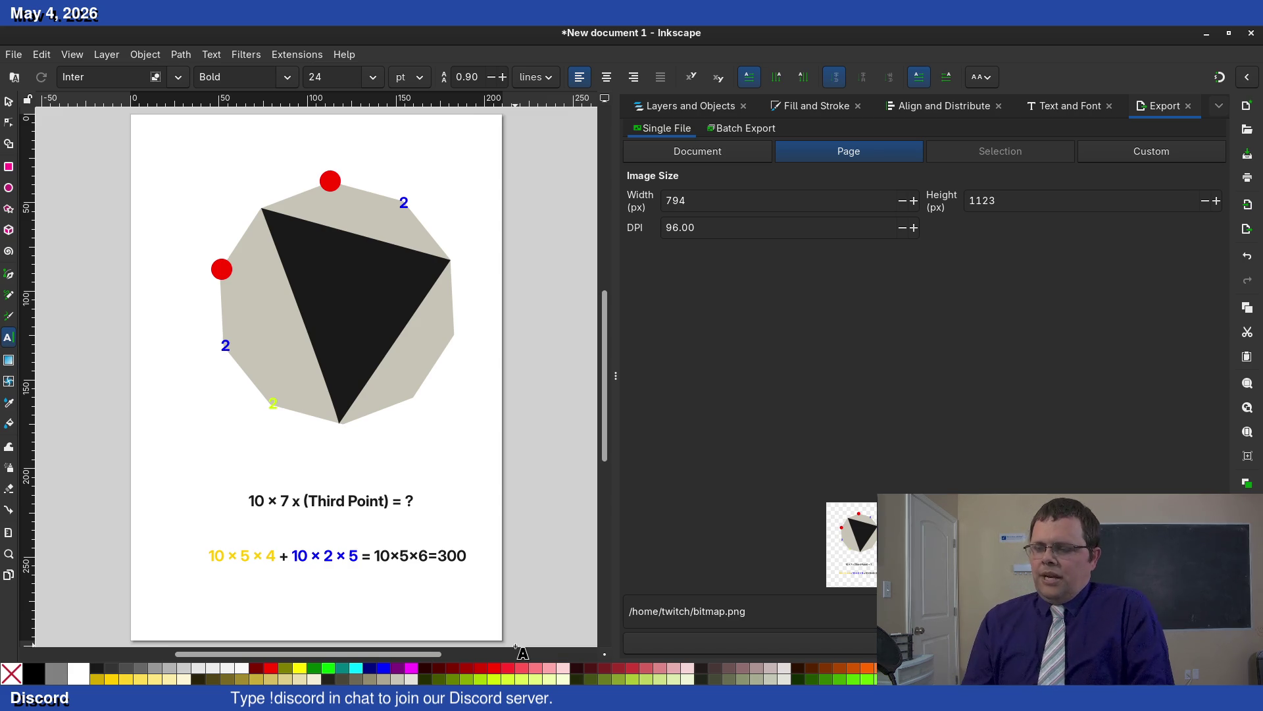
pyautogui.click(1250, 32)
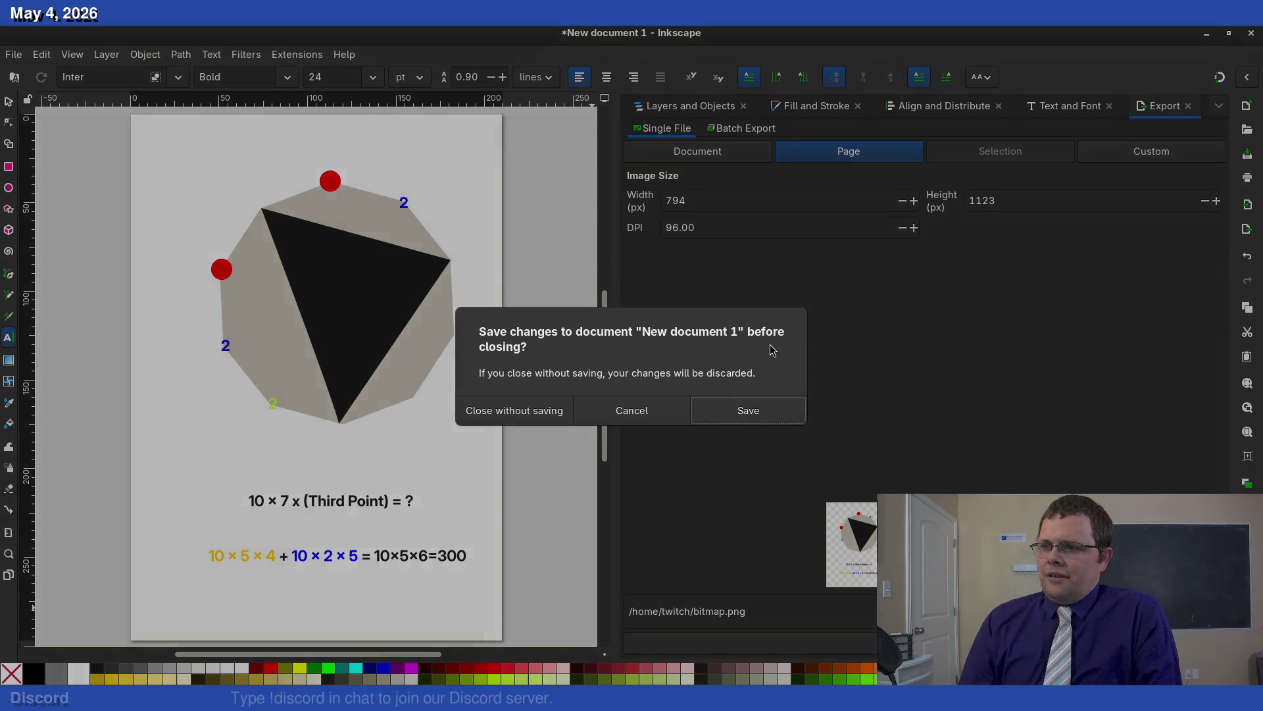
pyautogui.click(514, 410)
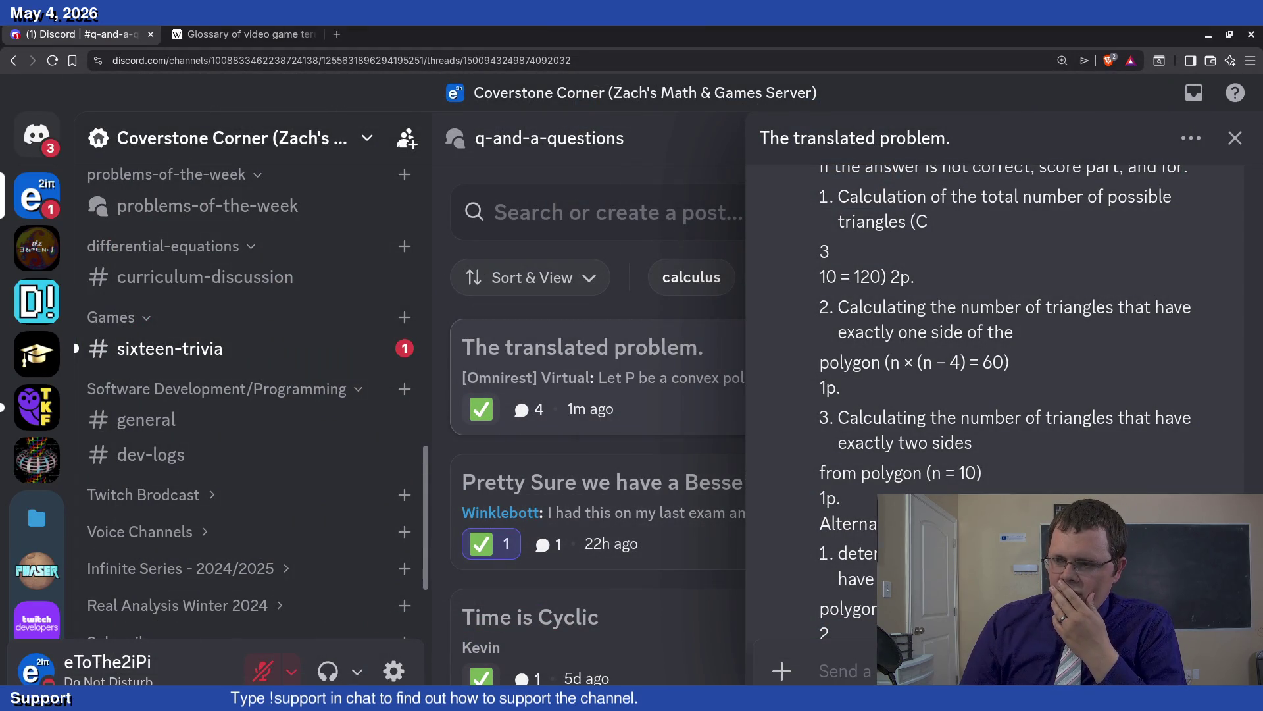
pyautogui.scroll(-2, 842, 537)
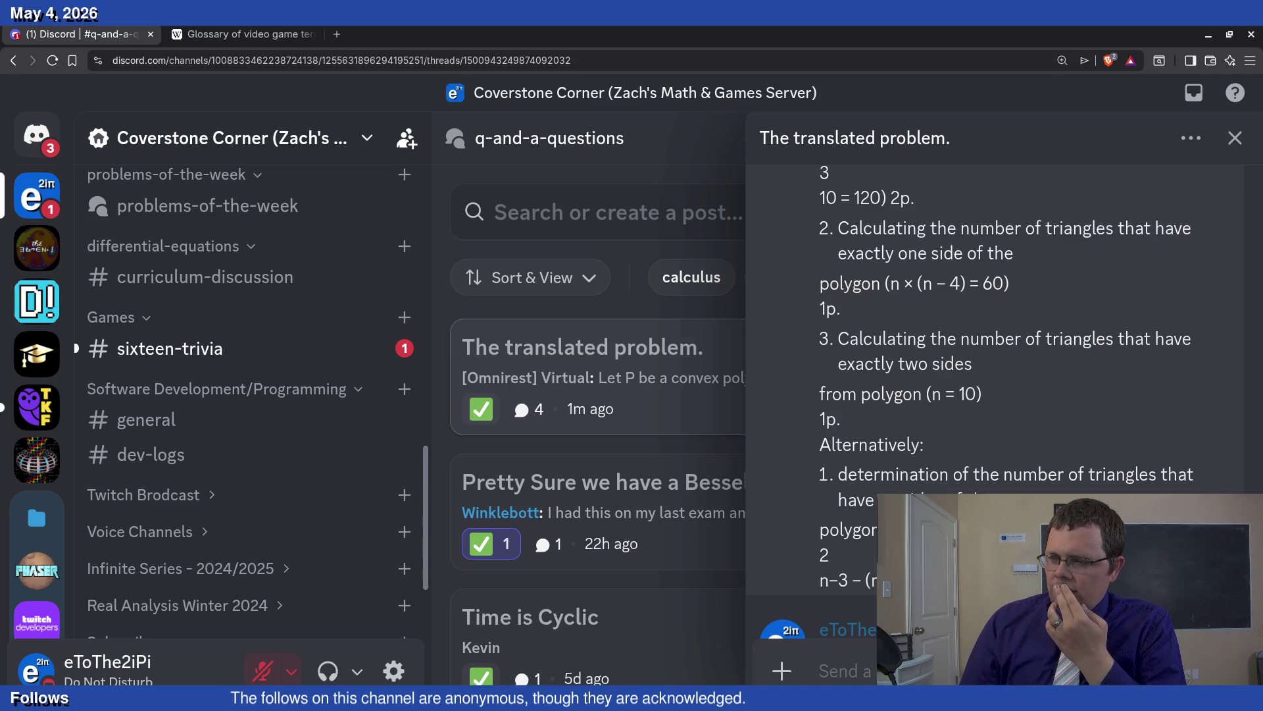
pyautogui.scroll(-5, 849, 579)
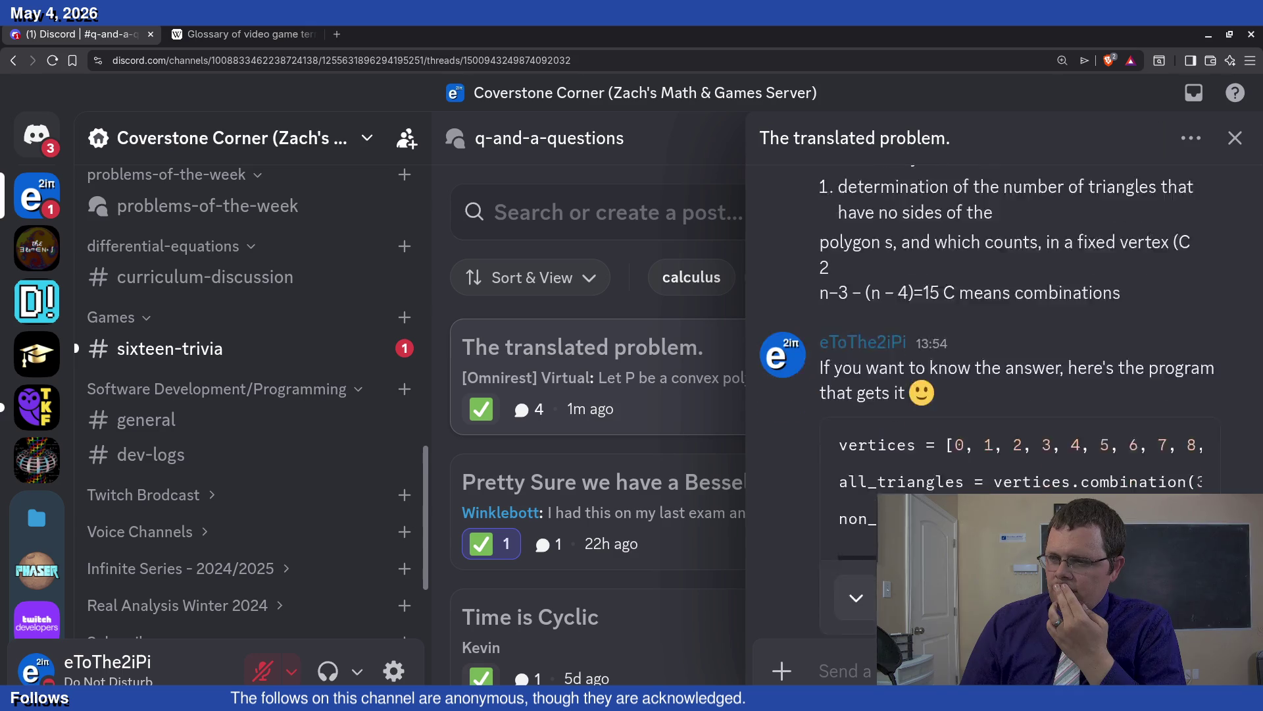
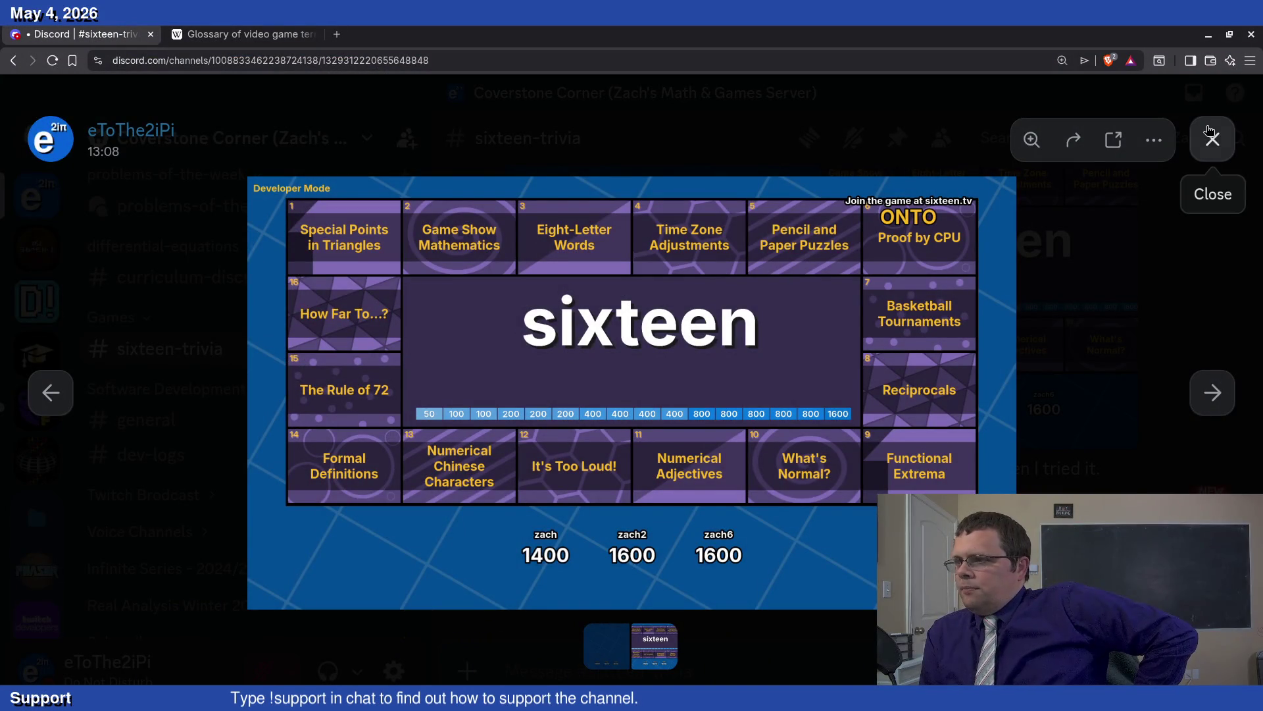
# - Close the enlarged screenshot to return to the #sixteen-trivia conversation
pyautogui.click(1209, 131)
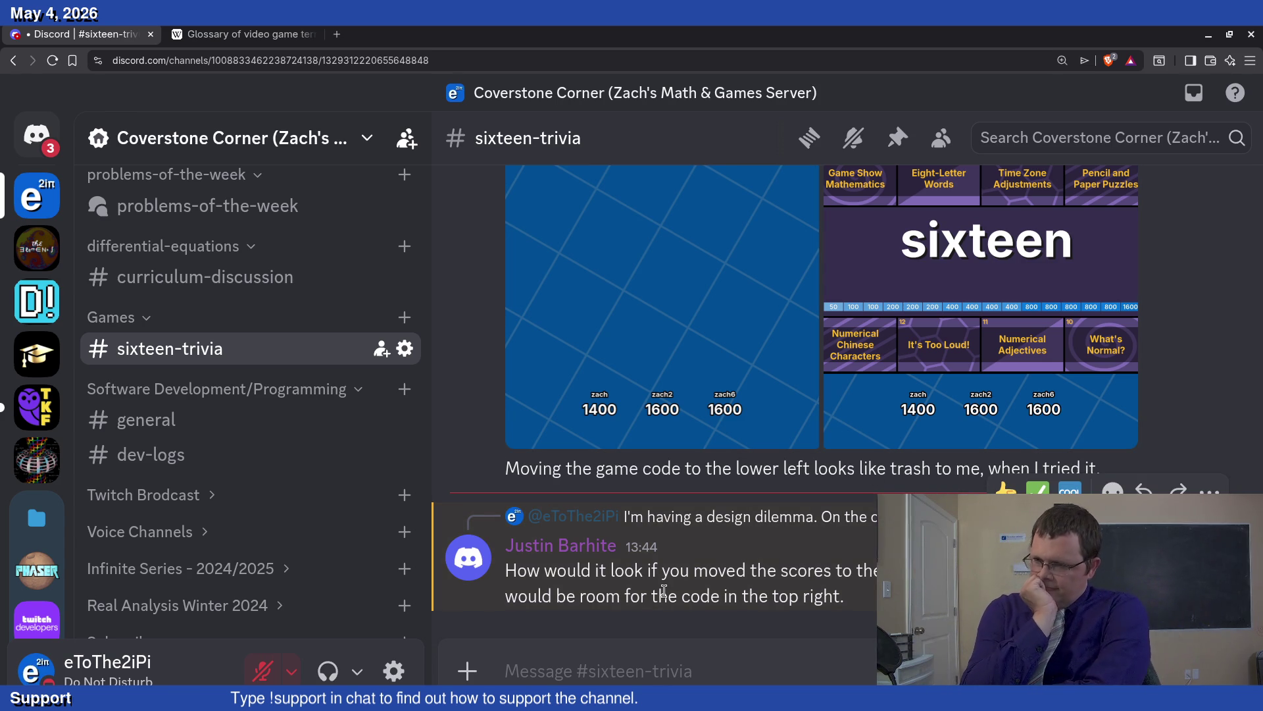
# - View the sixteen game board screenshot and the second board screenshot at full size
pyautogui.click(995, 300)
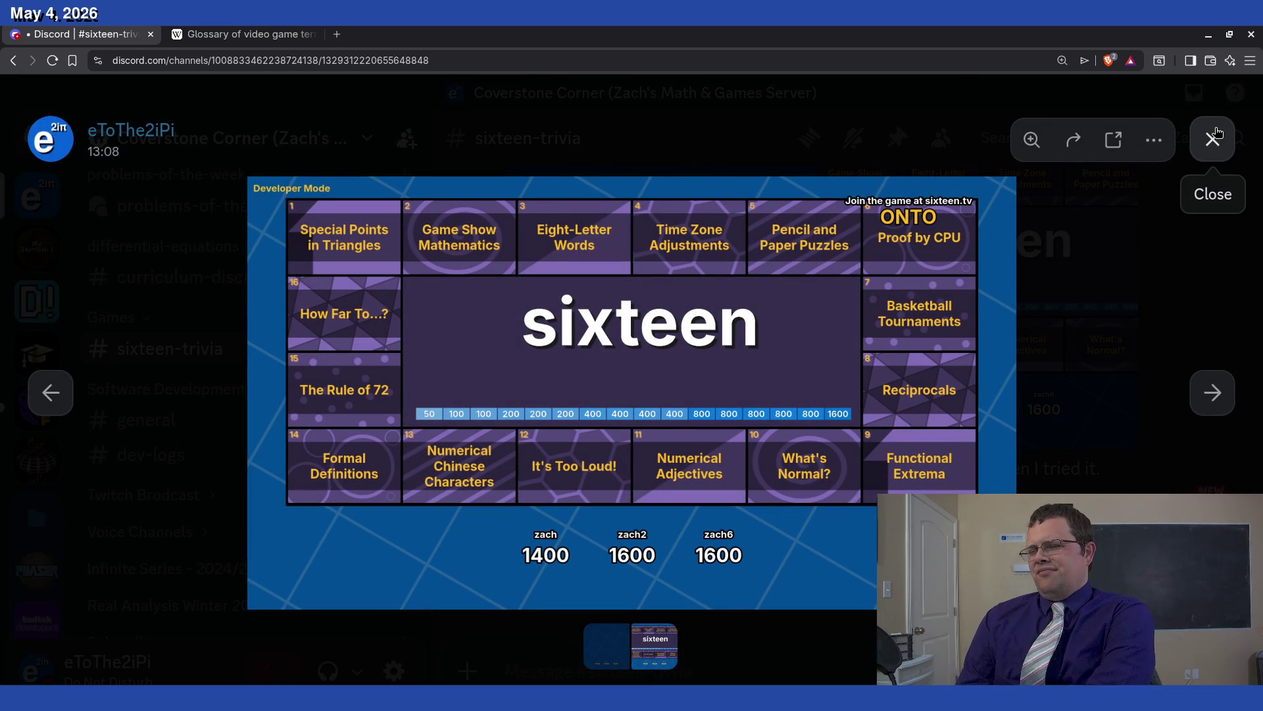
pyautogui.click(1216, 133)
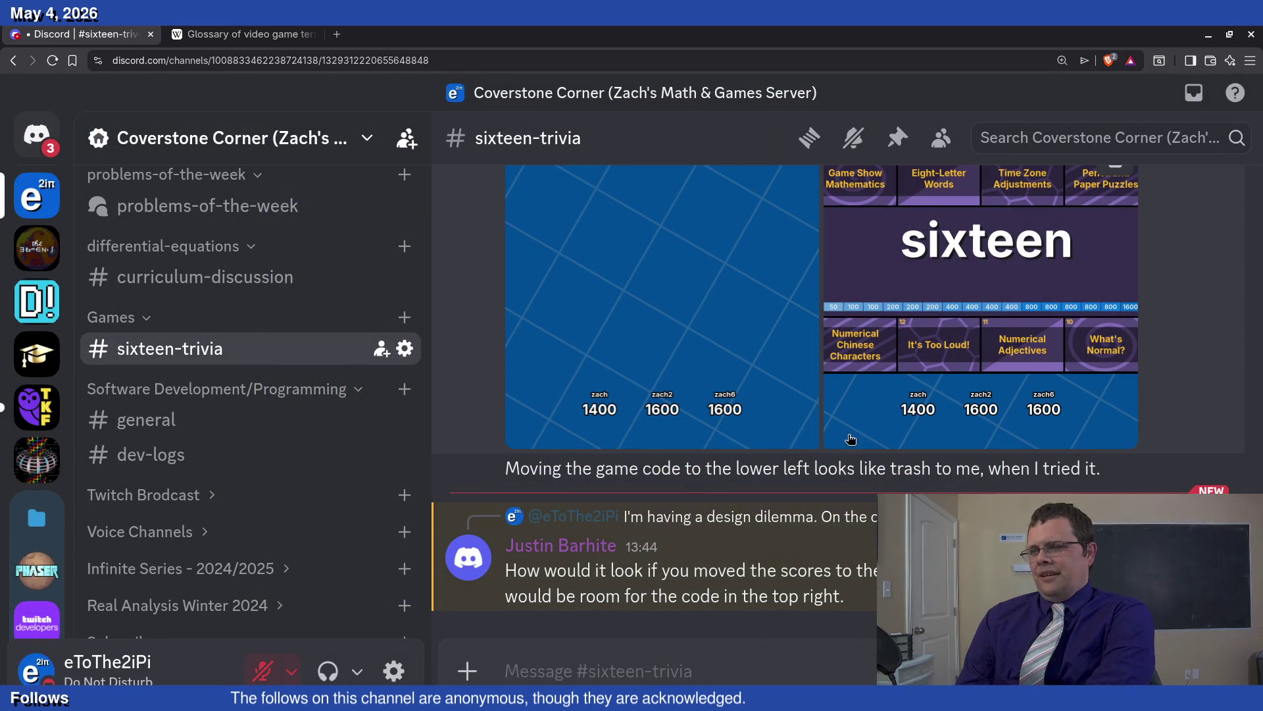
pyautogui.scroll(1, 943, 382)
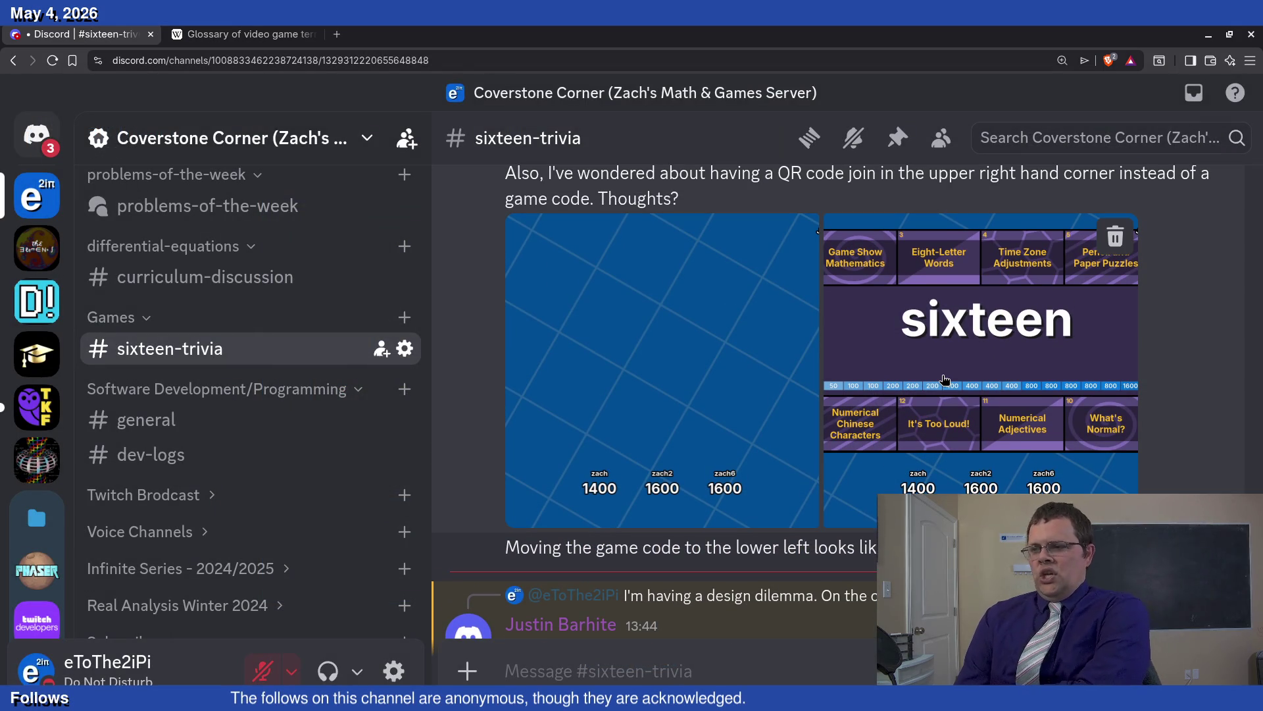
pyautogui.click(945, 379)
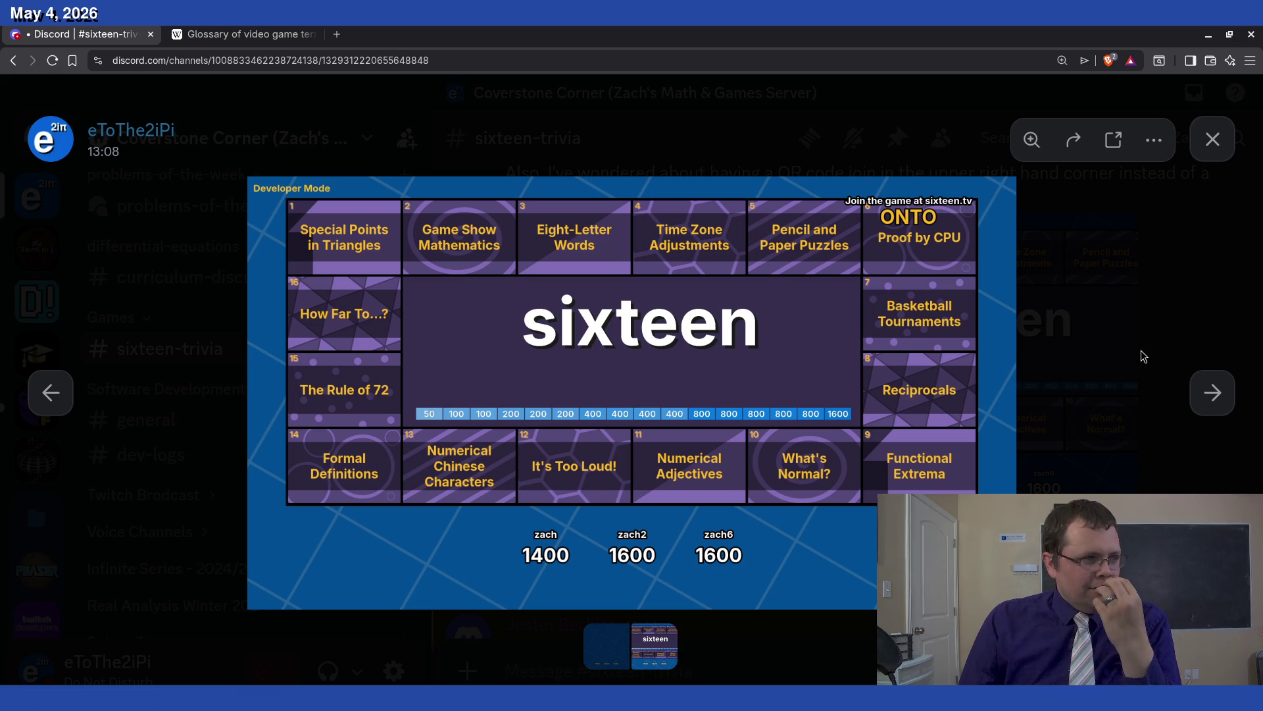
pyautogui.click(1237, 143)
# - Look at the sixteen board screenshot enlarged once more, then switch to #general
pyautogui.scroll(-2, 724, 579)
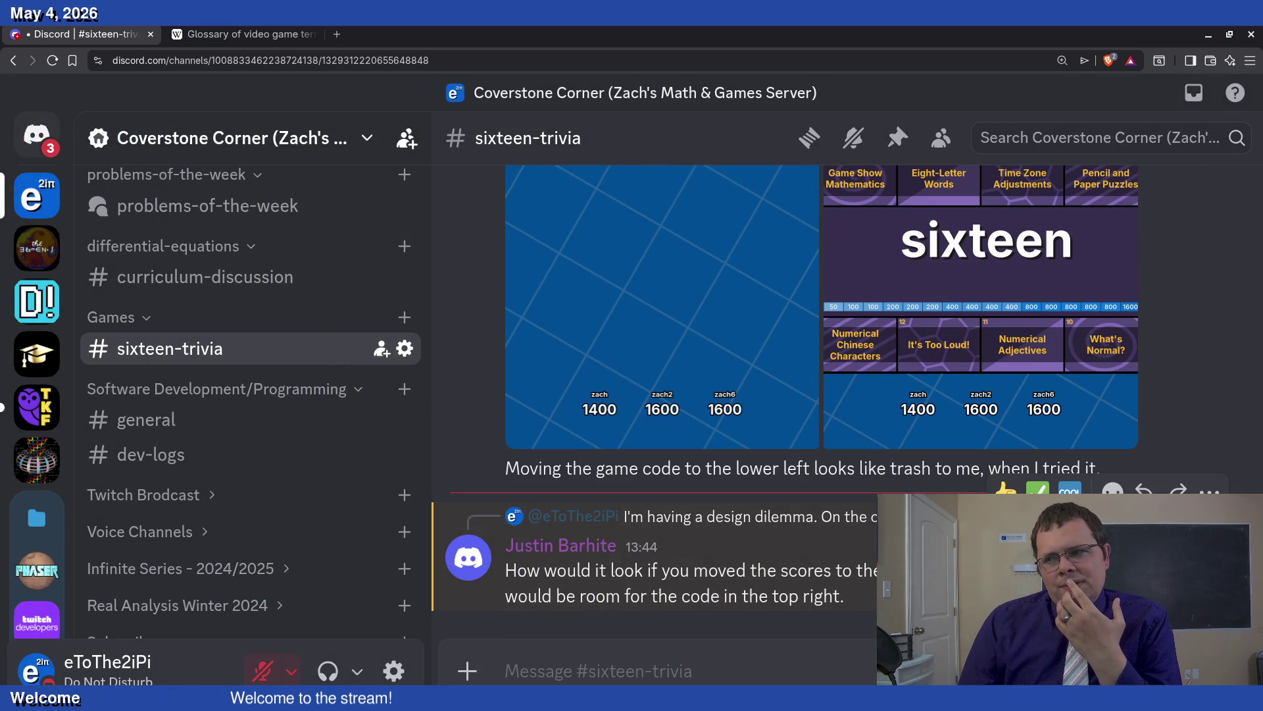
pyautogui.click(960, 383)
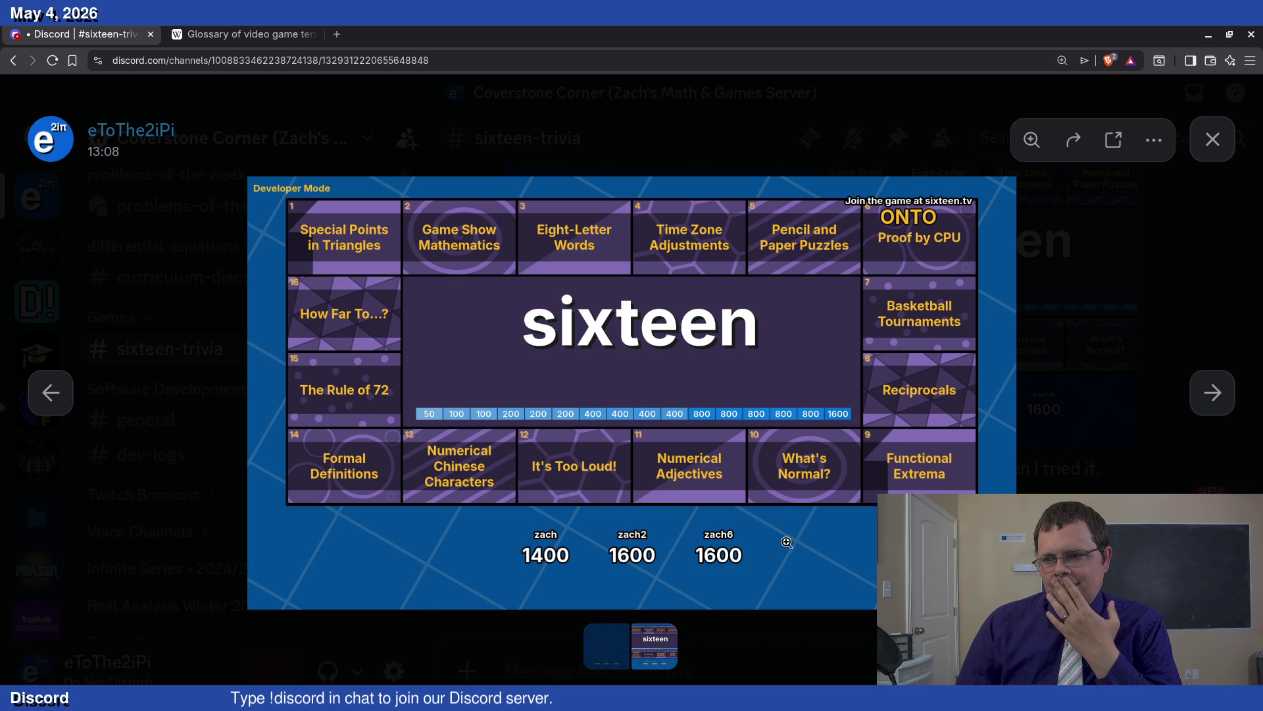
pyautogui.click(1212, 139)
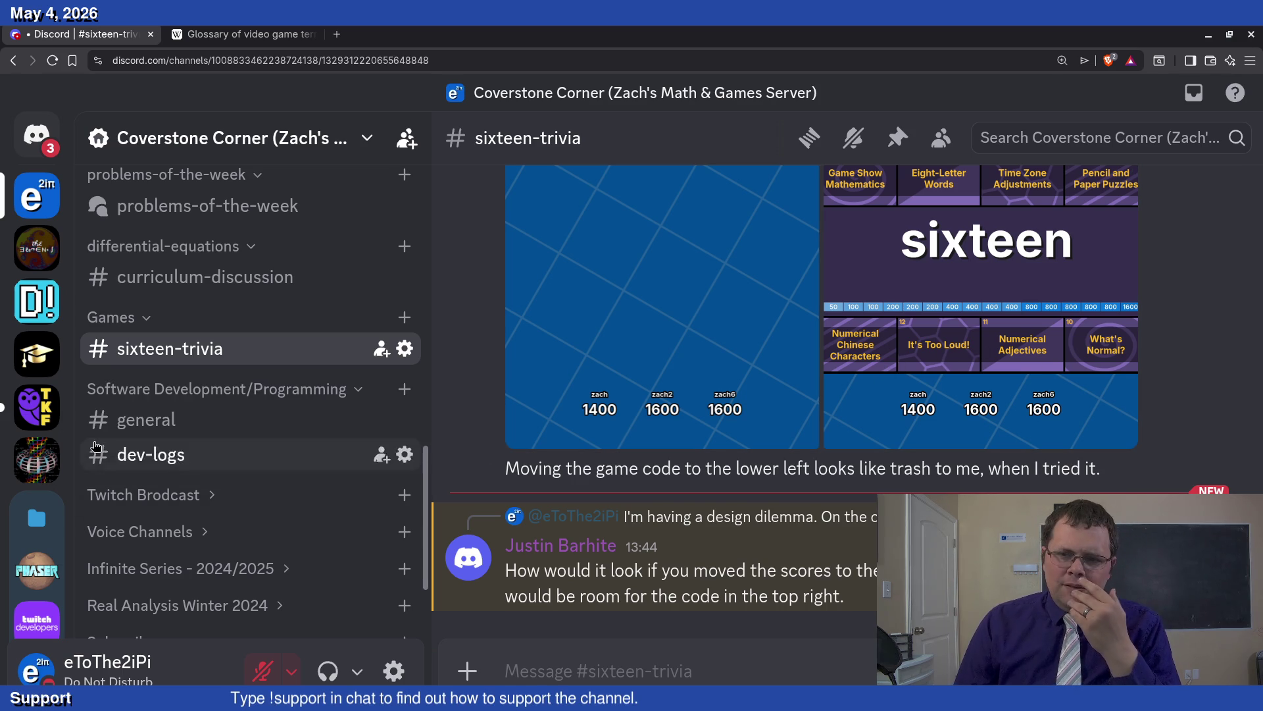
pyautogui.click(146, 420)
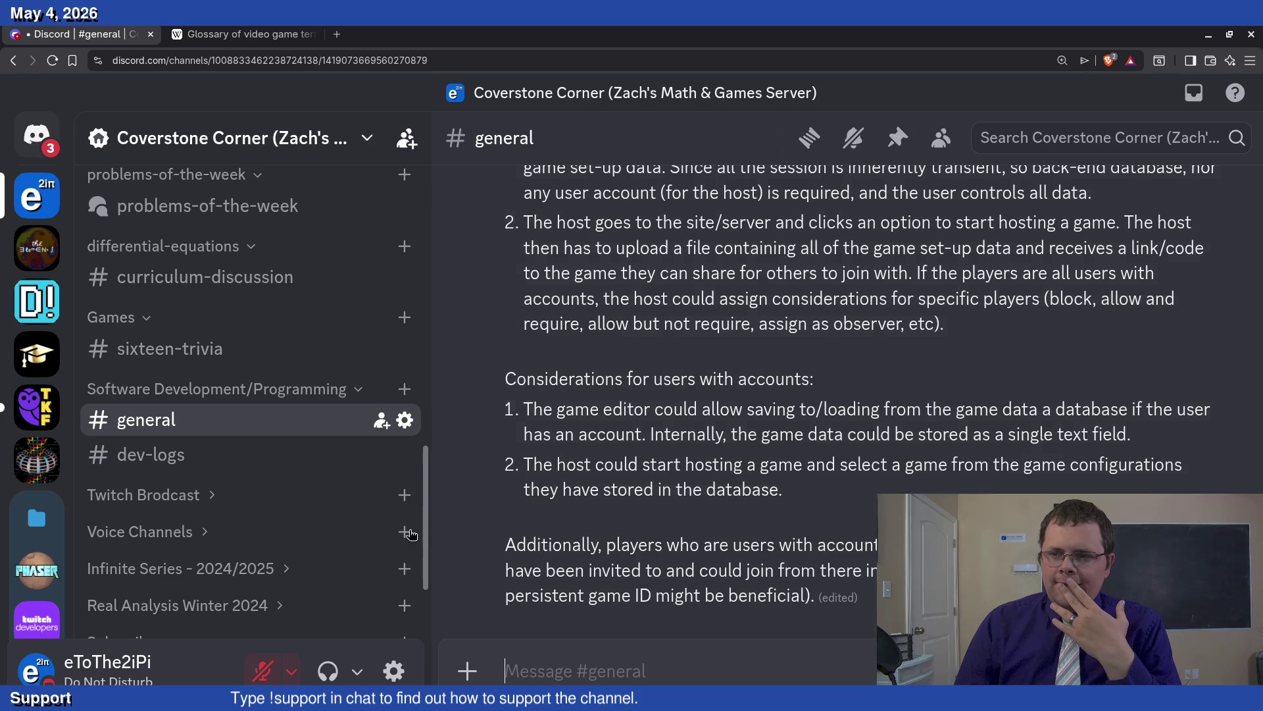
# - Open the thread 'The translated problem.' under q-and-a-questions
pyautogui.scroll(1, 246, 463)
pyautogui.scroll(-3, 240, 447)
pyautogui.scroll(5, 231, 429)
pyautogui.scroll(3, 263, 368)
pyautogui.click(198, 333)
# - Scroll to the decagon triangle-counting drawing and enlarge it
pyautogui.scroll(5, 750, 460)
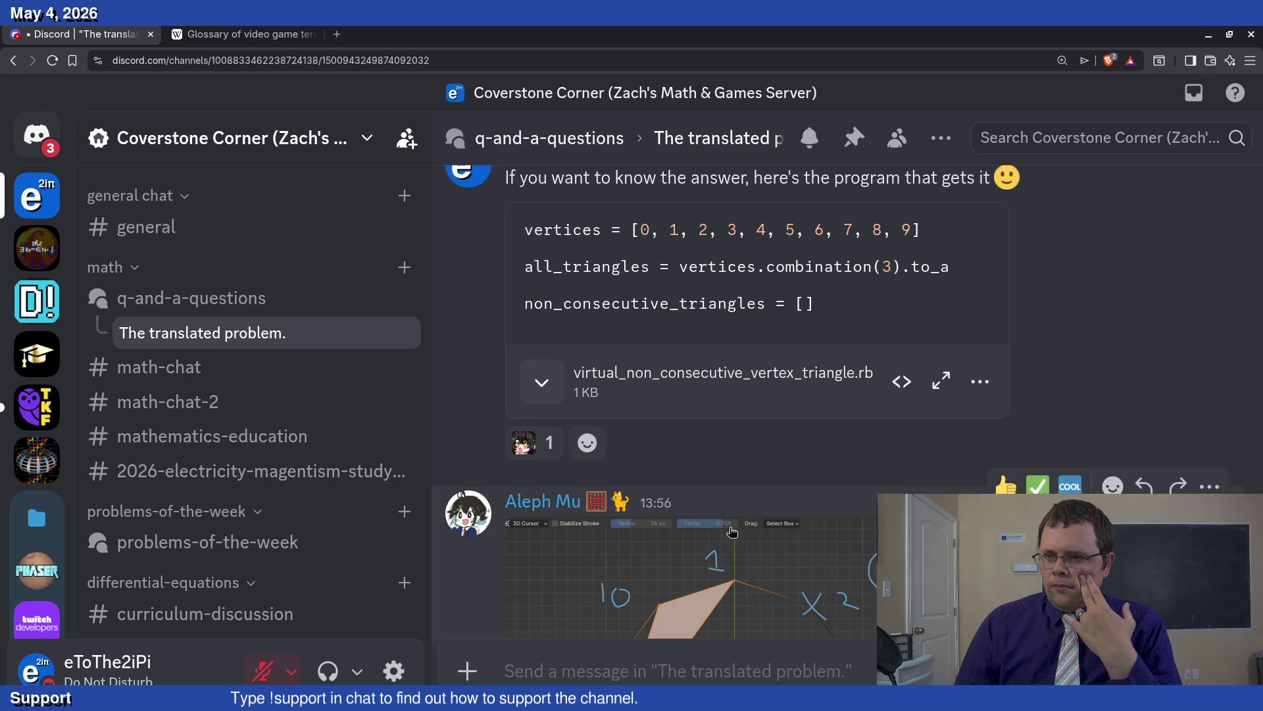
pyautogui.scroll(-3, 657, 480)
pyautogui.scroll(3, 742, 527)
pyautogui.scroll(1, 743, 526)
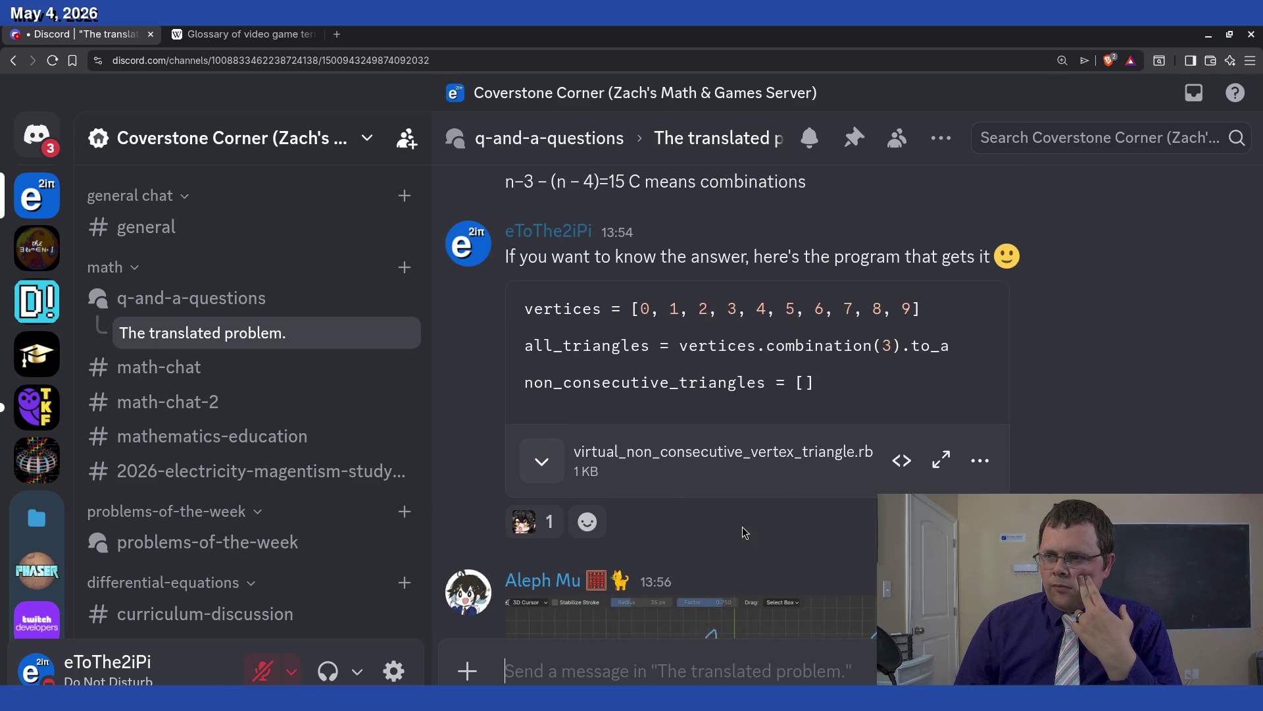
pyautogui.scroll(-5, 742, 526)
pyautogui.click(698, 461)
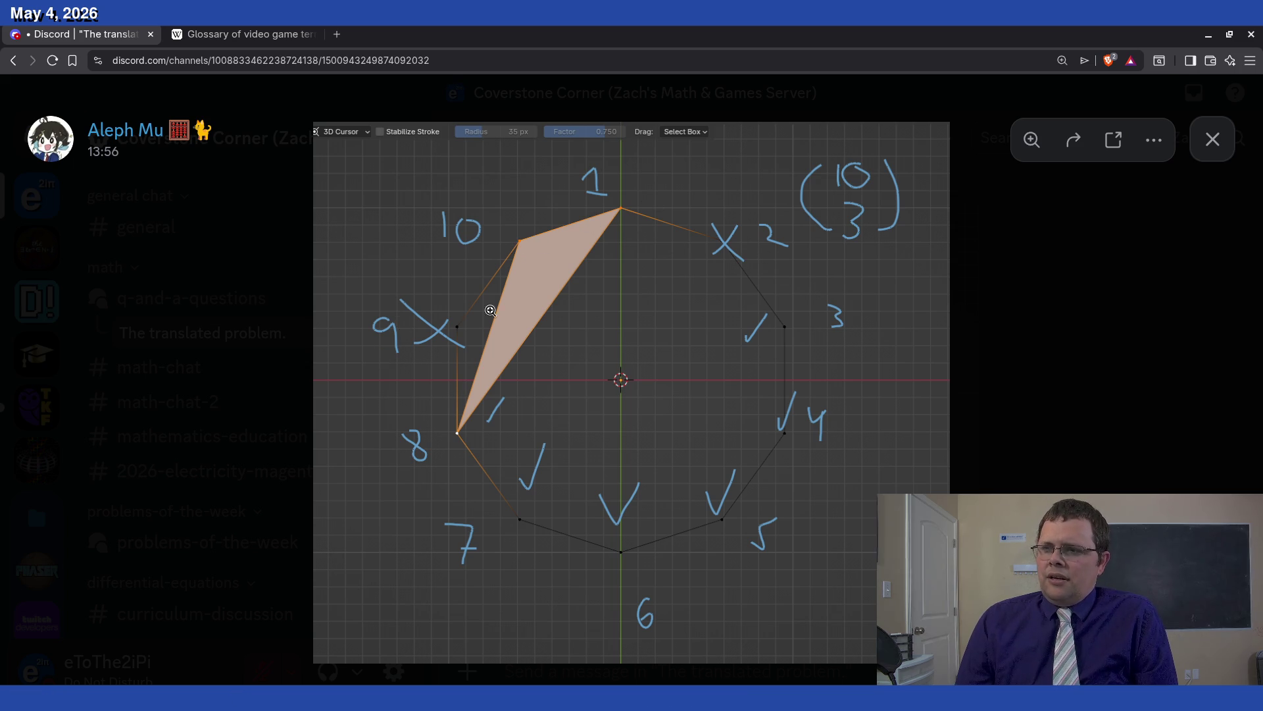
# - Close the drawing and highlight scoring item 3 about triangles with two polygon sides
pyautogui.click(1214, 140)
pyautogui.scroll(10, 1109, 364)
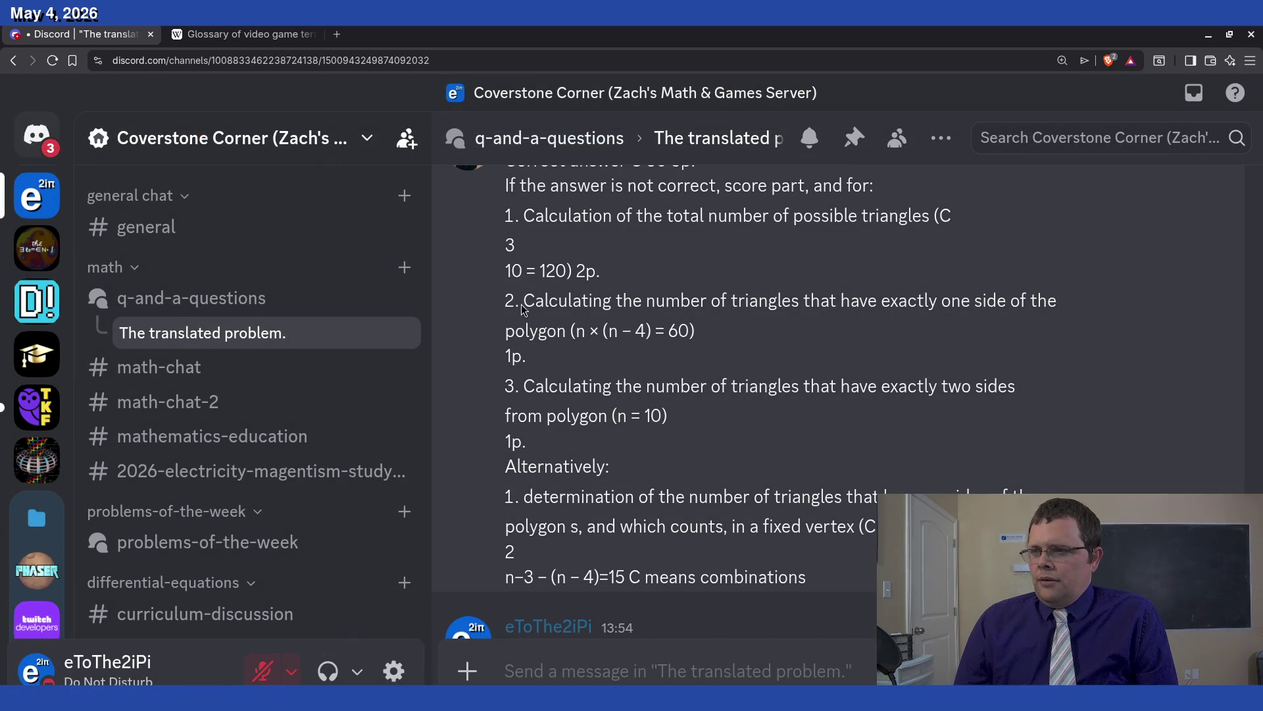
pyautogui.moveTo(525, 387); pyautogui.dragTo(641, 383)
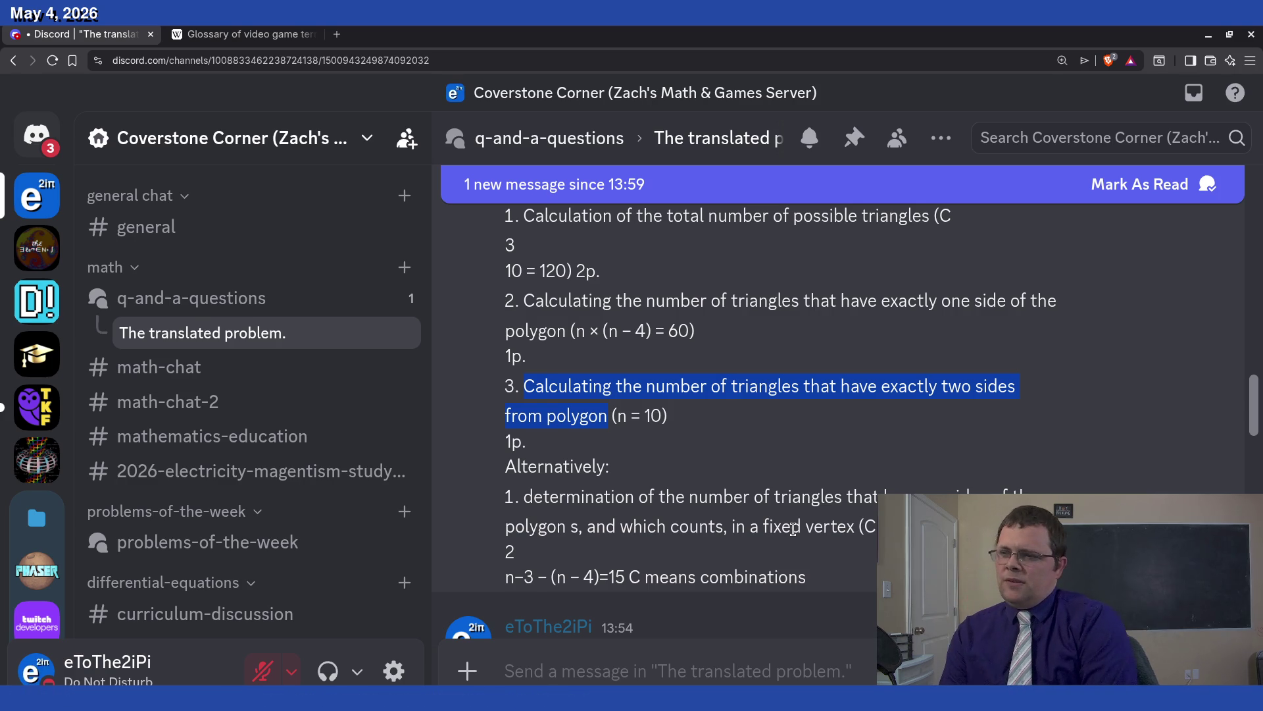
pyautogui.scroll(-3, 742, 482)
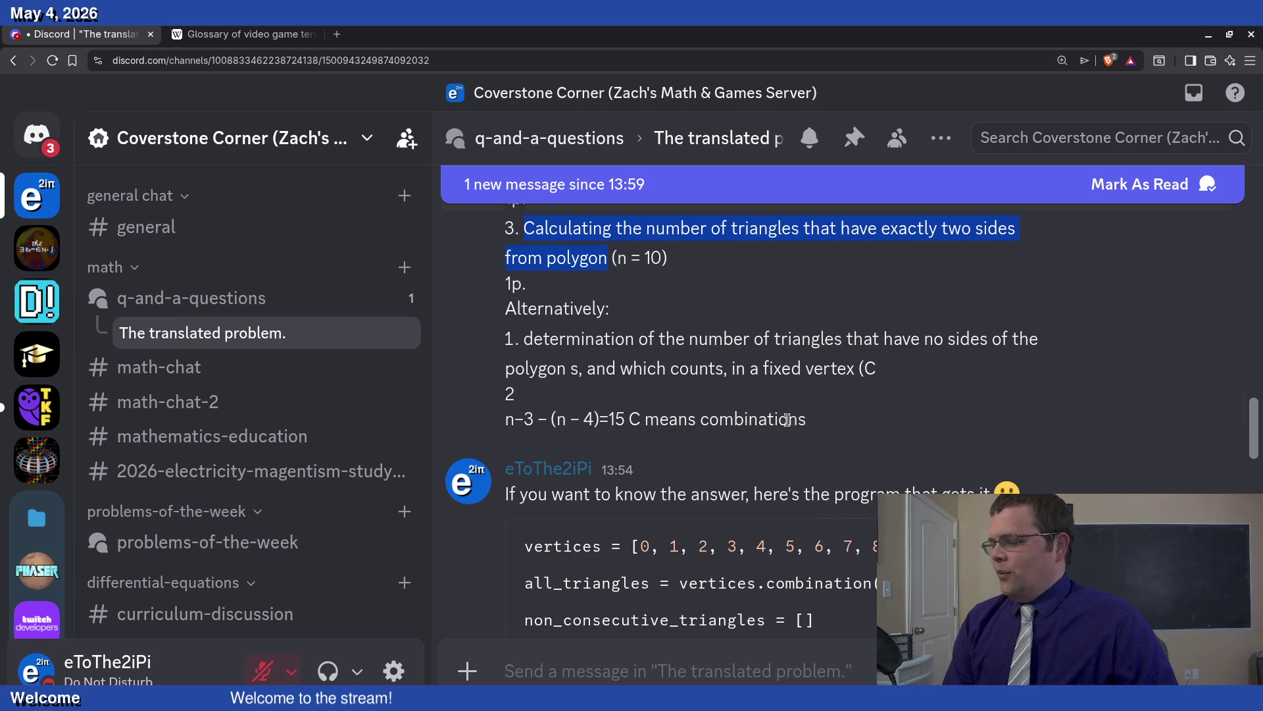
pyautogui.scroll(-1, 788, 419)
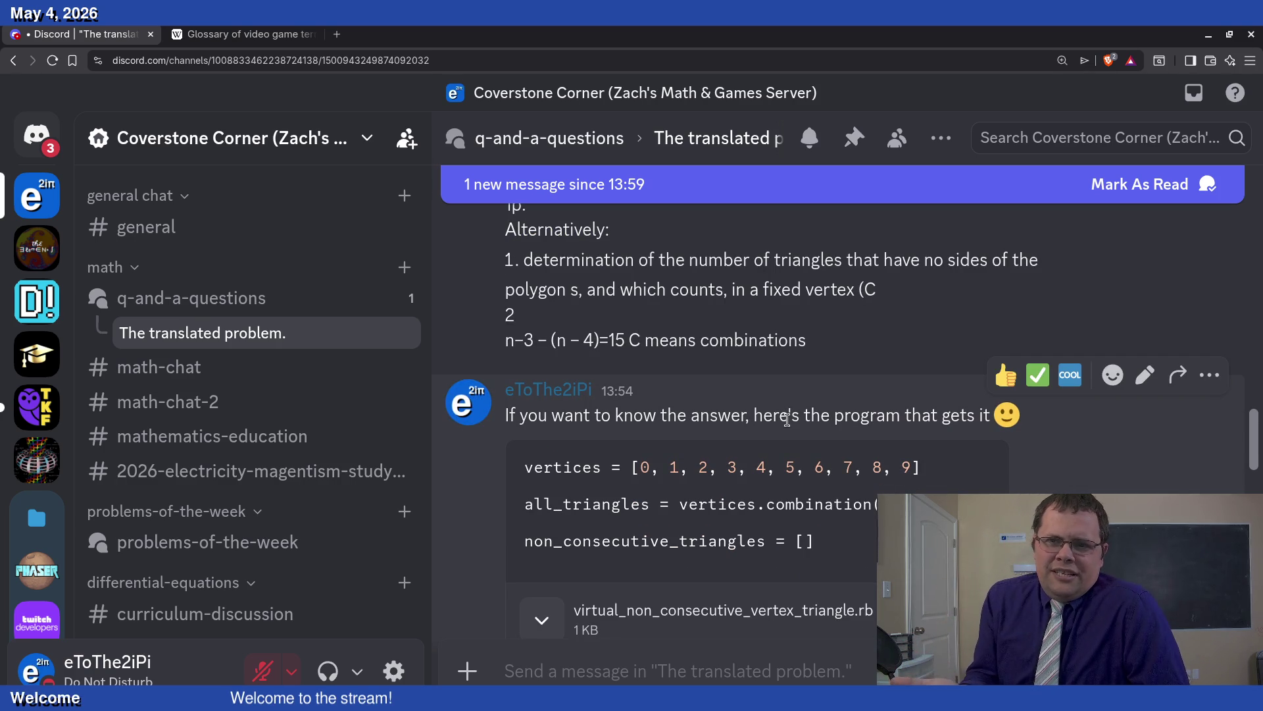
pyautogui.scroll(-6, 695, 492)
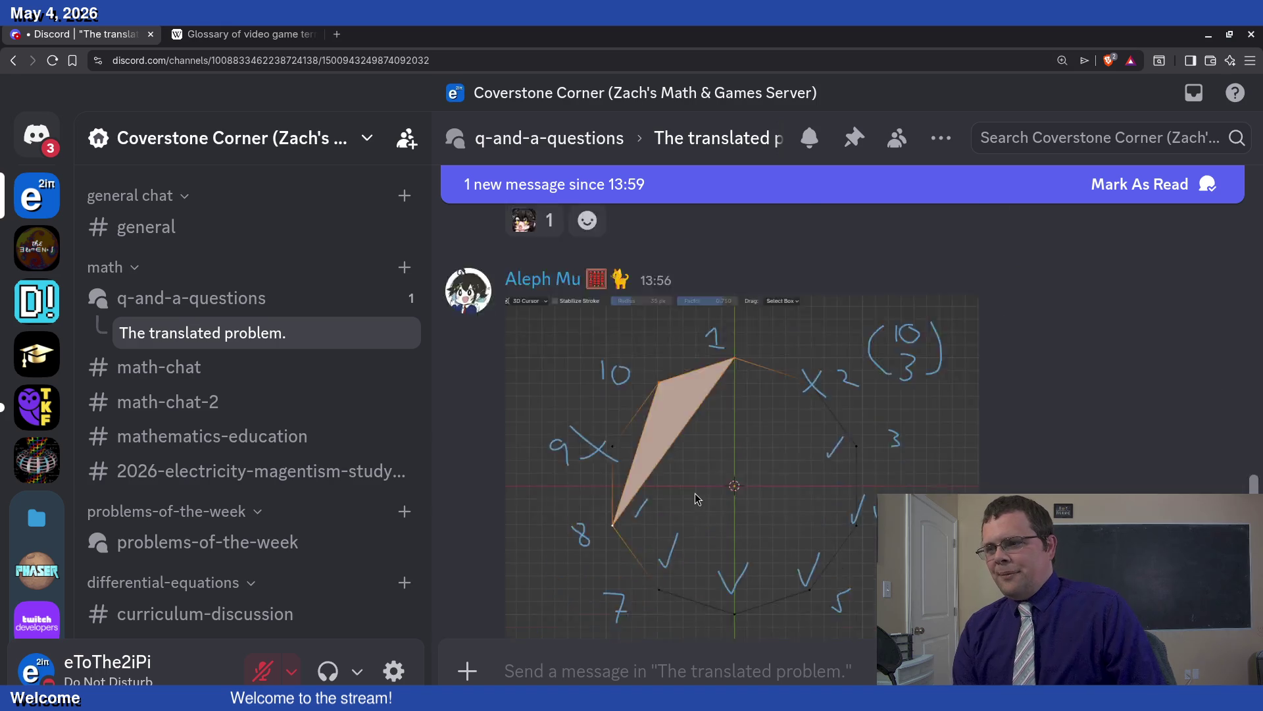
pyautogui.scroll(-4, 694, 492)
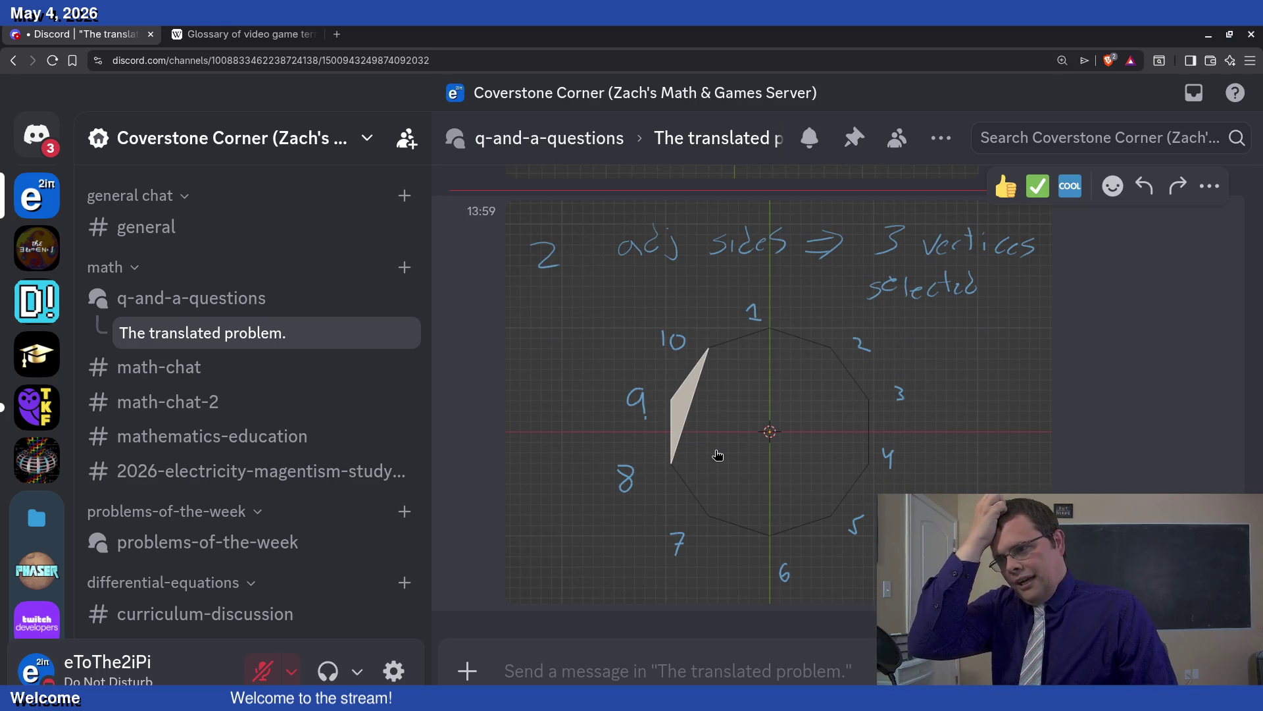
pyautogui.click(718, 456)
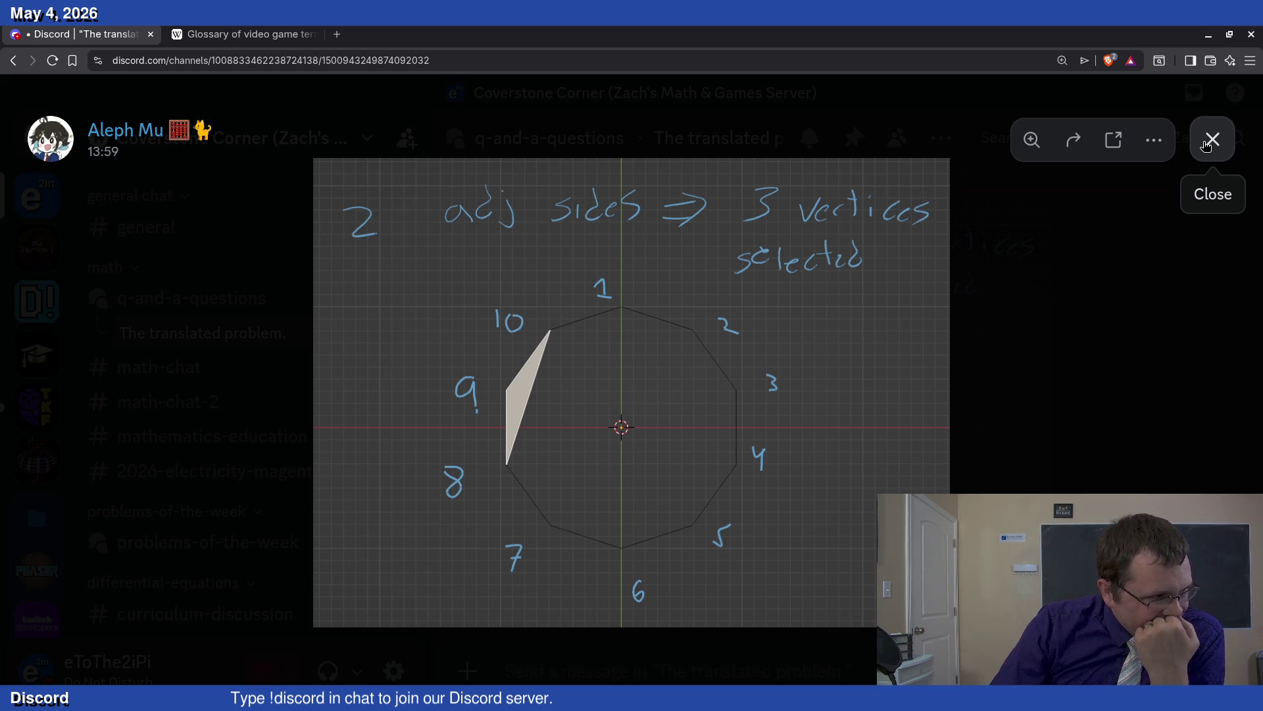
pyautogui.click(1207, 145)
pyautogui.scroll(10, 724, 395)
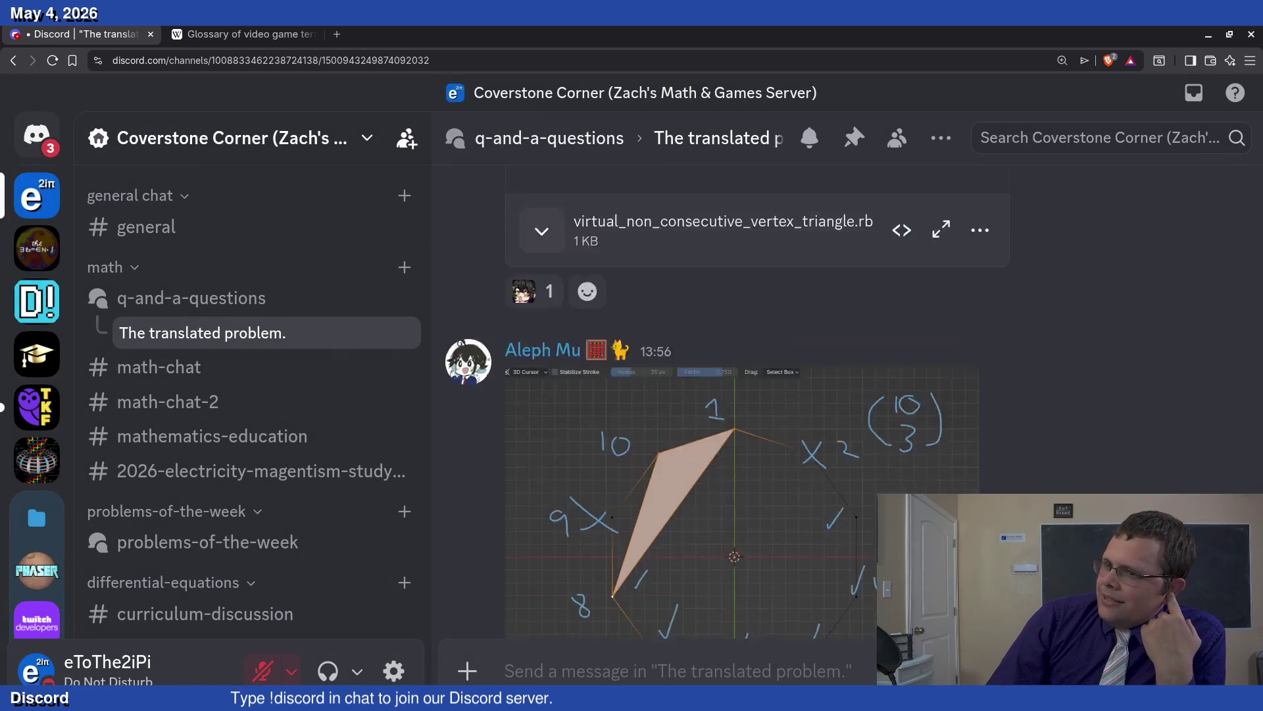
# - Highlight the first three scoring criteria in the translated problem
pyautogui.scroll(8, 545, 408)
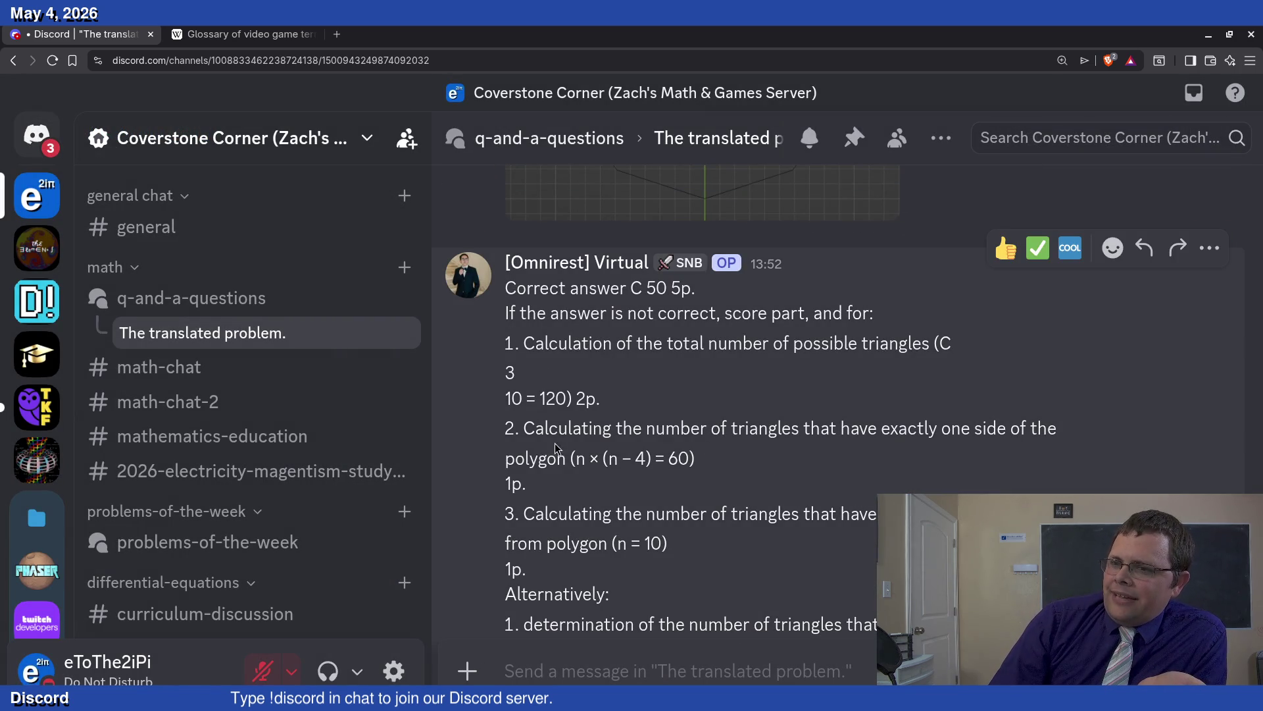
pyautogui.moveTo(670, 544)
pyautogui.mouseDown()
pyautogui.moveTo(632, 524)
pyautogui.moveTo(473, 369)
pyautogui.mouseUp()
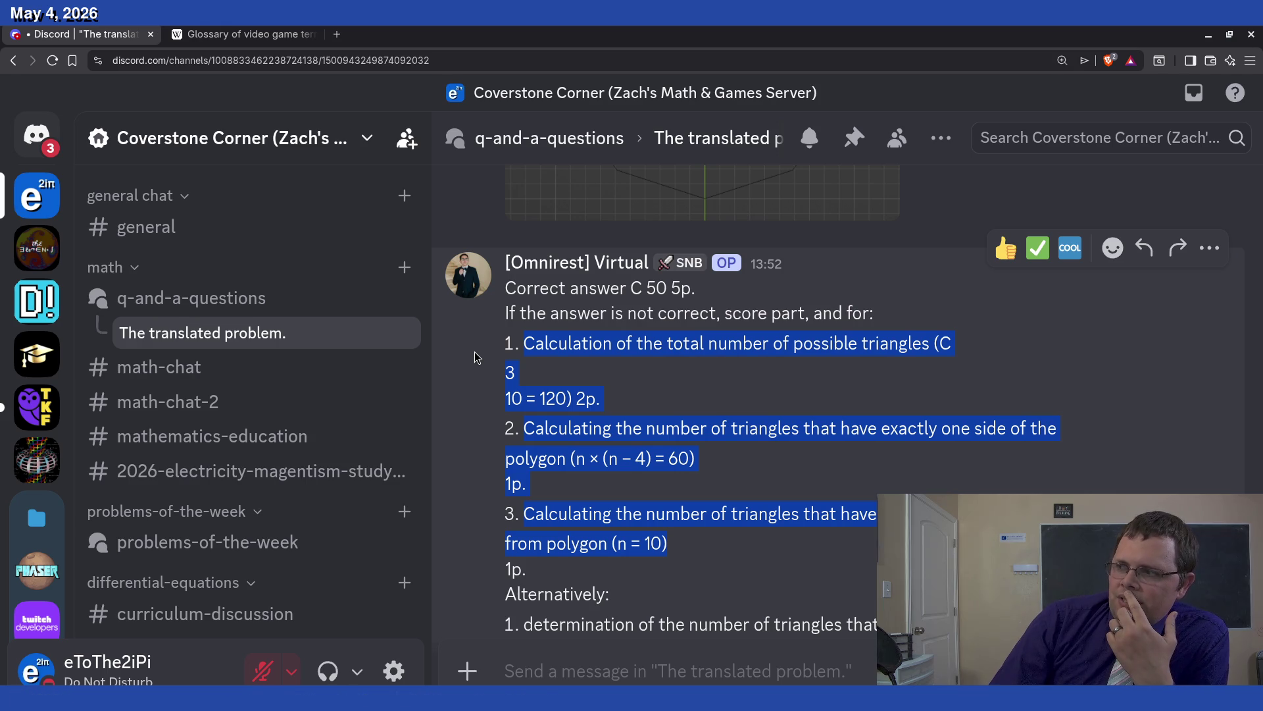
pyautogui.scroll(-3, 821, 496)
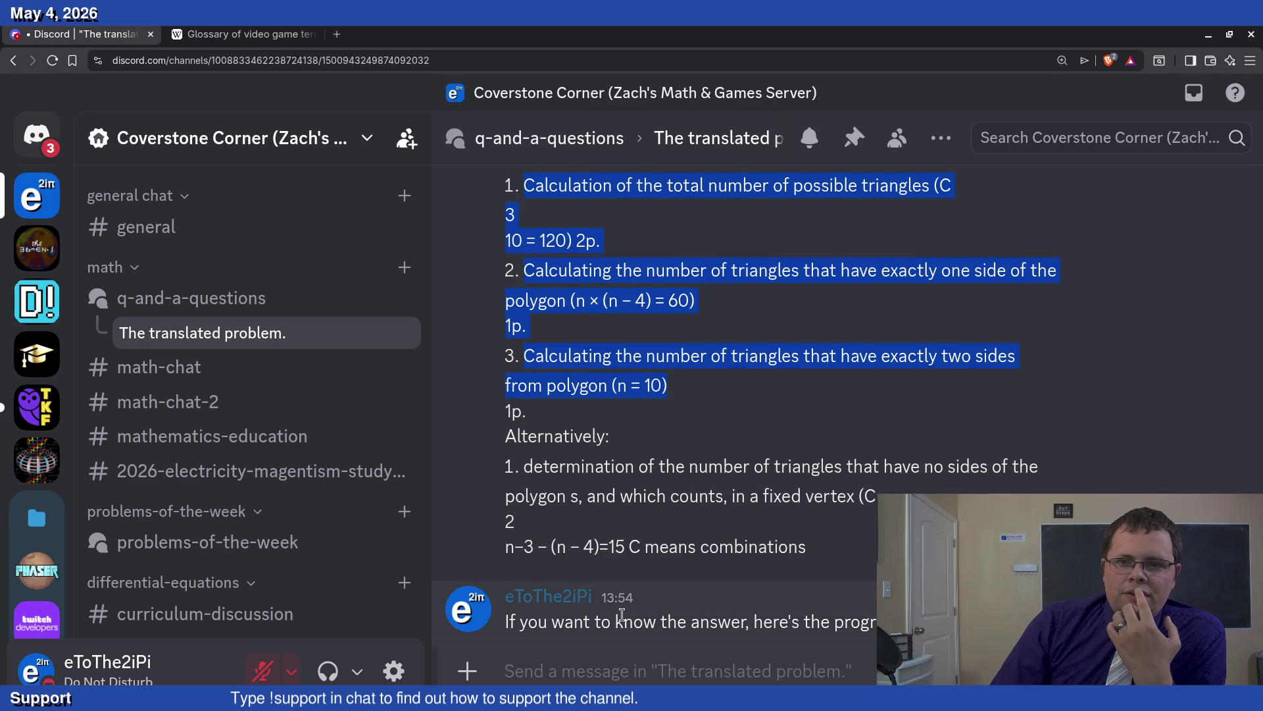
# - Scroll past the code block to the decagon sketch of triangle 8, 9, 10
pyautogui.moveTo(1, 440)
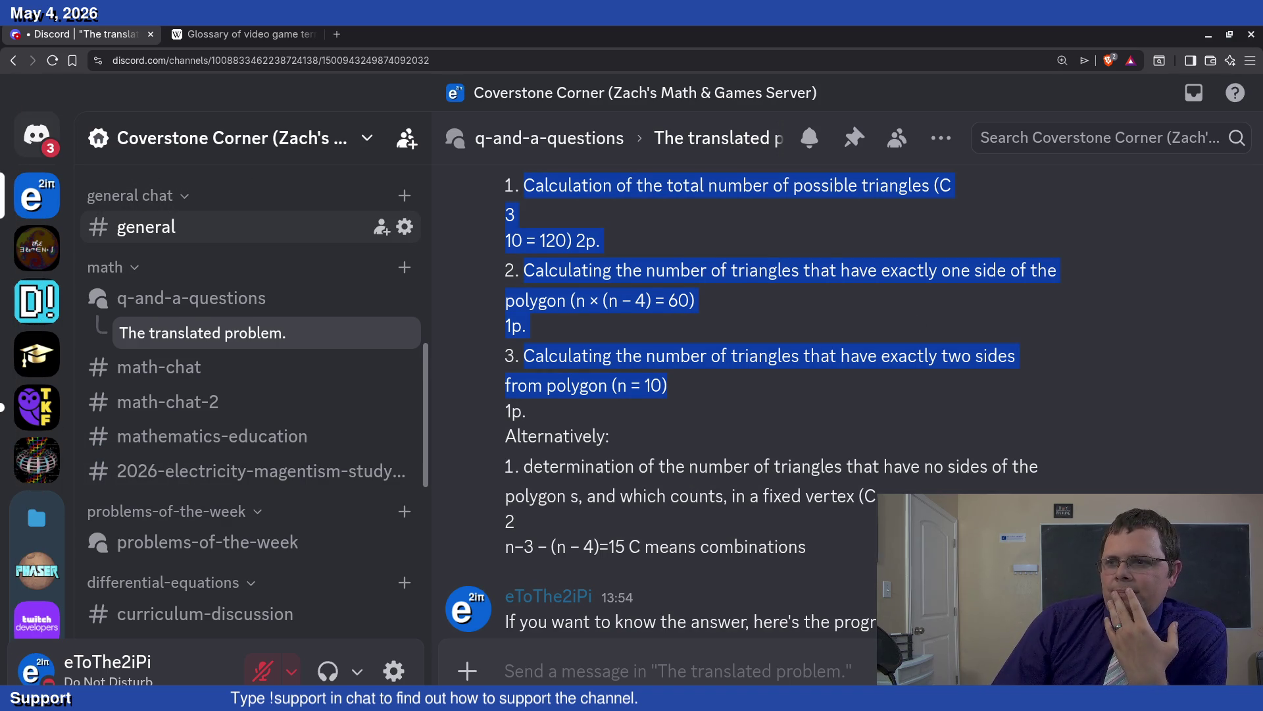
pyautogui.scroll(-4, 235, 519)
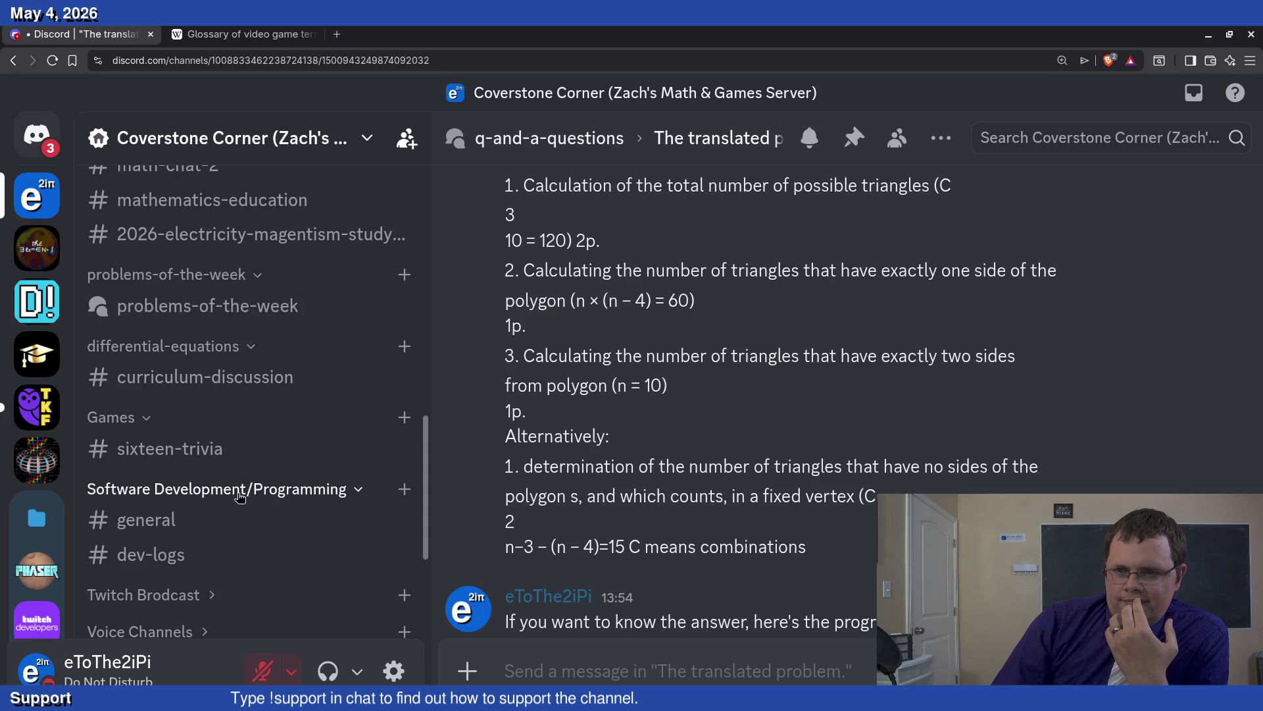
pyautogui.scroll(-4, 691, 544)
pyautogui.scroll(-10, 690, 543)
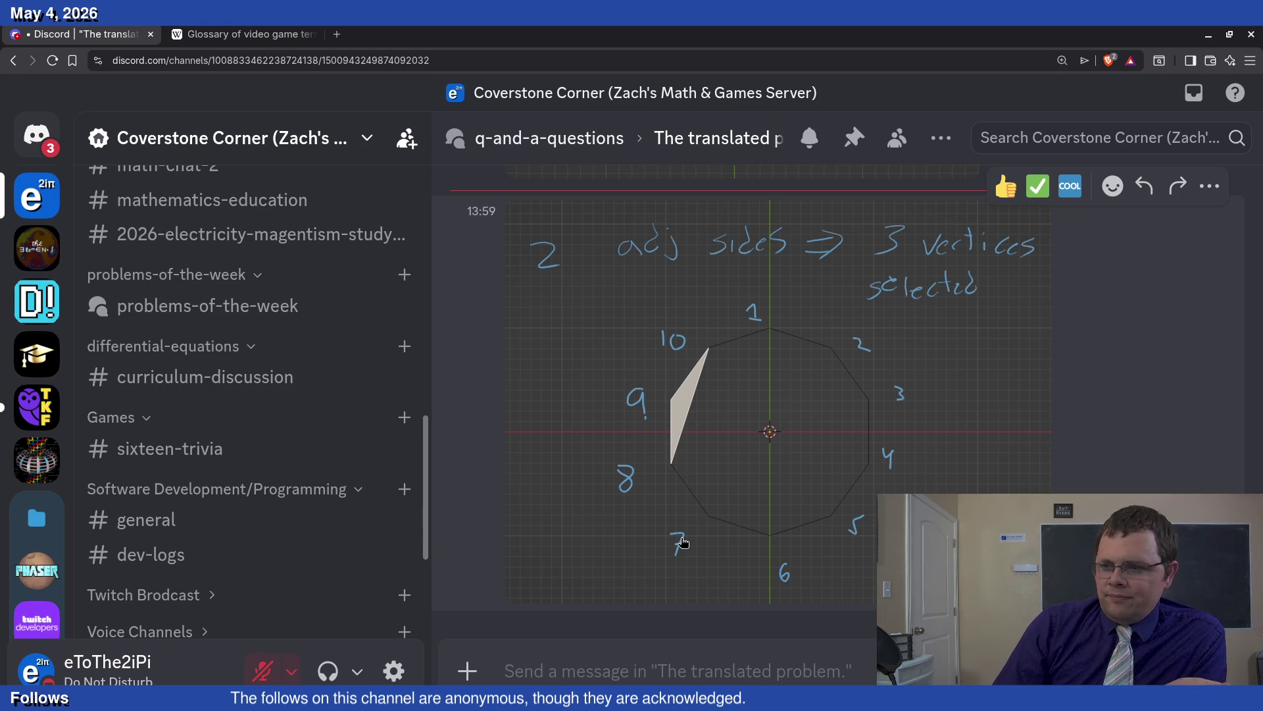
pyautogui.scroll(10, 540, 516)
pyautogui.scroll(5, 543, 535)
pyautogui.scroll(-7, 543, 534)
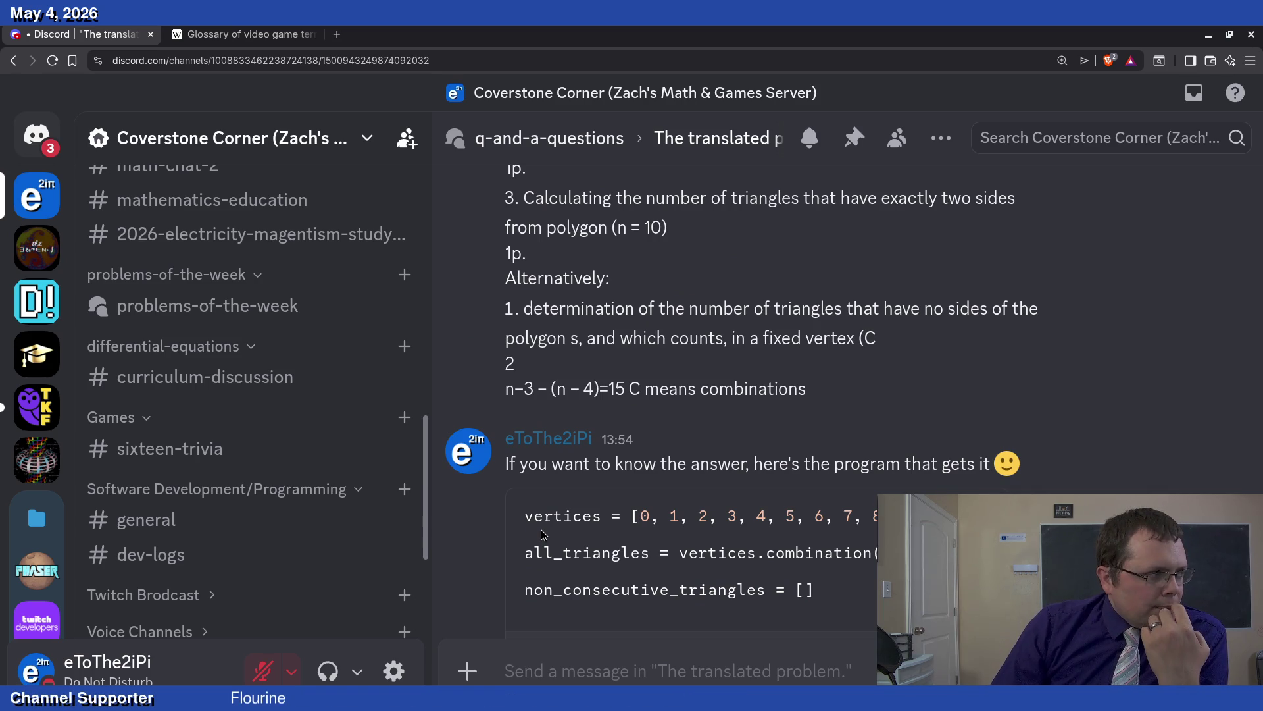
pyautogui.moveTo(20, 467)
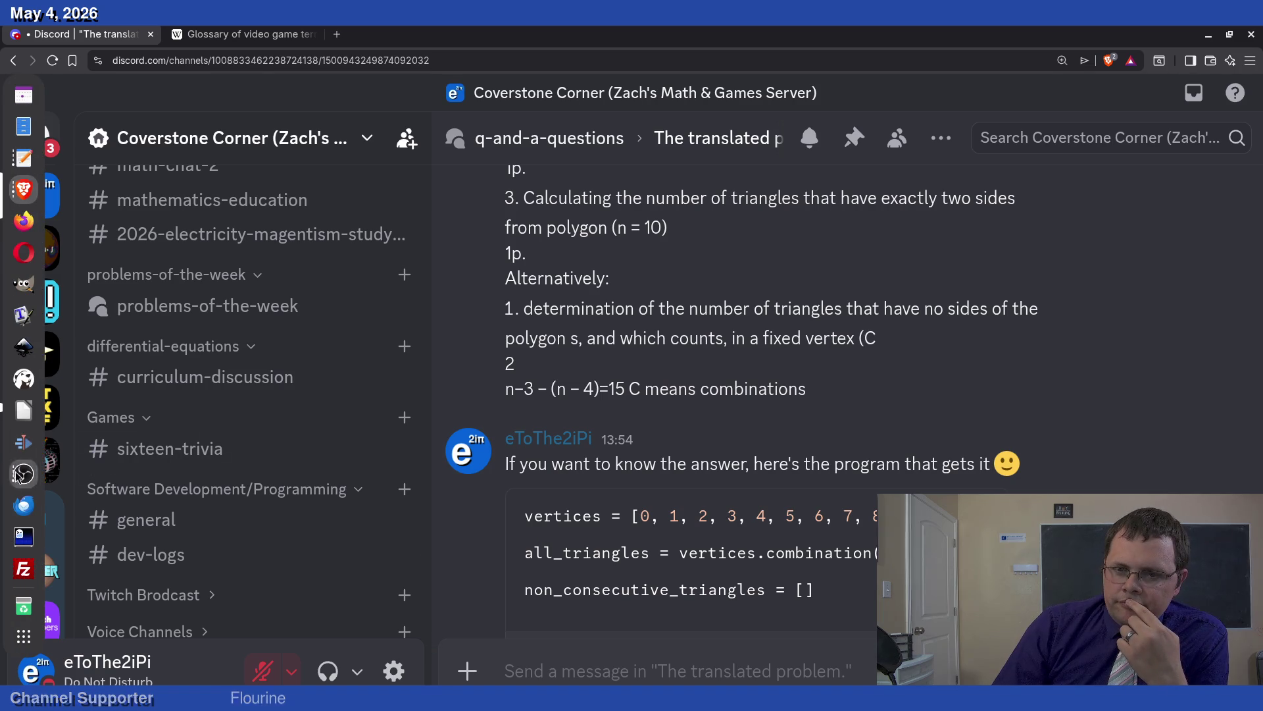
pyautogui.scroll(-5, 655, 452)
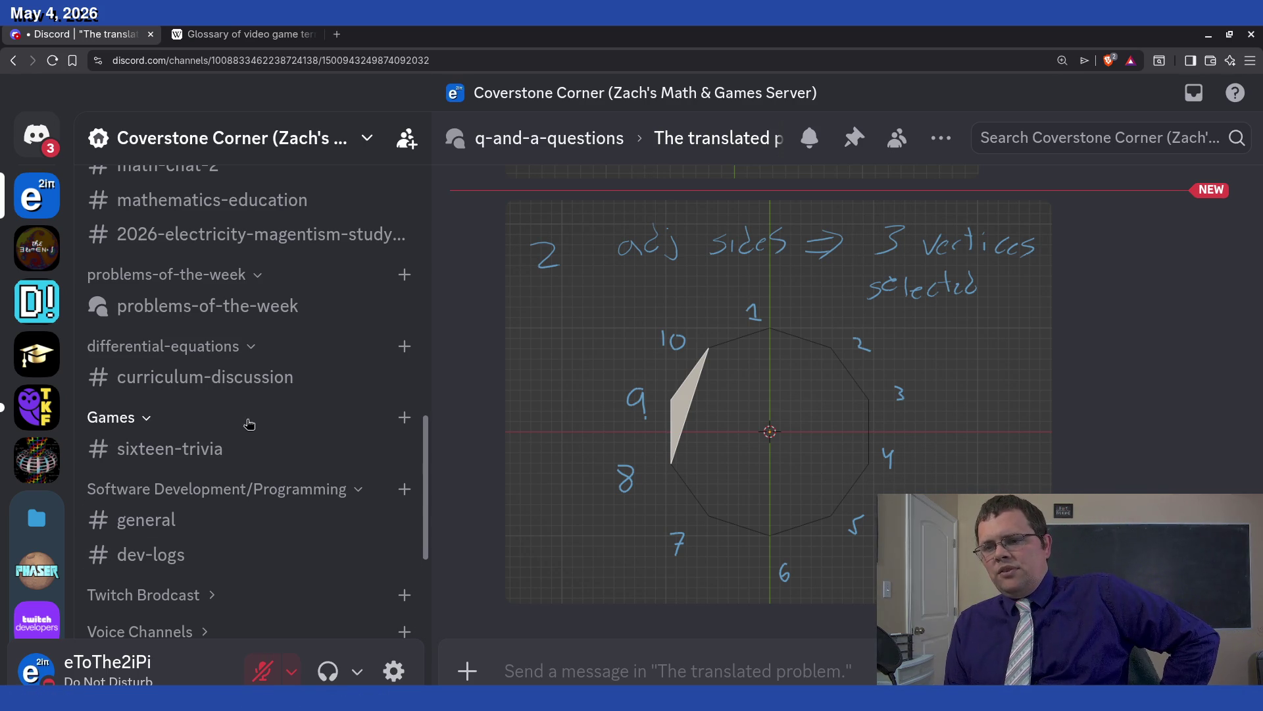
# - Open #general and highlight the use cases in the hosting proposal
pyautogui.click(234, 537)
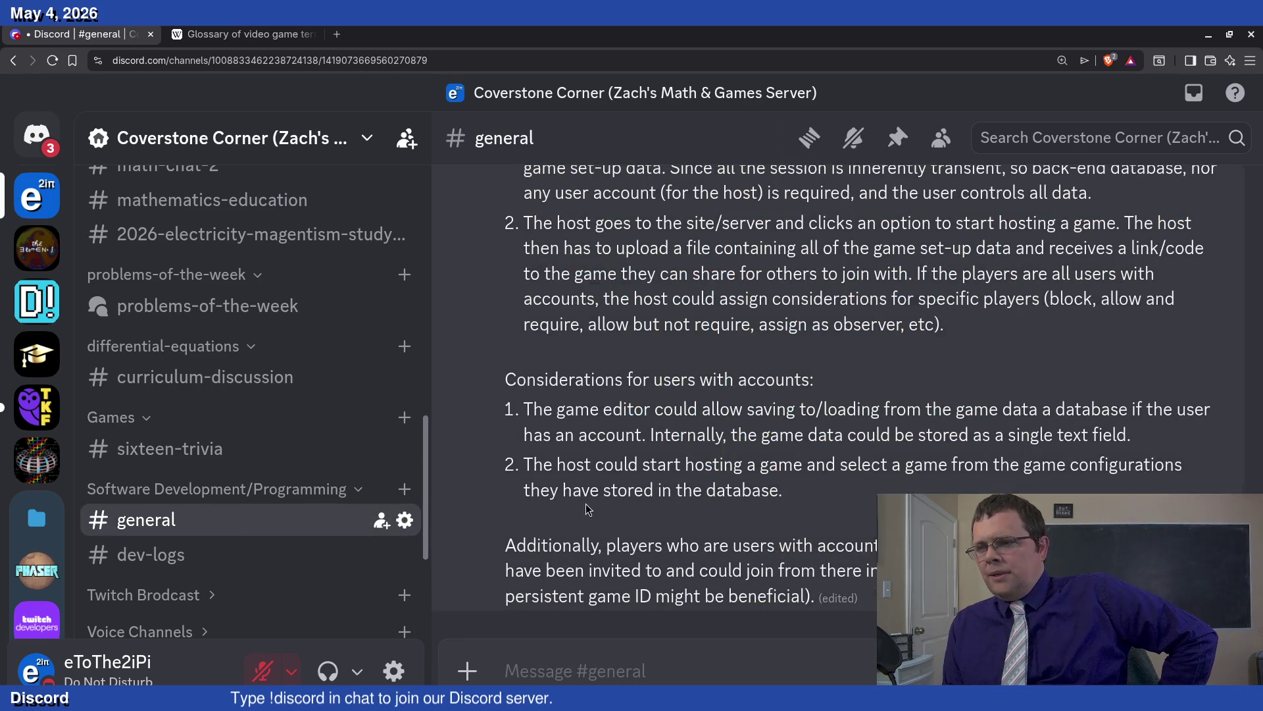
pyautogui.scroll(5, 587, 508)
pyautogui.scroll(3, 585, 503)
pyautogui.scroll(-4, 586, 504)
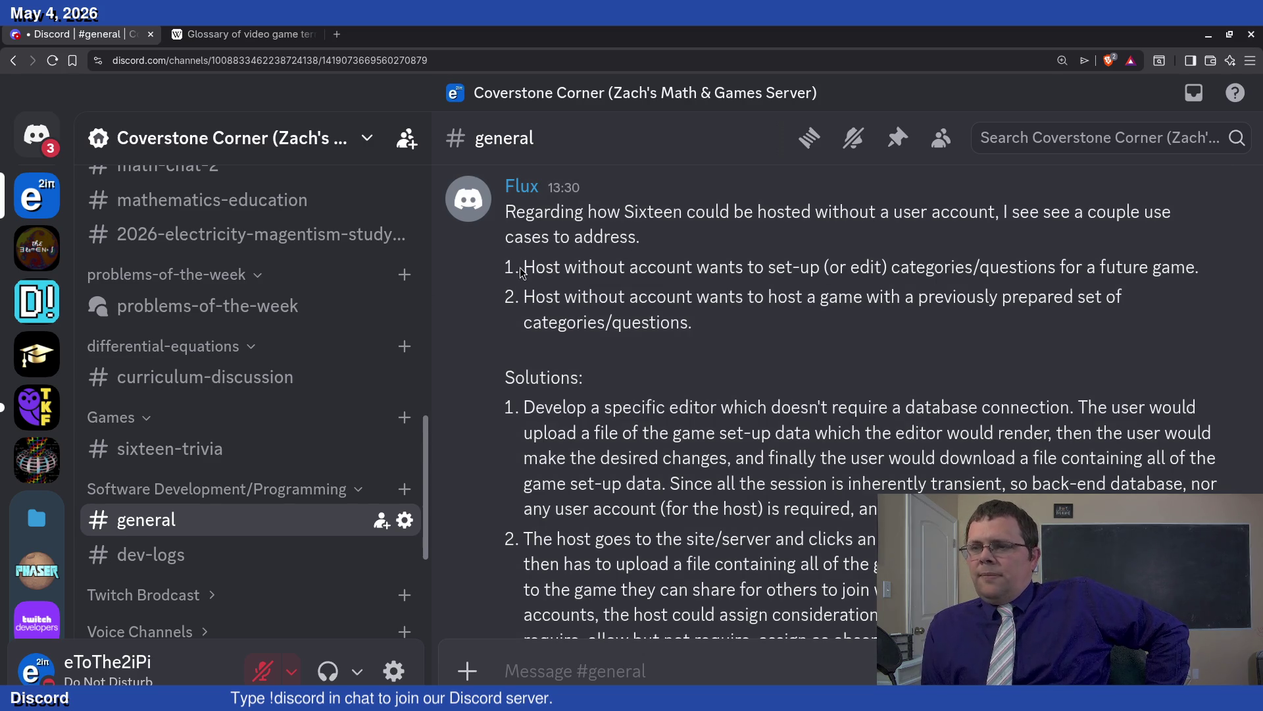
pyautogui.moveTo(516, 275)
pyautogui.mouseDown()
pyautogui.moveTo(719, 258)
pyautogui.moveTo(1201, 265)
pyautogui.mouseUp()
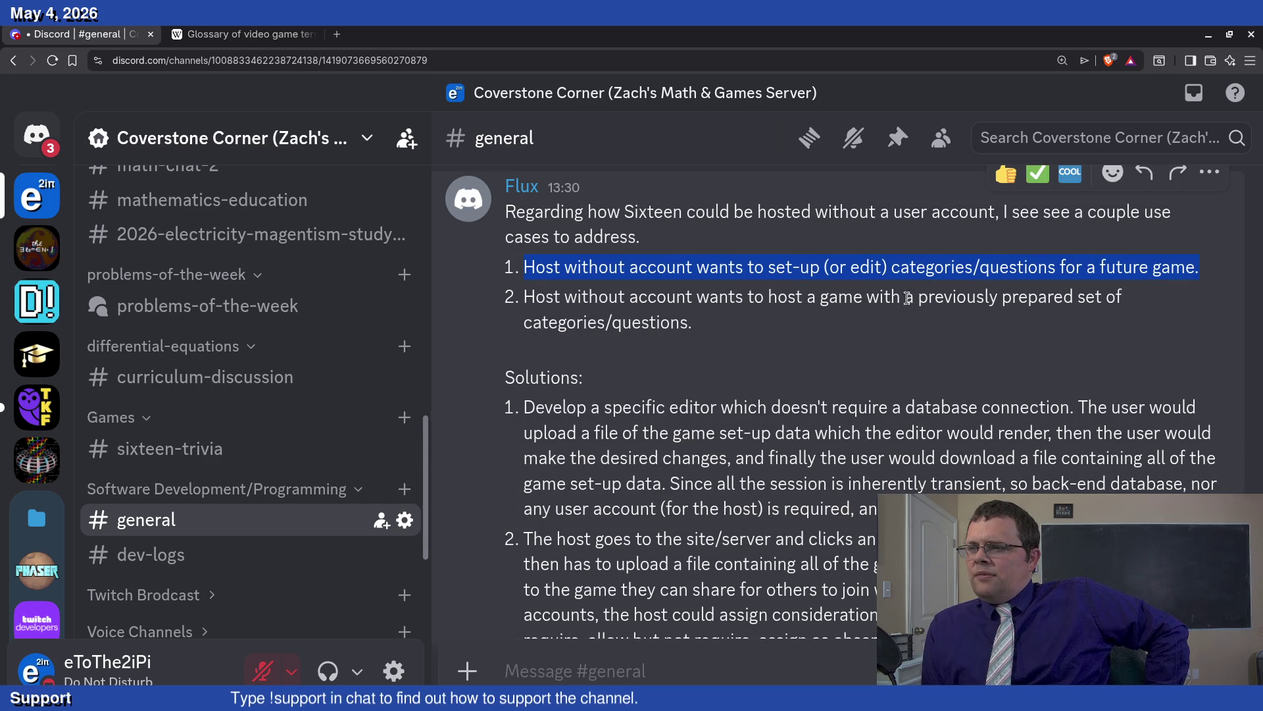
pyautogui.moveTo(524, 300); pyautogui.dragTo(688, 321)
# - Highlight the first proposed solution paragraph for hosting Sixteen without an account
pyautogui.scroll(-3, 632, 318)
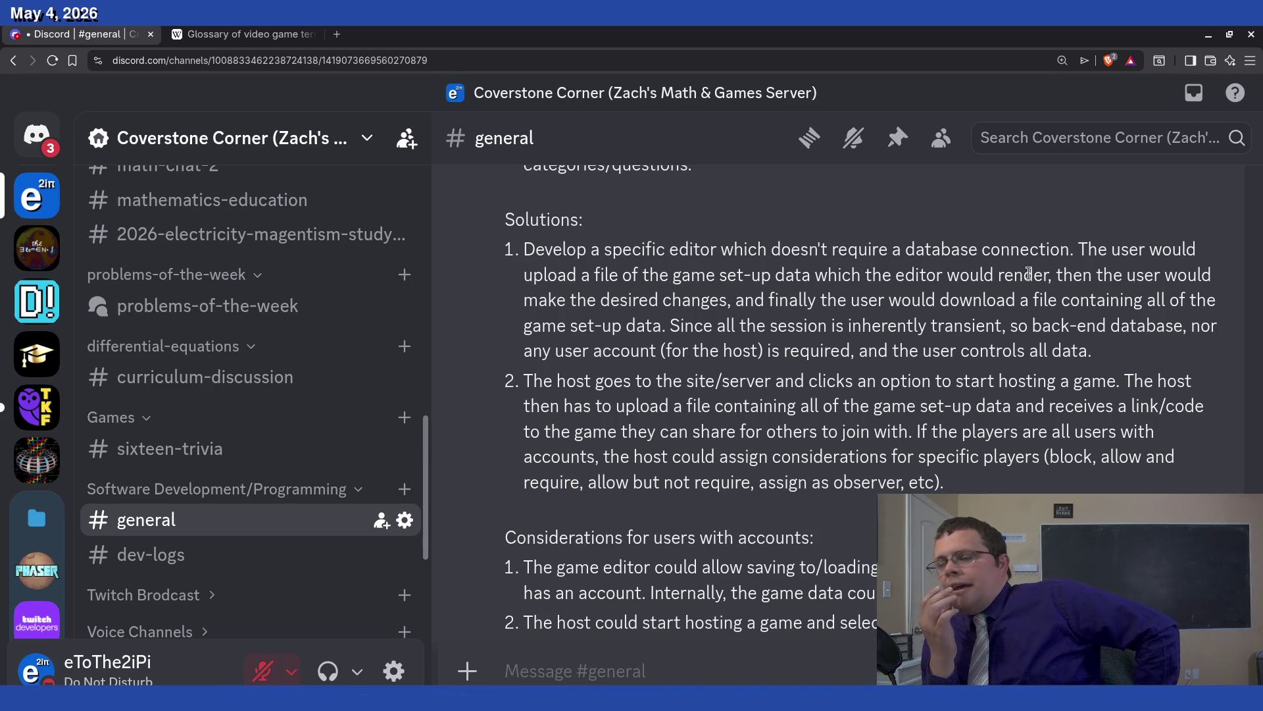
pyautogui.moveTo(524, 250); pyautogui.dragTo(1122, 361)
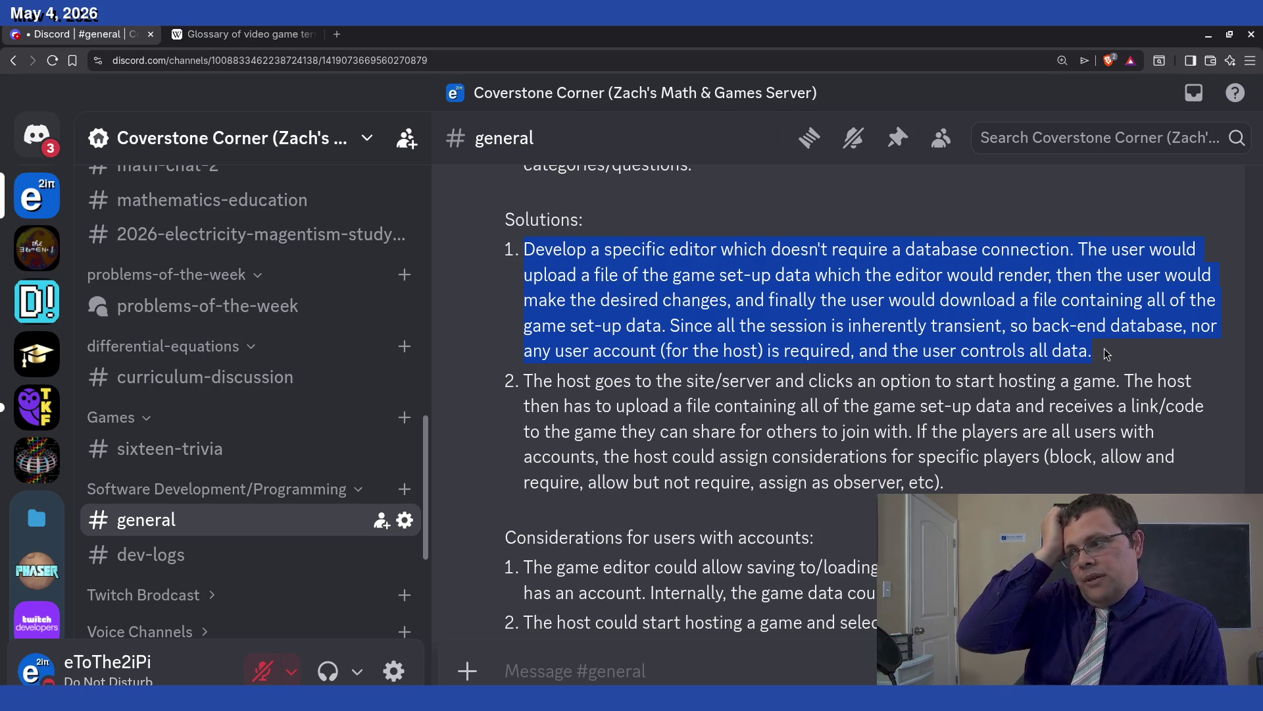
pyautogui.scroll(-3, 1064, 384)
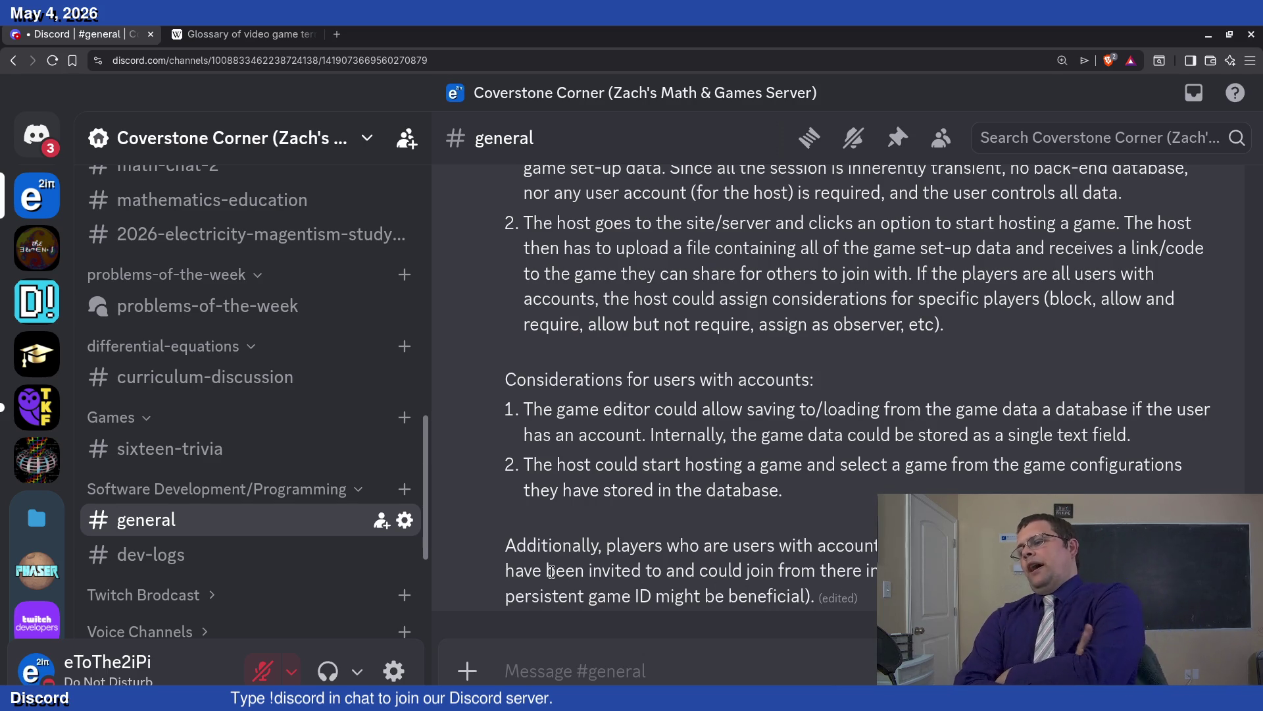
pyautogui.scroll(2, 465, 251)
pyautogui.moveTo(527, 249); pyautogui.dragTo(1126, 353)
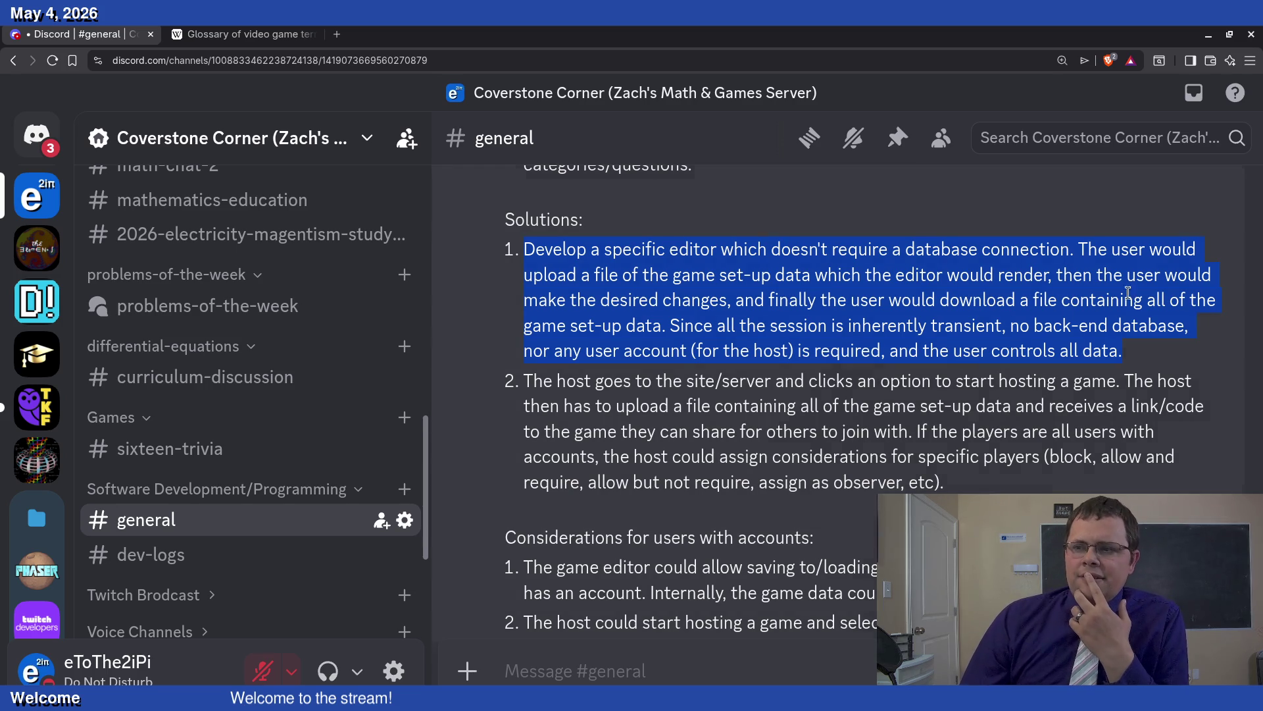
pyautogui.click(713, 325)
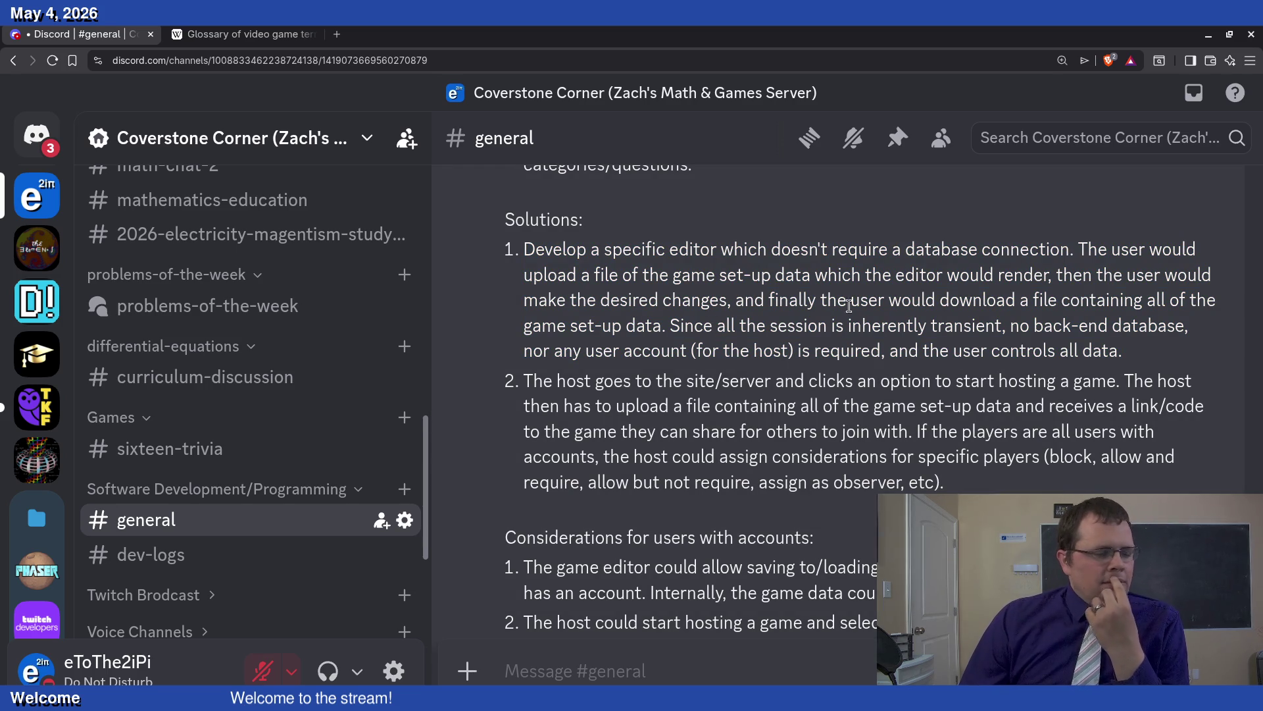
pyautogui.moveTo(519, 256); pyautogui.dragTo(1148, 357)
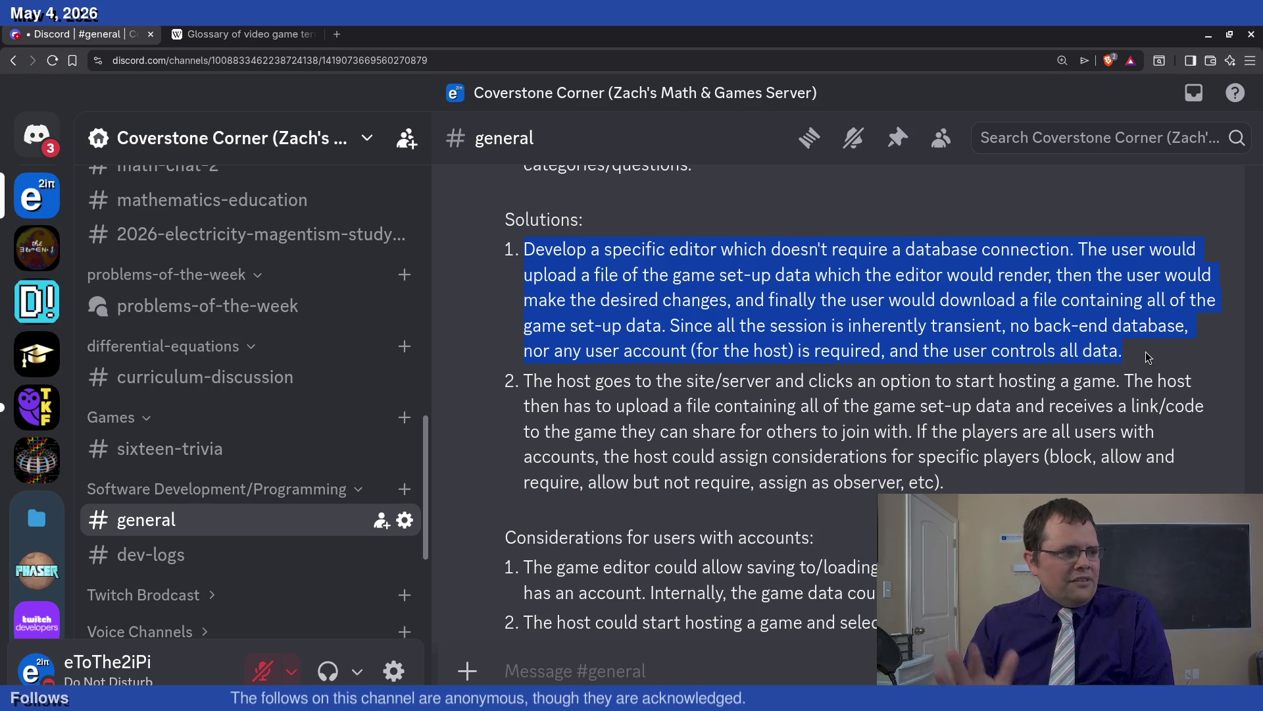
pyautogui.scroll(-2, 1148, 357)
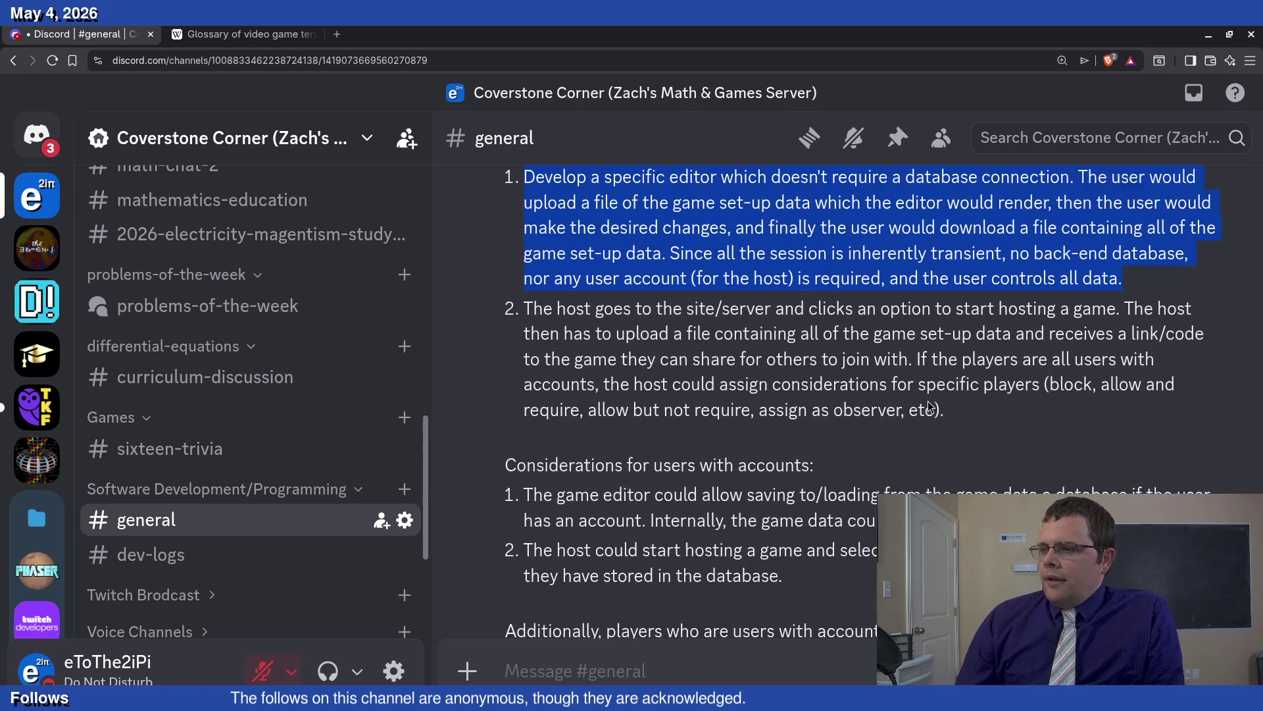
pyautogui.scroll(2, 697, 316)
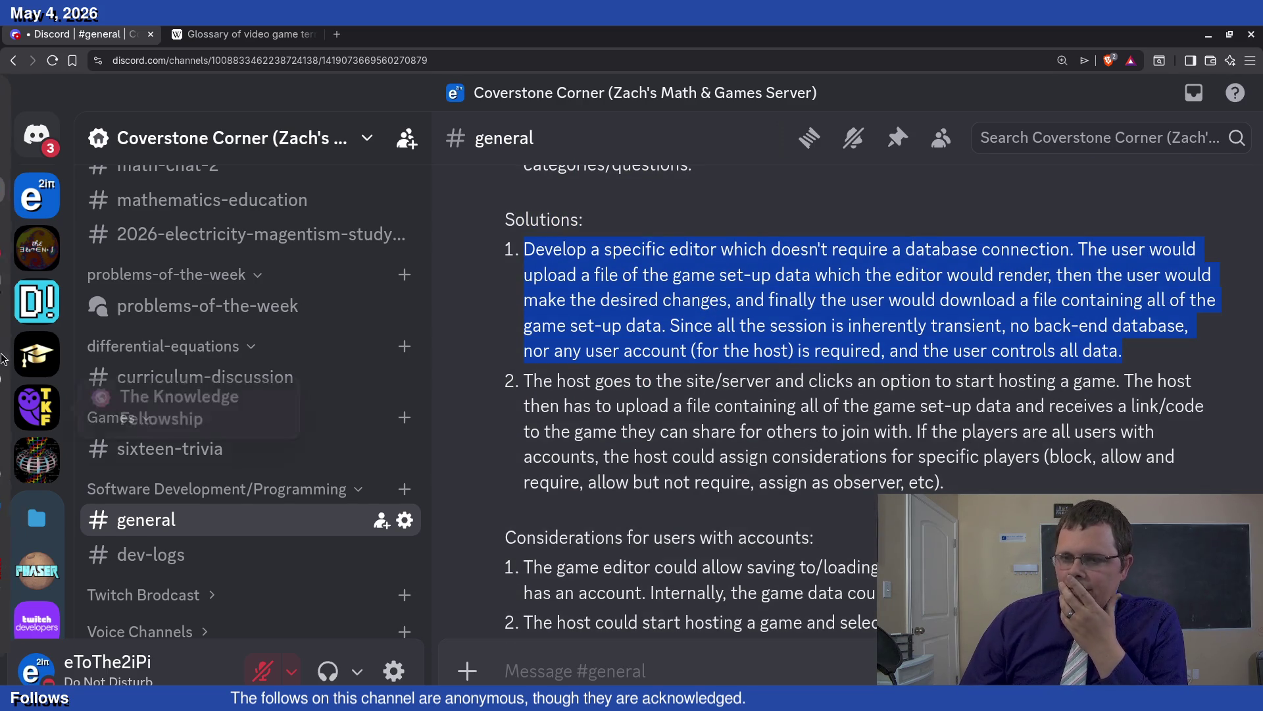
pyautogui.moveTo(20, 289)
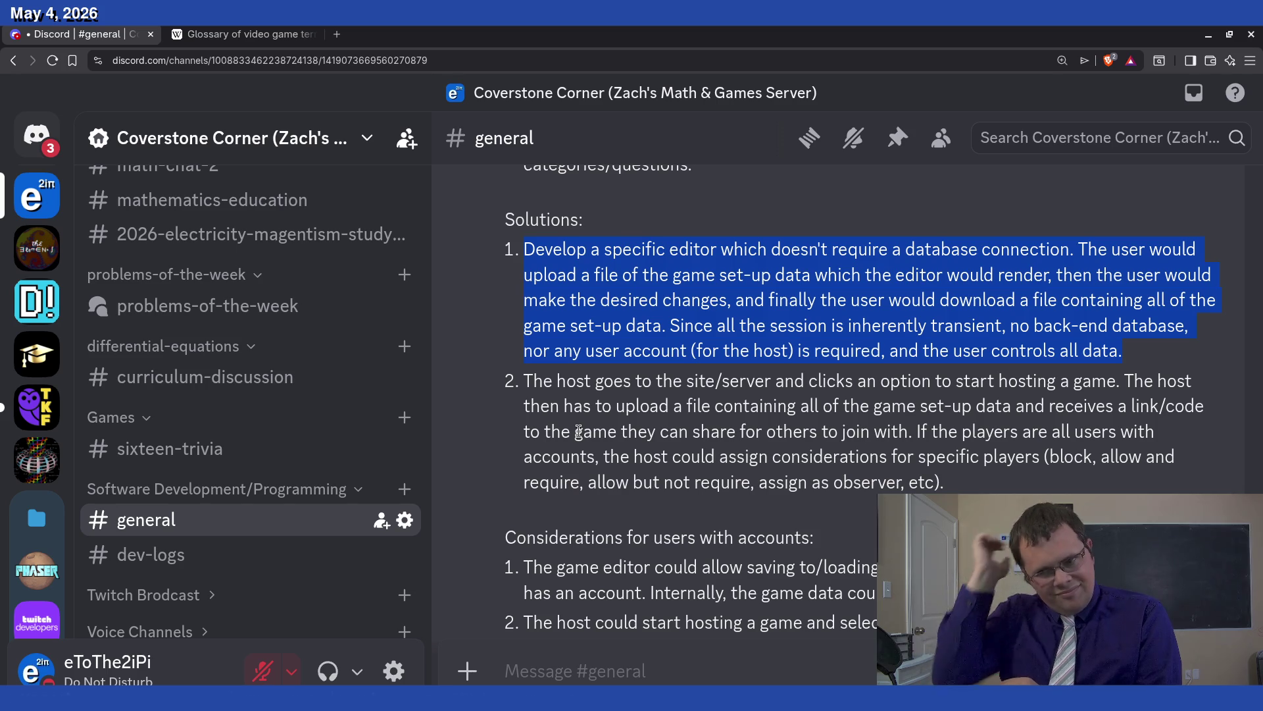
pyautogui.scroll(-3, 834, 431)
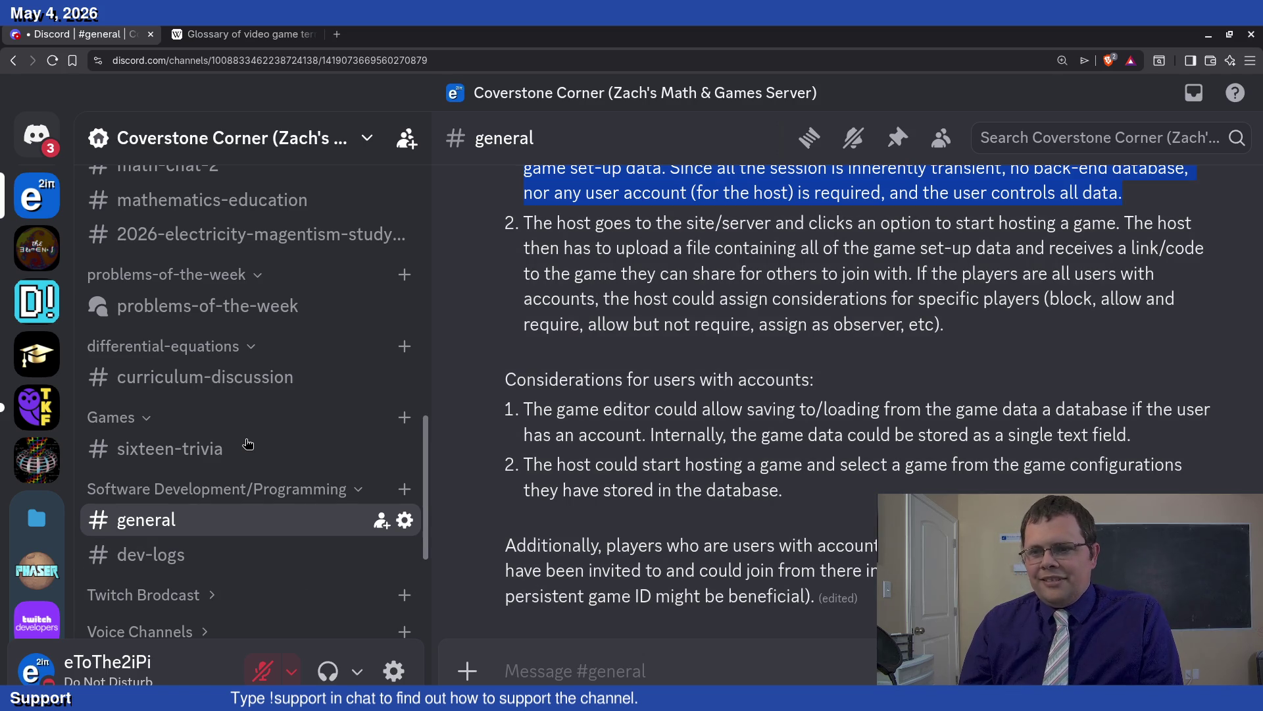
pyautogui.click(489, 499)
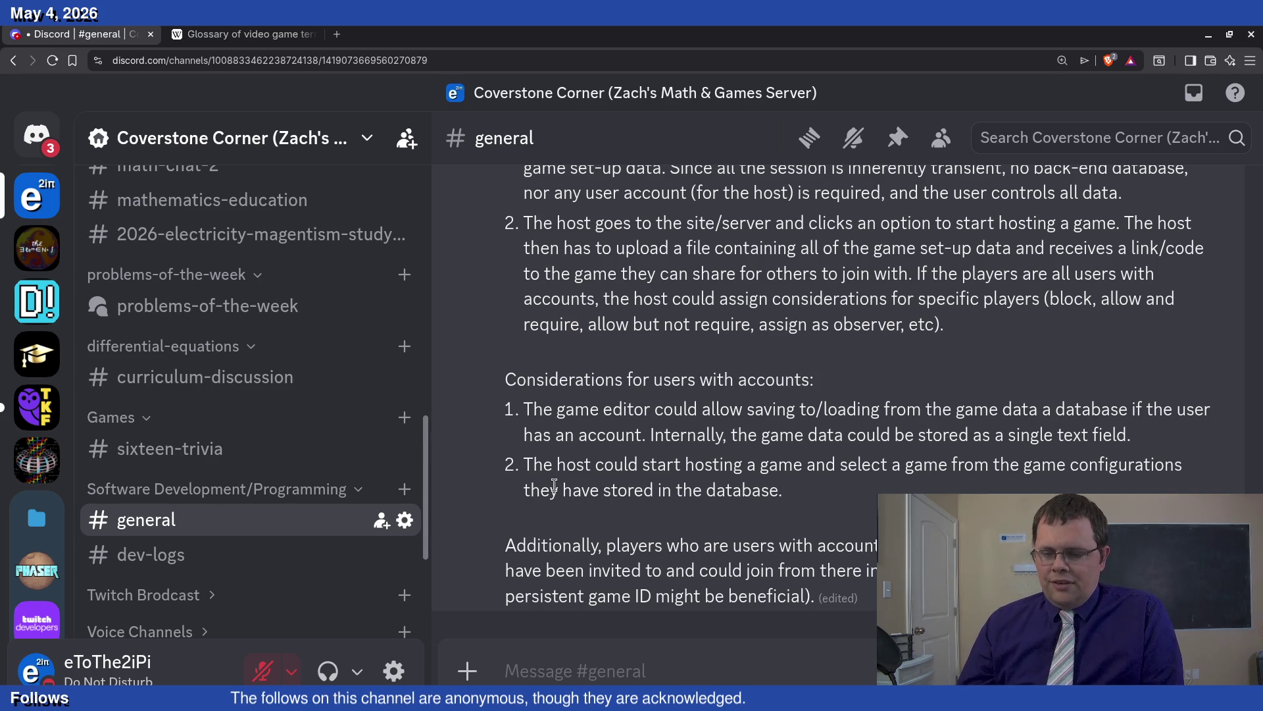
pyautogui.moveTo(3, 434)
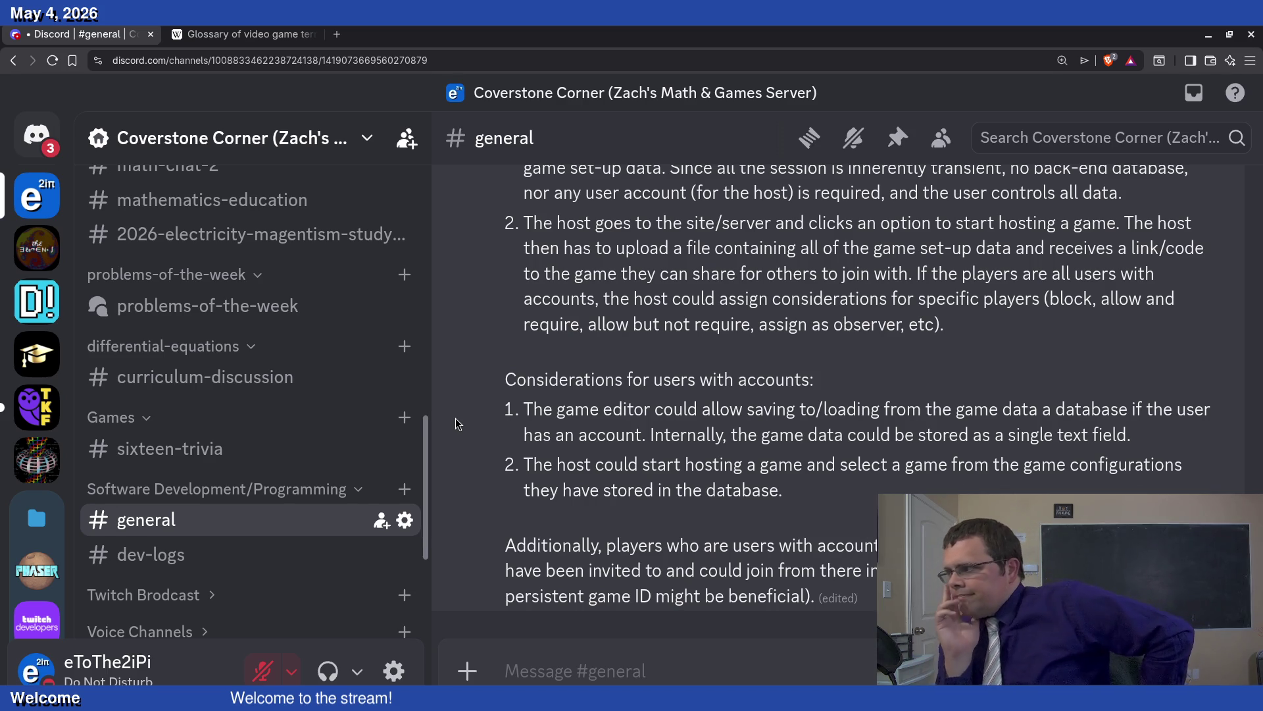
pyautogui.scroll(5, 455, 417)
# - Highlight the player permission options and the stored game configurations consideration
pyautogui.scroll(1, 498, 413)
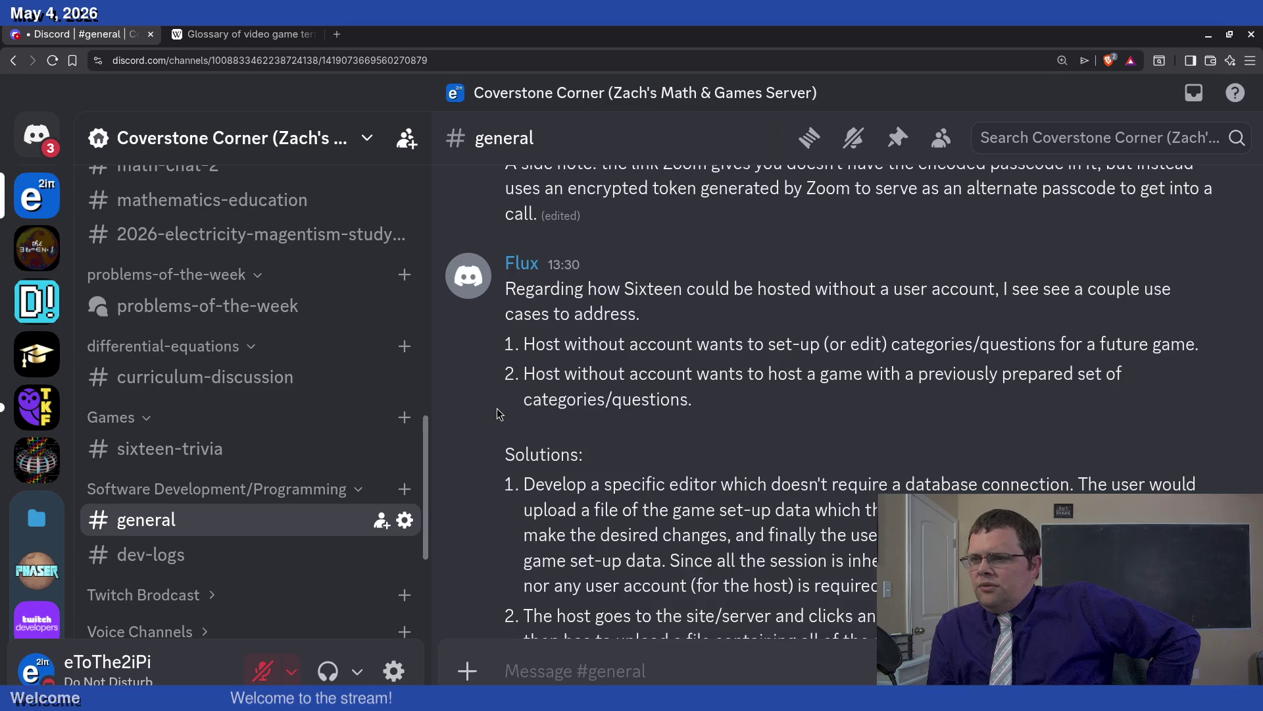
pyautogui.scroll(-1, 498, 413)
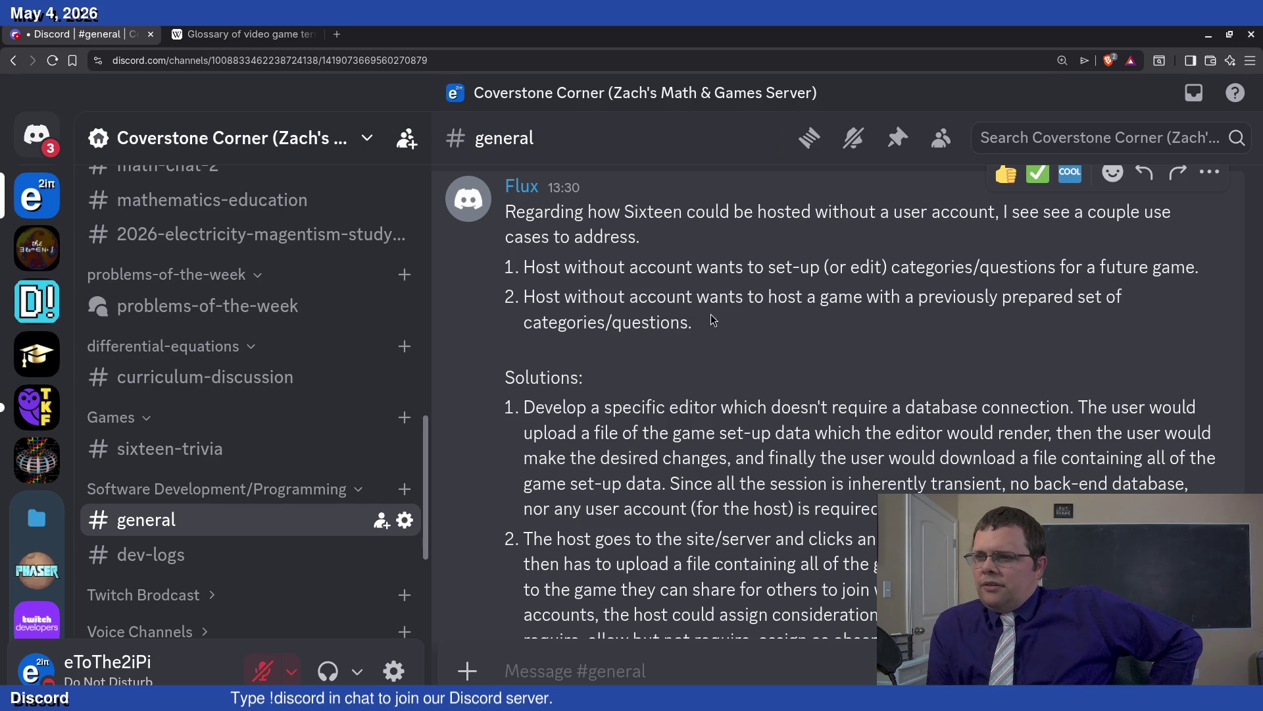
pyautogui.scroll(-3, 659, 342)
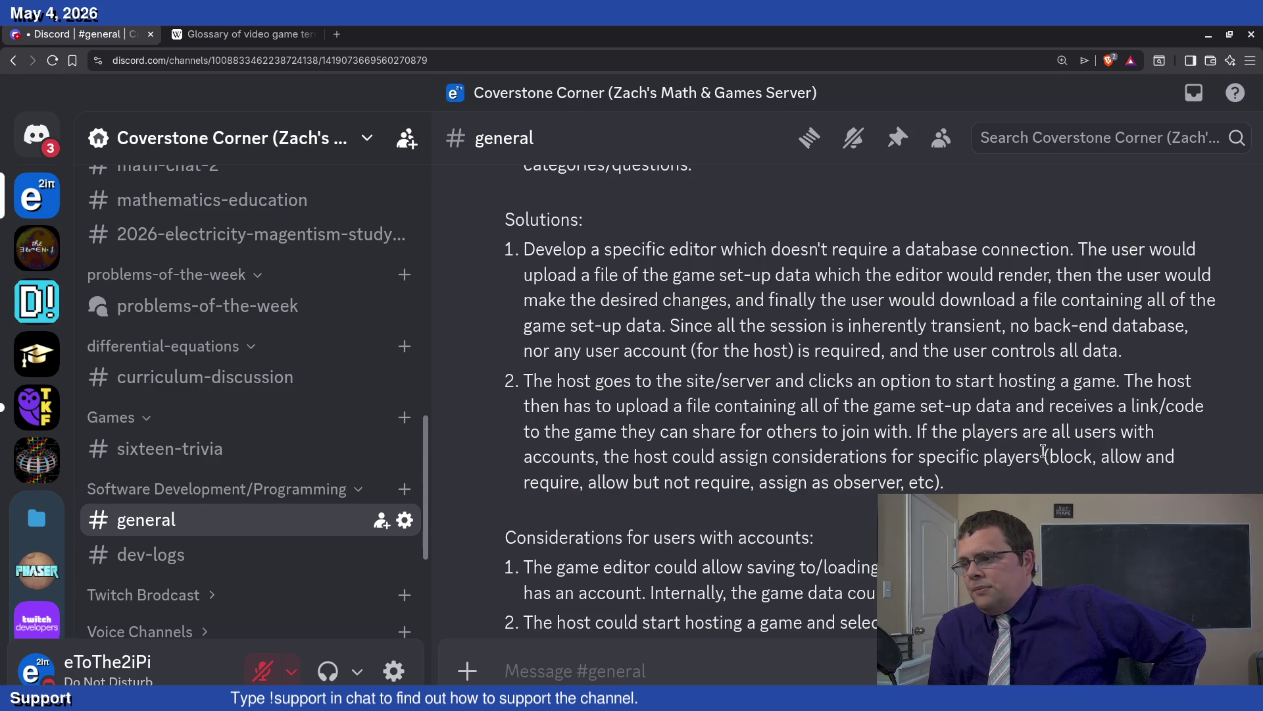
pyautogui.moveTo(1047, 457); pyautogui.dragTo(933, 481)
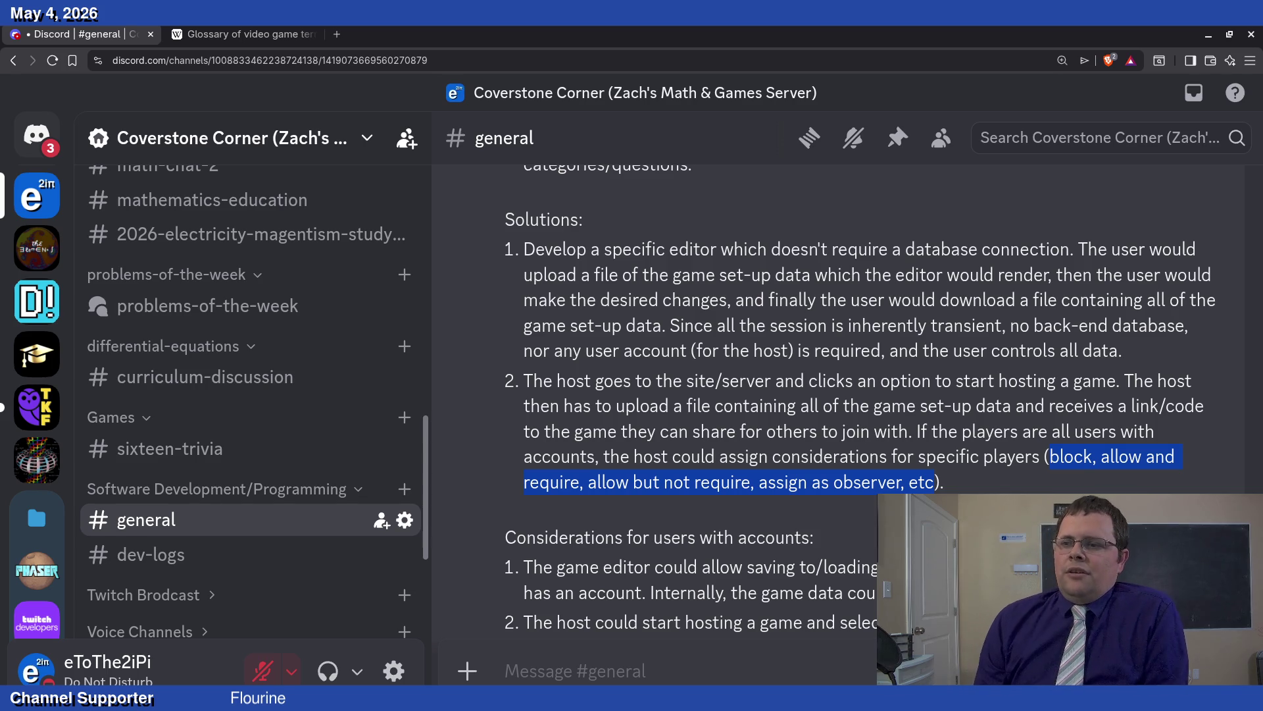
pyautogui.scroll(-3, 800, 490)
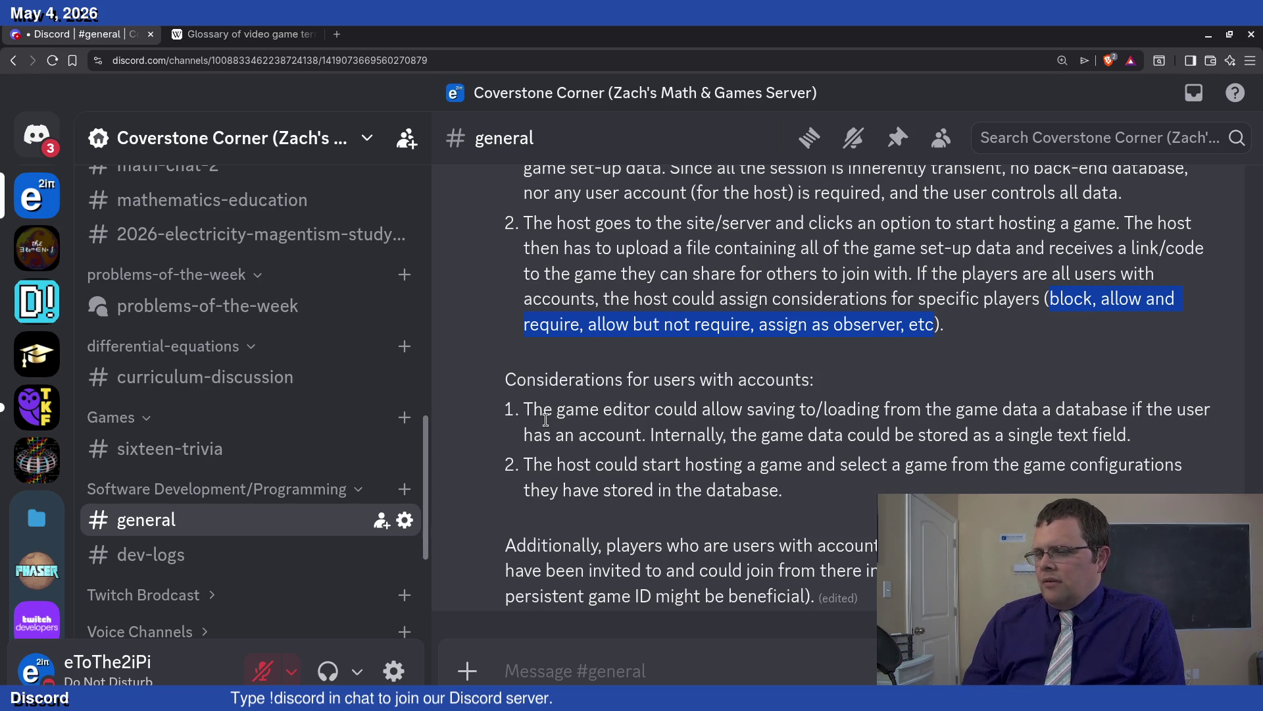
pyautogui.moveTo(524, 464); pyautogui.dragTo(798, 487)
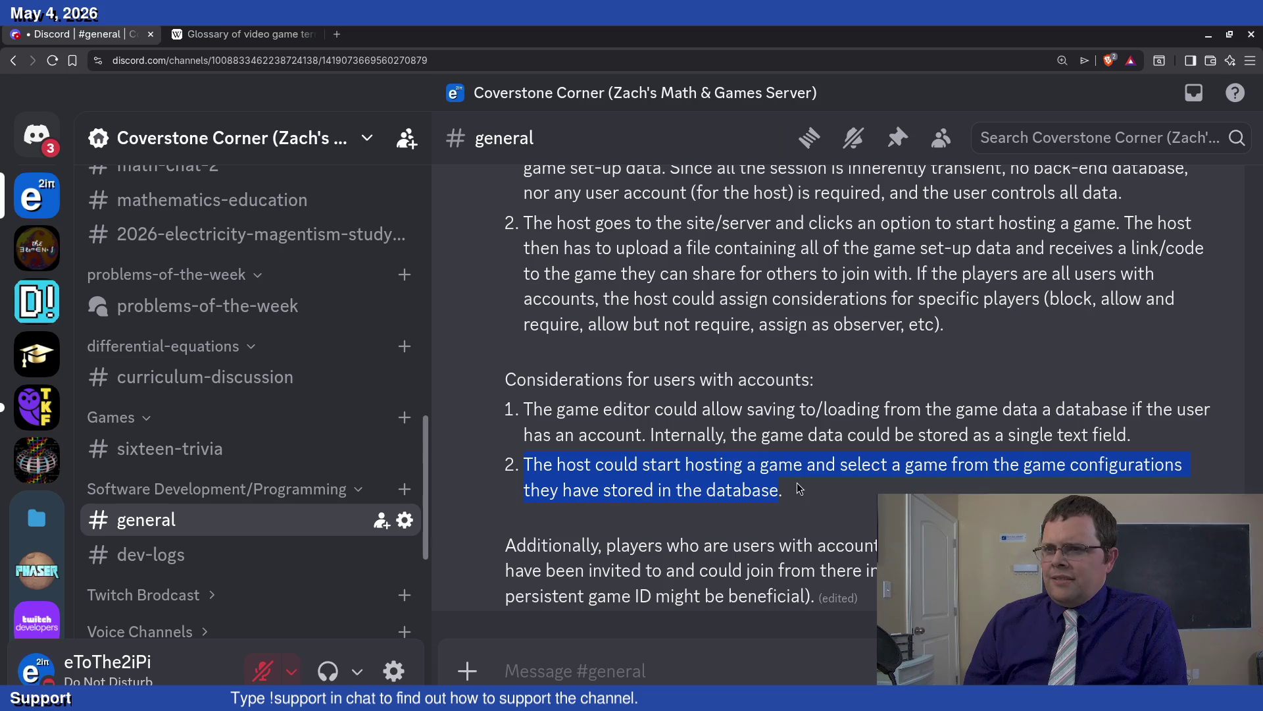
# - Load the Sixteen Emcee portal in a new tab and log in with the password
pyautogui.click(337, 33)
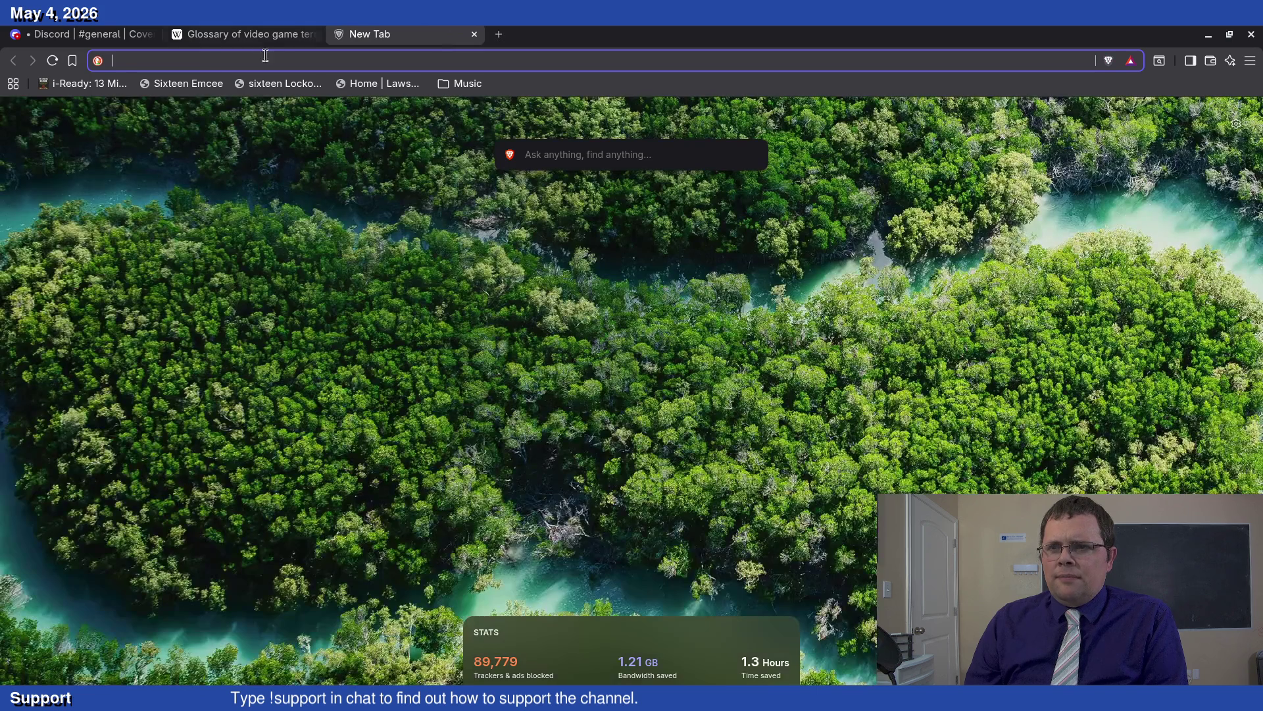
pyautogui.click(179, 83)
pyautogui.click(544, 180)
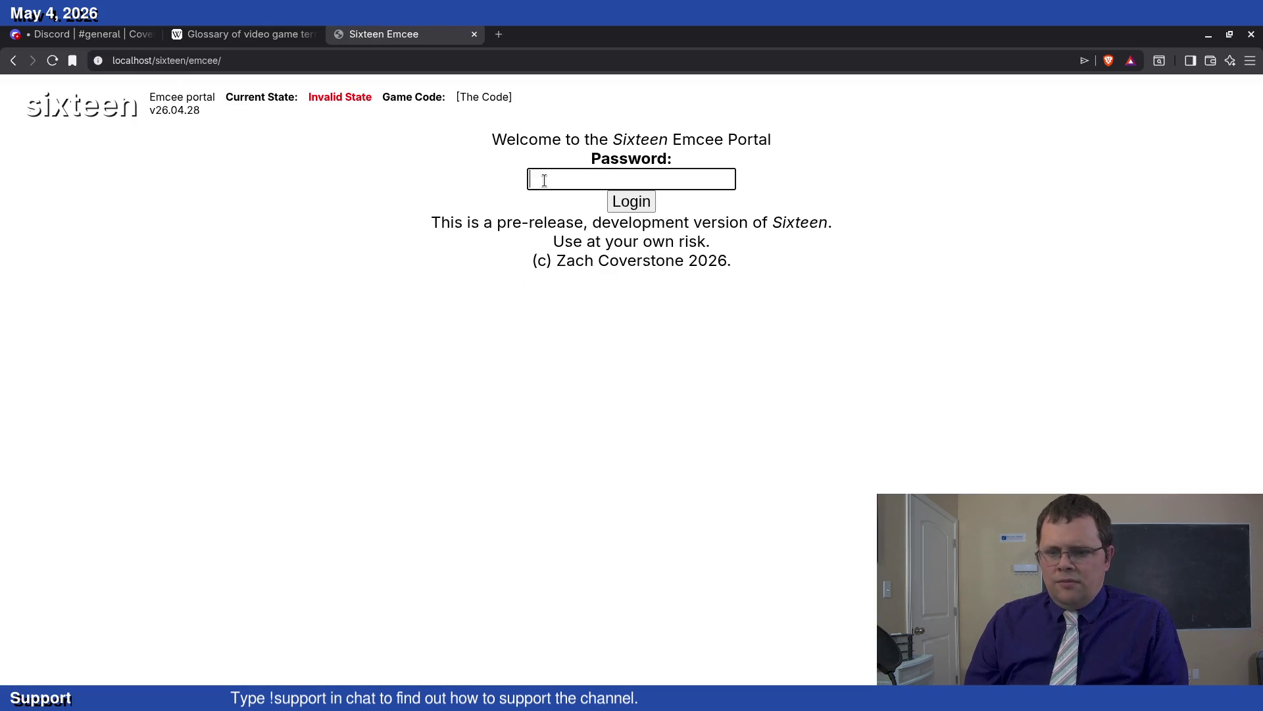
pyautogui.write('••••')
pyautogui.click(628, 201)
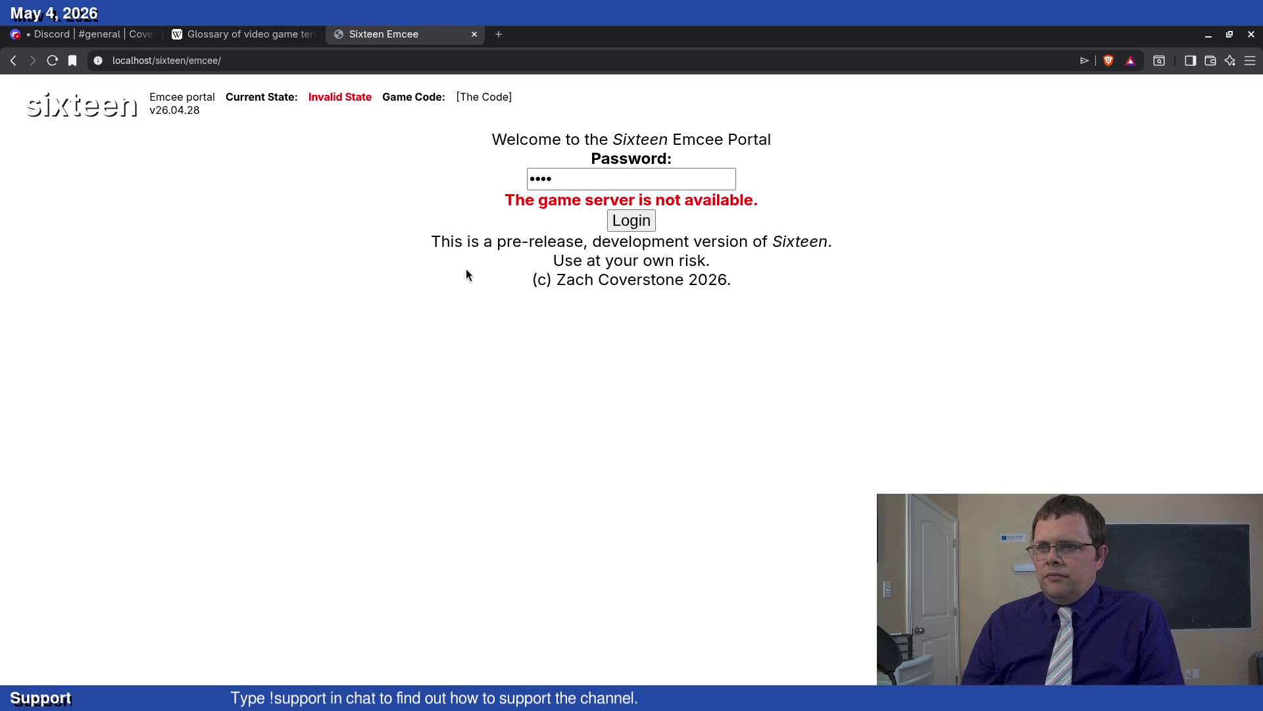
# - Bring up the terminal and recall a previous shell command
pyautogui.moveTo(18, 470)
pyautogui.click(23, 543)
pyautogui.press('Up')
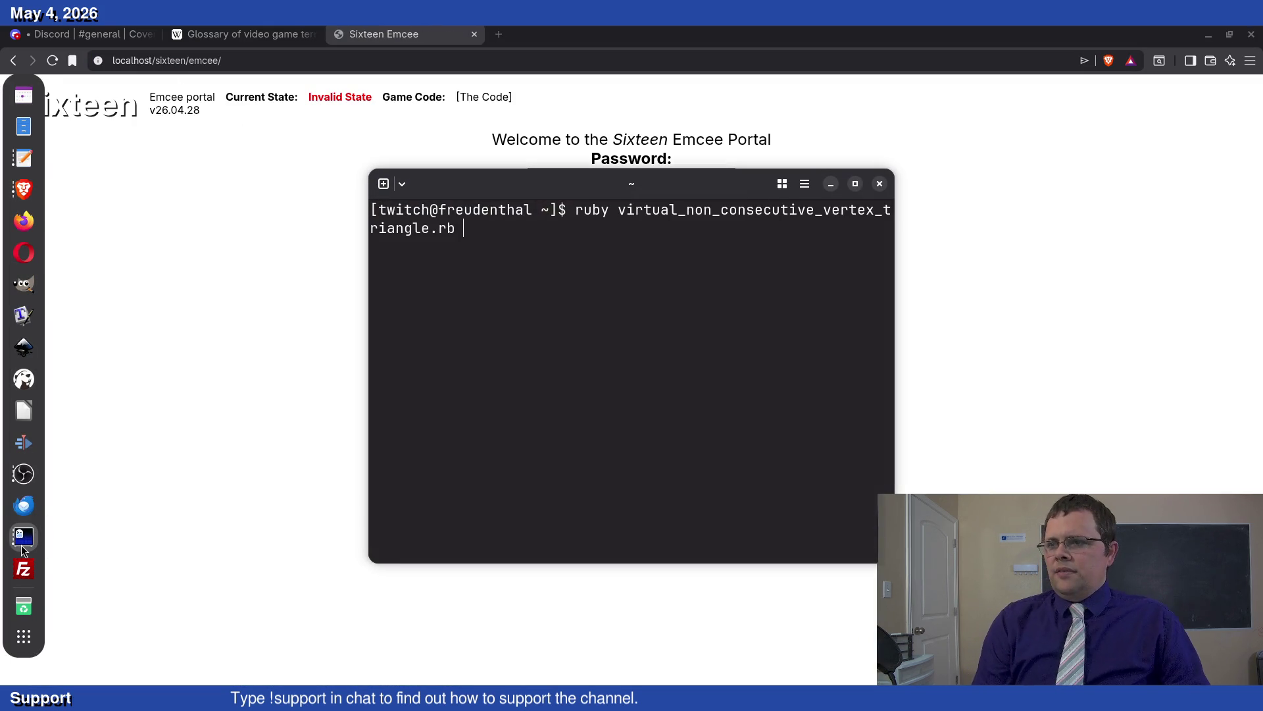
# - Run 'cd games/sixteen/server' and 'node index.js', then log in to the Emcee portal
pyautogui.press('Up')
pyautogui.press('Up')
pyautogui.press('Up')
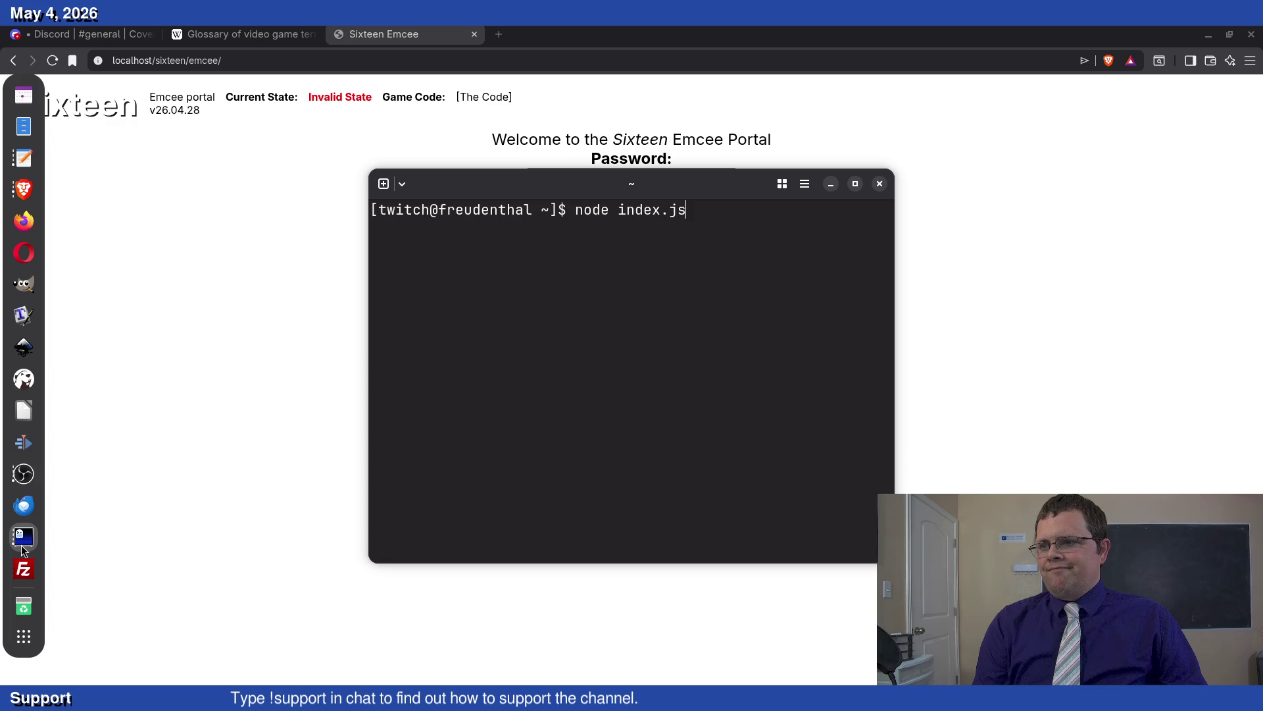
pyautogui.press('Return')
pyautogui.write('node ind')
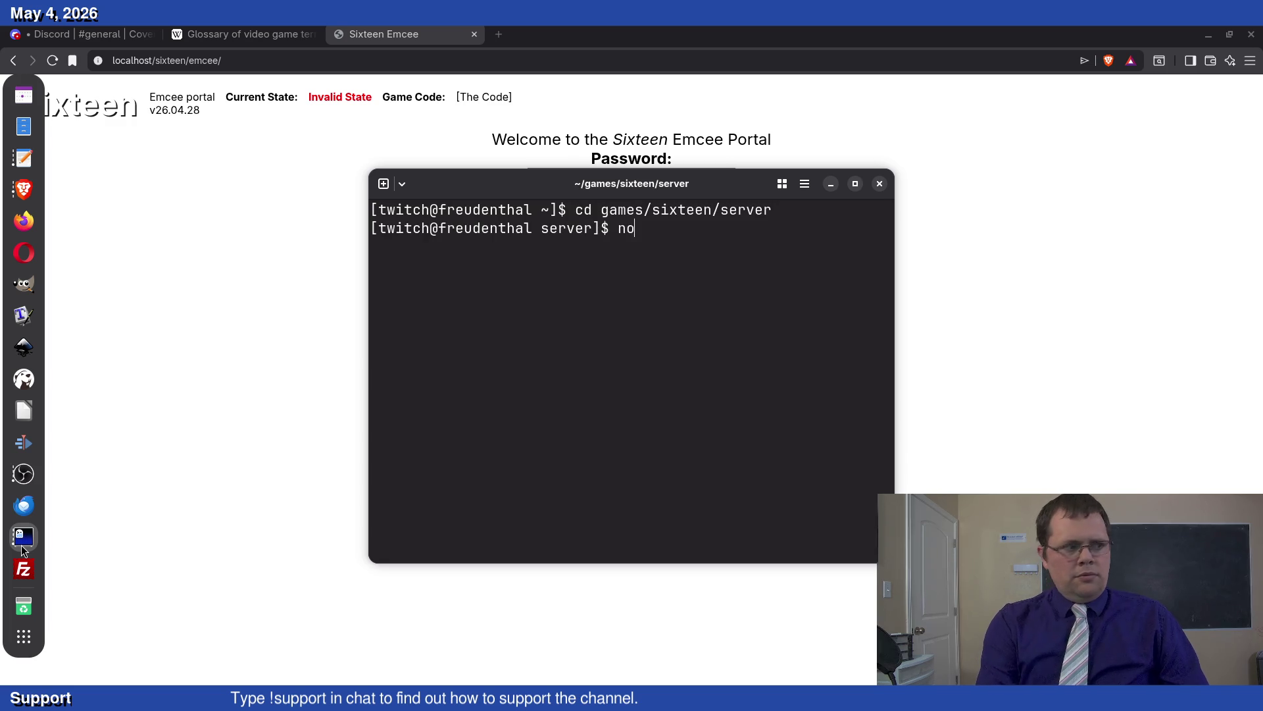
pyautogui.write('ex.js')
pyautogui.press('Return')
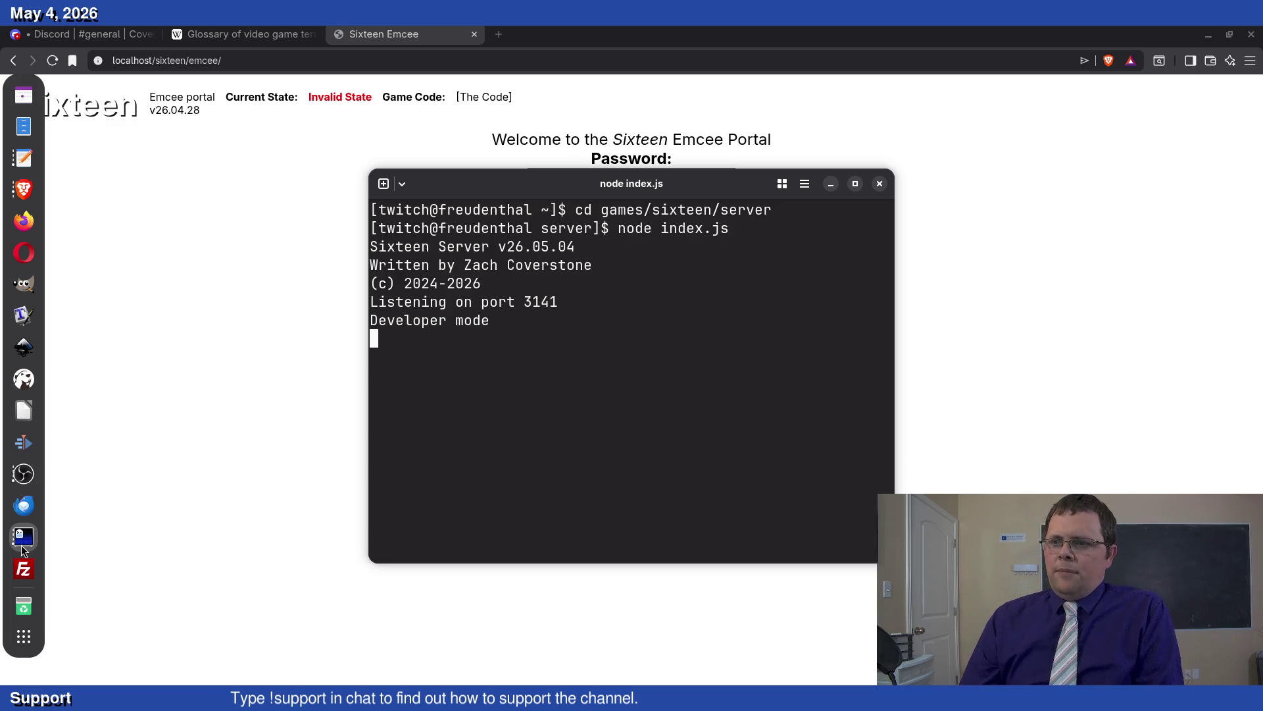
pyautogui.click(154, 336)
pyautogui.click(620, 217)
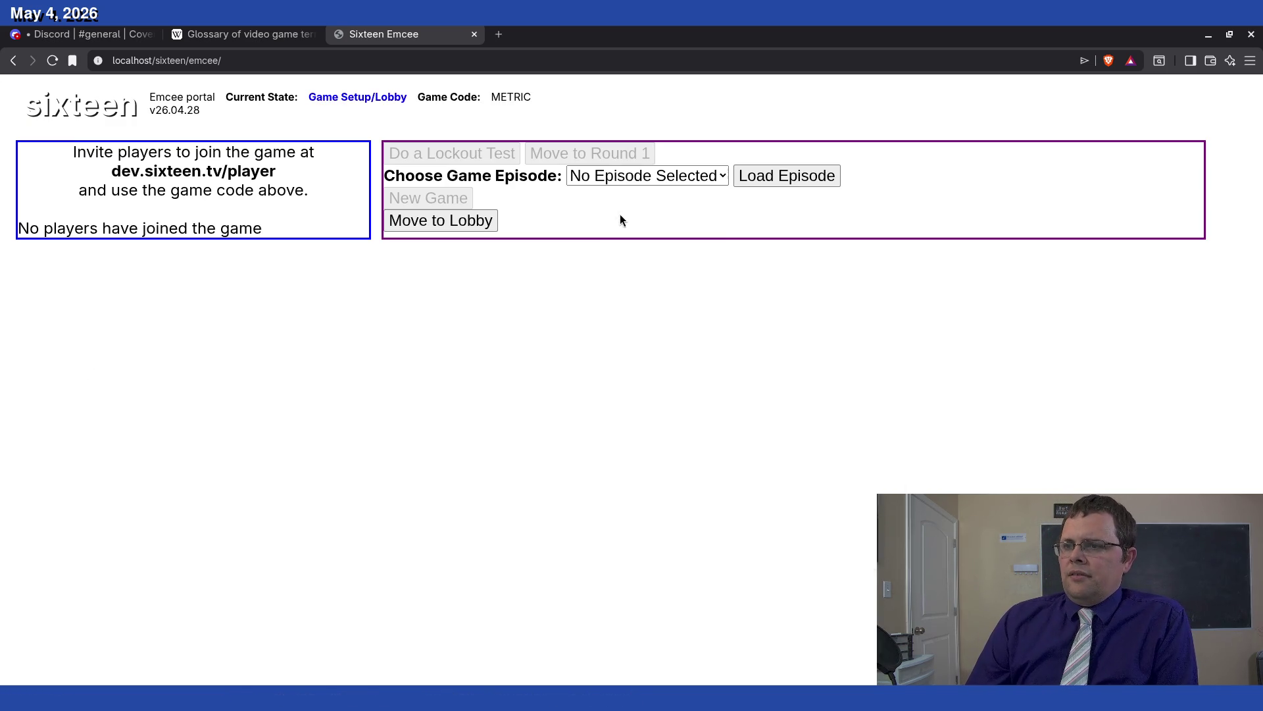
# - Browse the Choose Game Episode list three times without selecting, then open a new tab
pyautogui.click(657, 179)
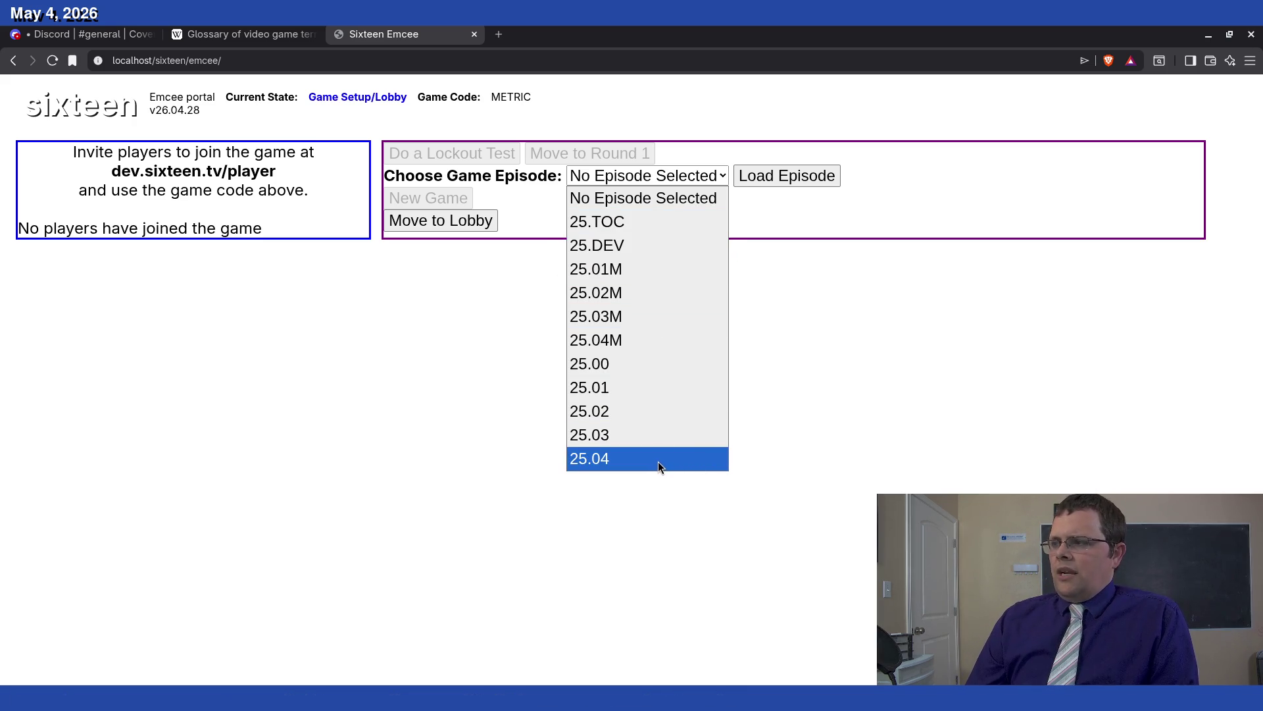
pyautogui.click(451, 434)
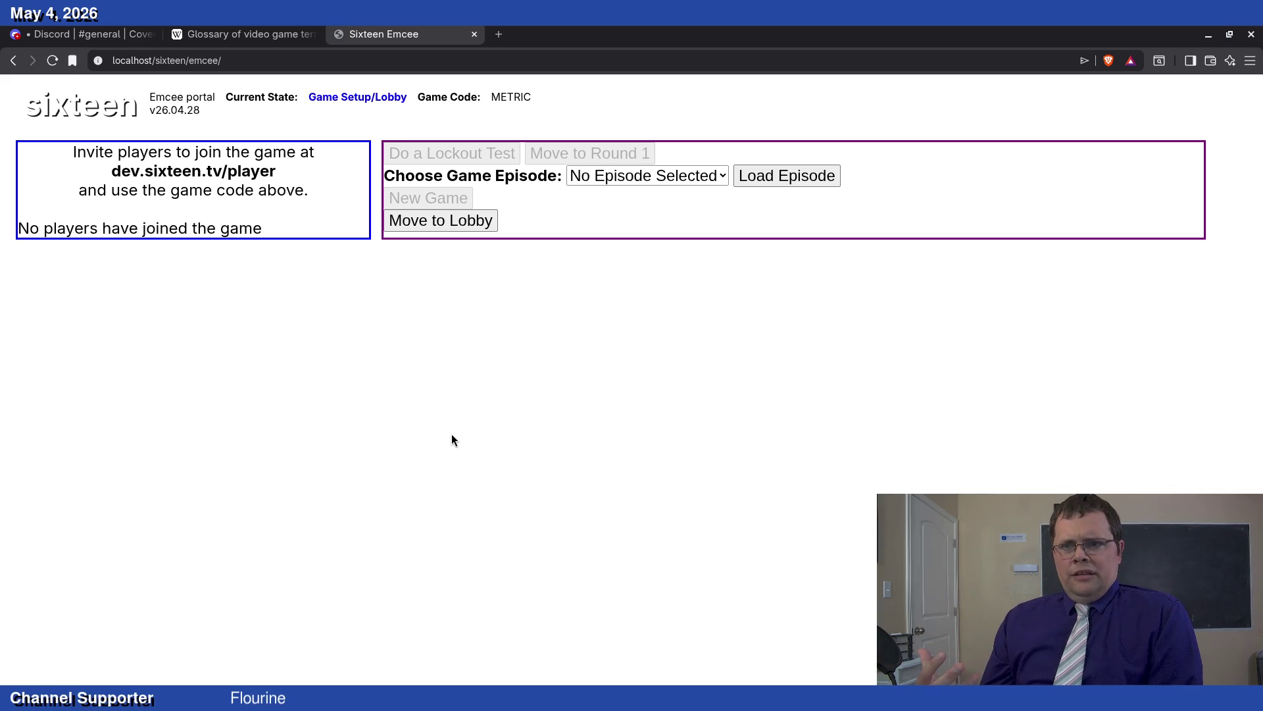
pyautogui.click(696, 184)
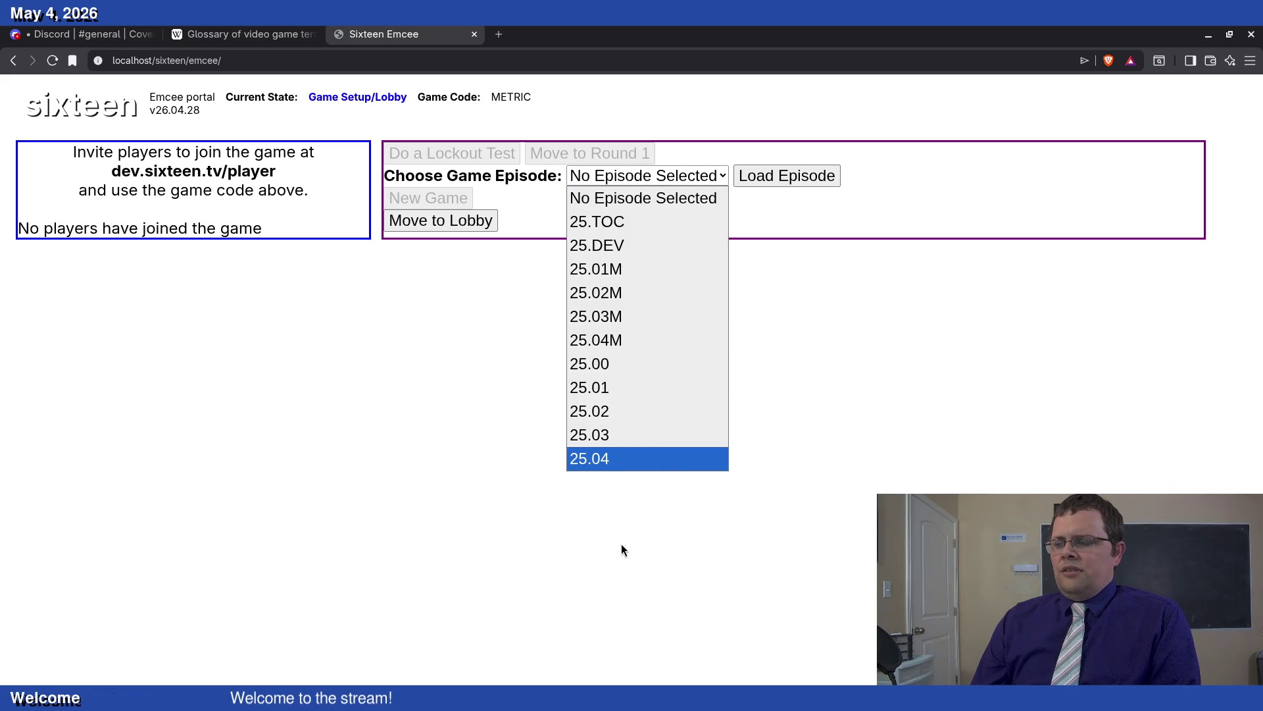
pyautogui.click(438, 510)
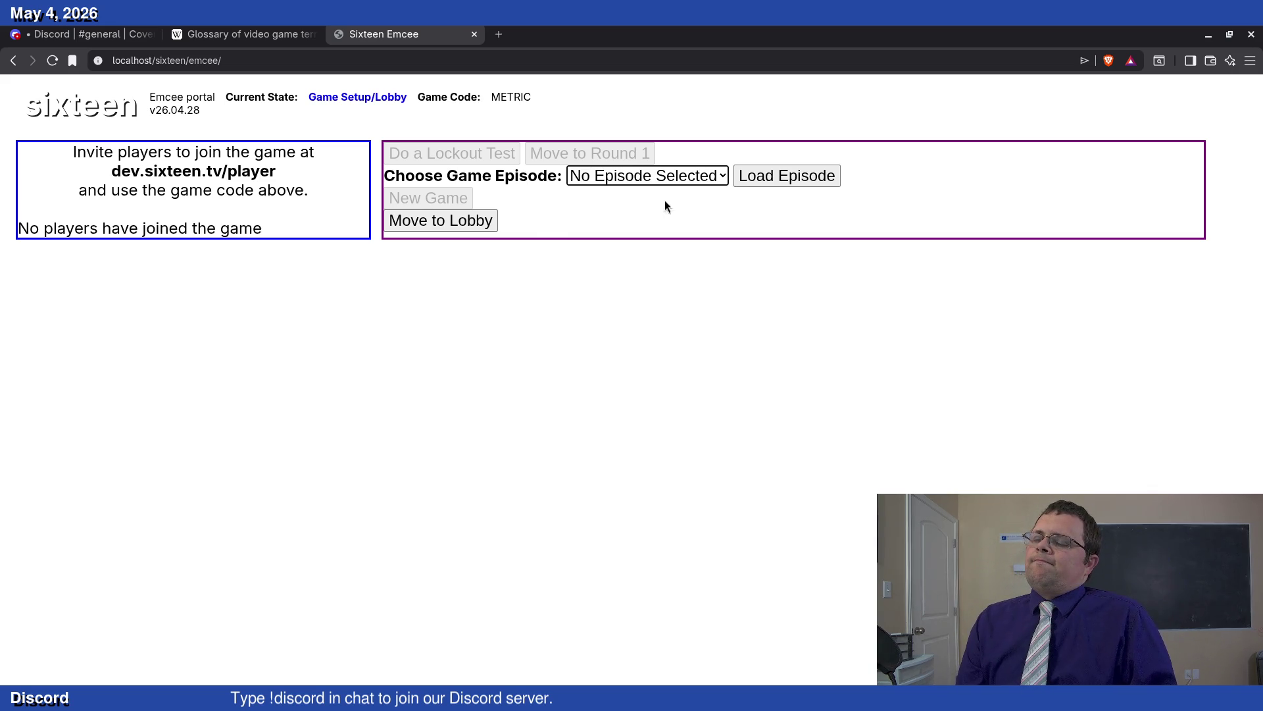
pyautogui.click(646, 178)
pyautogui.click(645, 178)
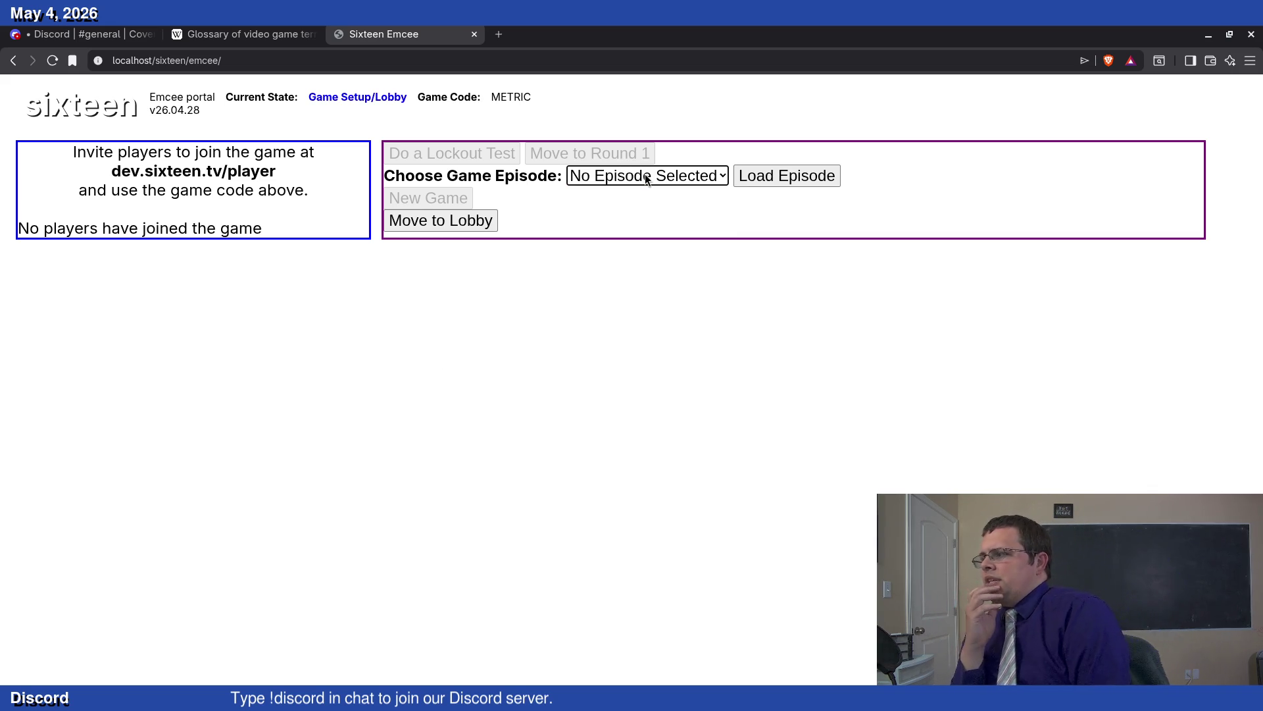
pyautogui.hotkey('ctrl', 't')
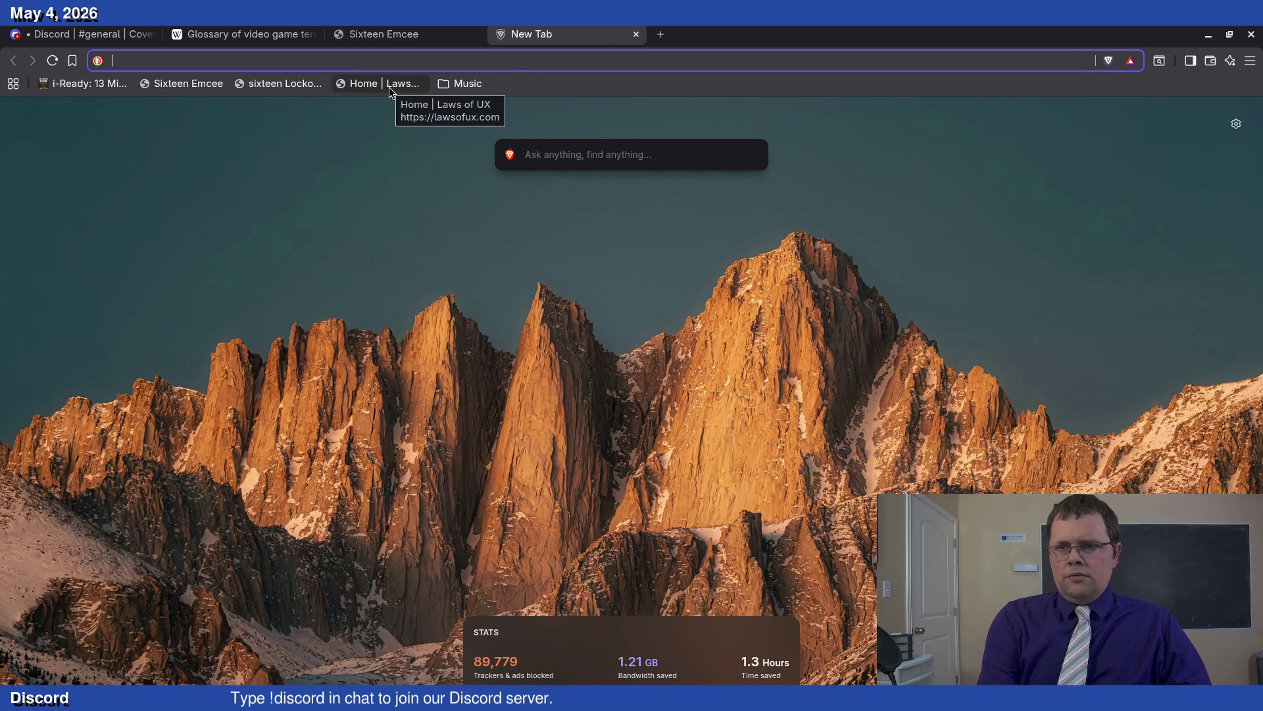
# - Enter 'locahost/sixteen/editor', which lands on search results, and retry it in a fresh tab
pyautogui.write('locahost/si')
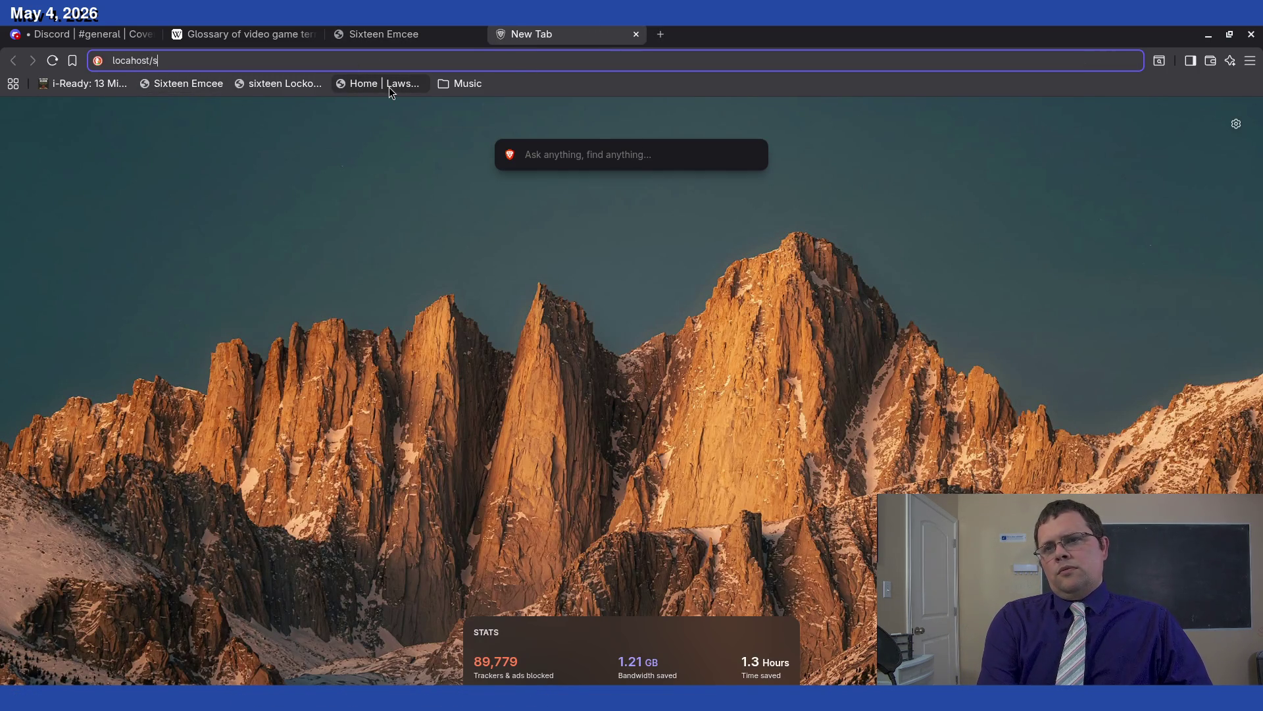
pyautogui.write('xteen/question')
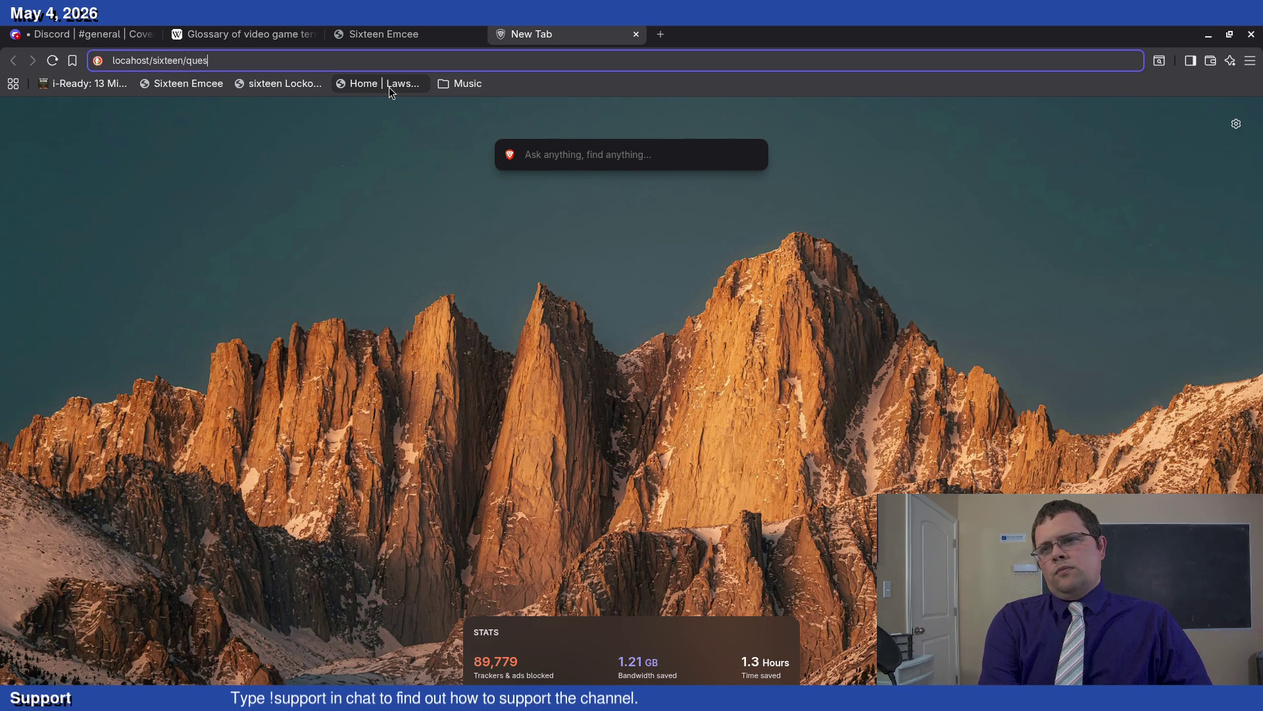
pyautogui.press('BackSpace')
pyautogui.press('BackSpace')
pyautogui.press('BackSpace')
pyautogui.write('editor')
pyautogui.press('Return')
pyautogui.doubleClick(328, 103)
pyautogui.hotkey('ctrl', 'a')
pyautogui.hotkey('ctrl', 'x')
pyautogui.hotkey('ctrl', 'w')
pyautogui.hotkey('ctrl', 't')
pyautogui.hotkey('ctrl', 'v')
pyautogui.press('Return')
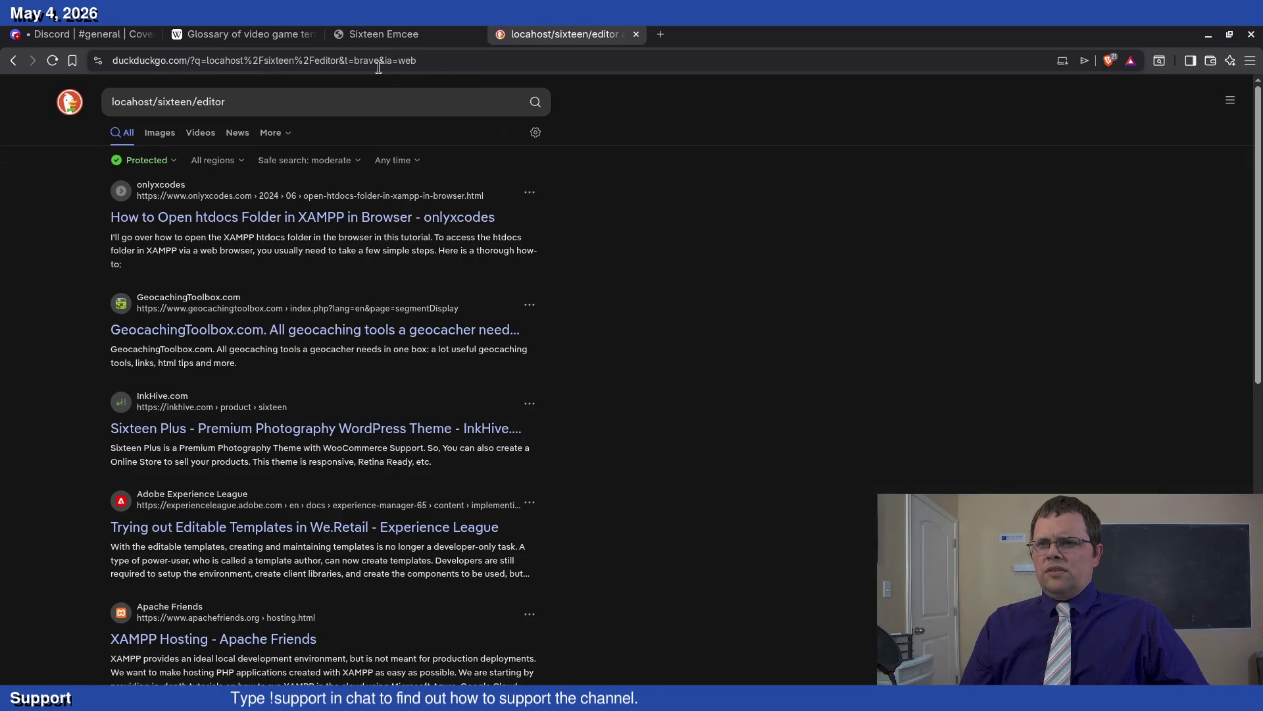
# - Correct the address to 'localhost/sixteen/editor' in a fresh tab and load it
pyautogui.hotkey('ctrl', 'w')
pyautogui.hotkey('ctrl', 't')
pyautogui.hotkey('ctrl', 'v')
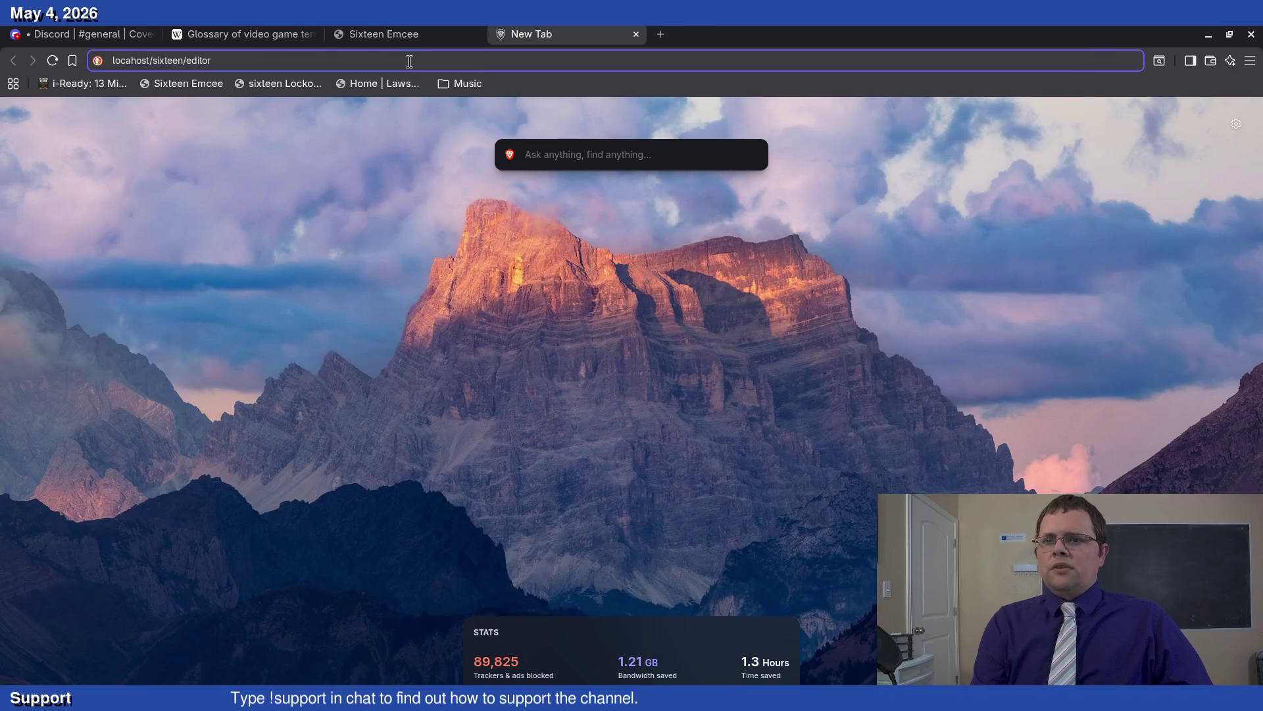
pyautogui.press('Right')
pyautogui.press('Right')
pyautogui.press('Right')
pyautogui.write('l')
pyautogui.press('Return')
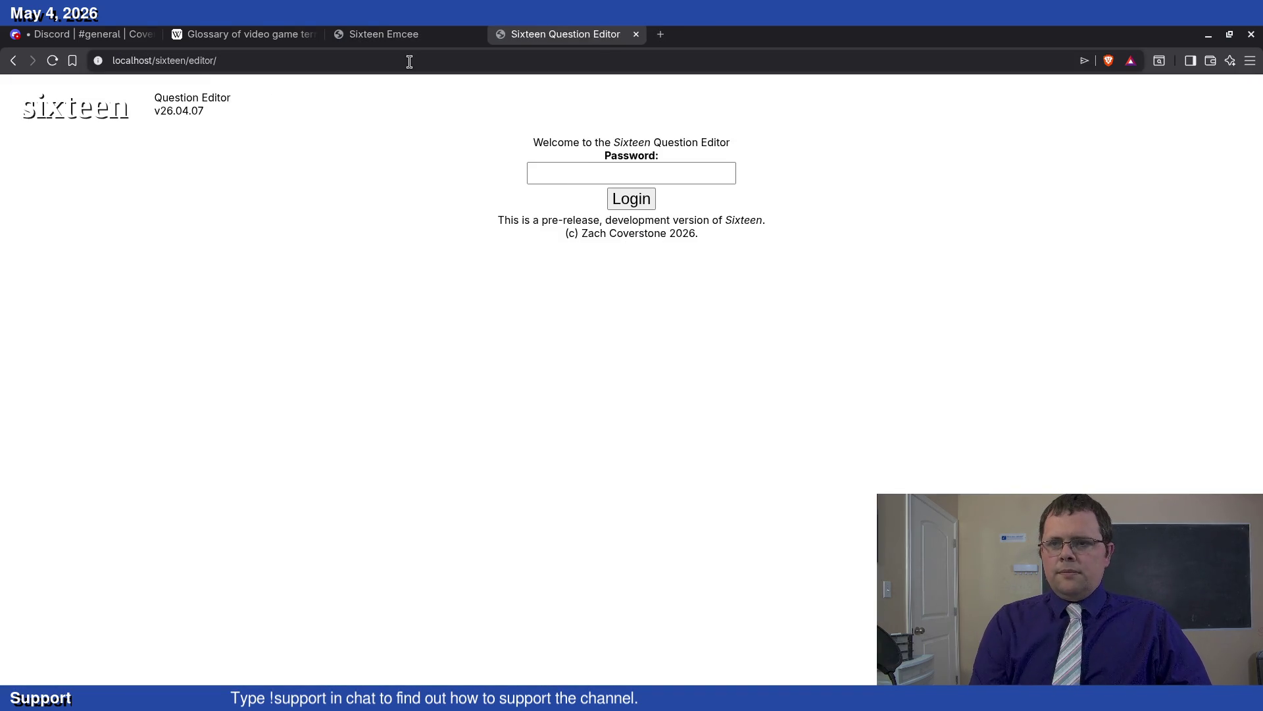
# - Bring the running server terminal forward and open a second tab in the server folder
pyautogui.moveTo(2, 513)
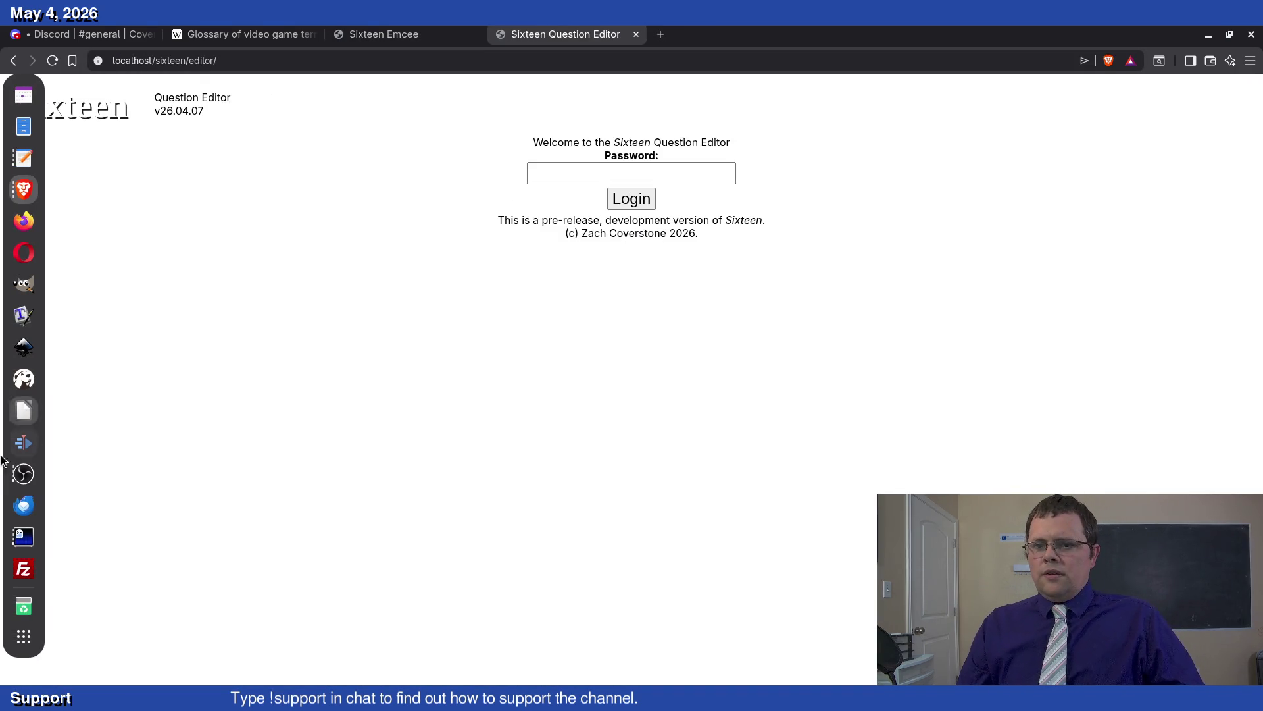
pyautogui.rightClick(24, 536)
pyautogui.click(344, 527)
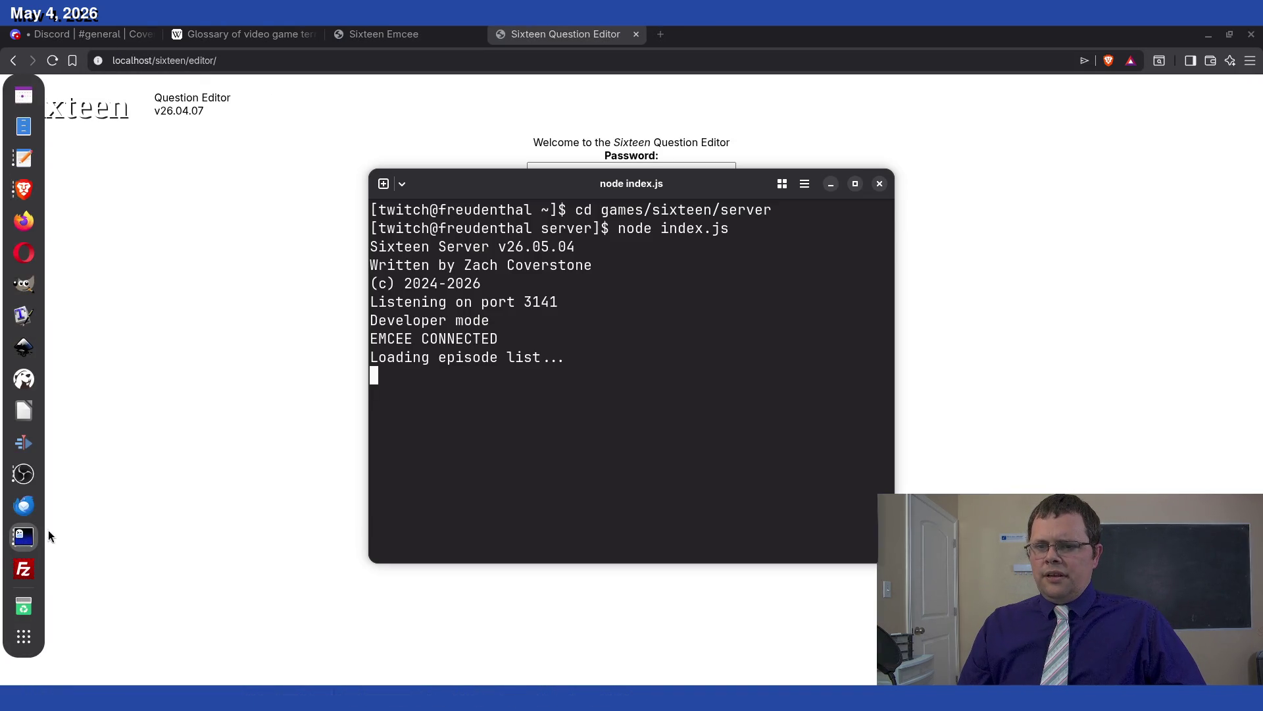
pyautogui.hotkey('alt', 'Tab')
pyautogui.click(384, 183)
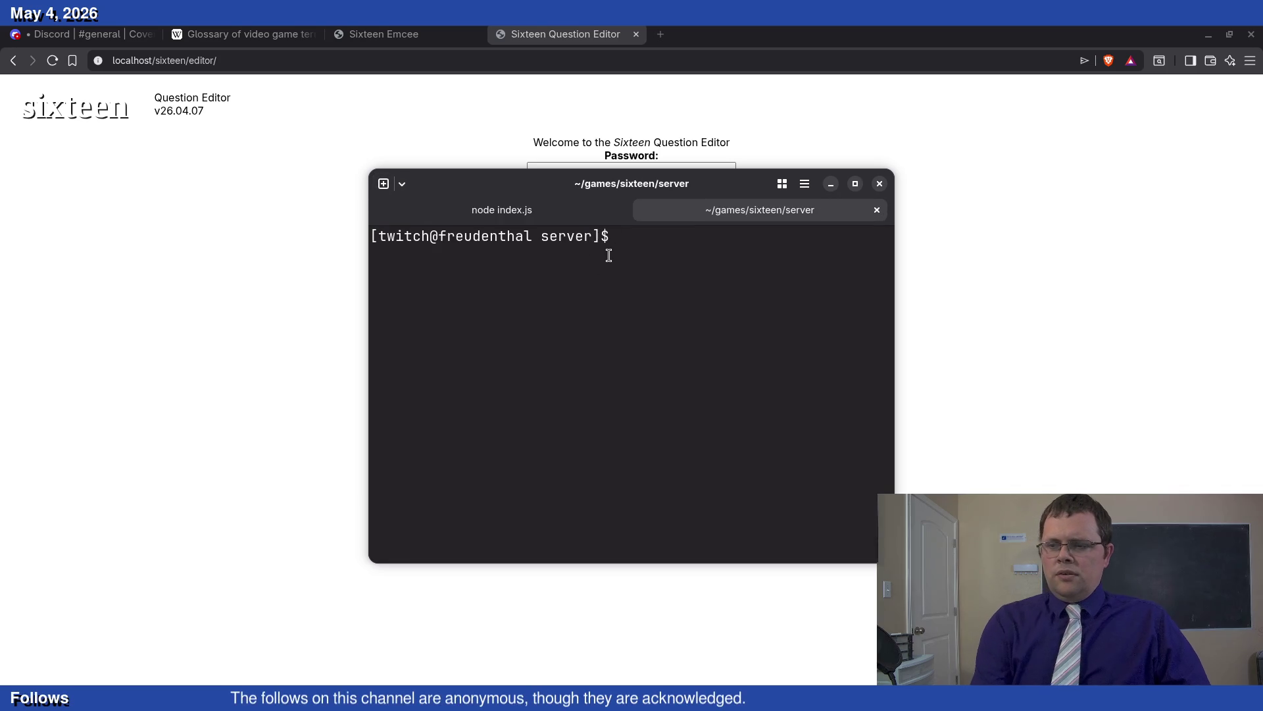
# - Start the question editor's server with 'cd ../editor' and 'node index.js'
pyautogui.write('cd ../editor')
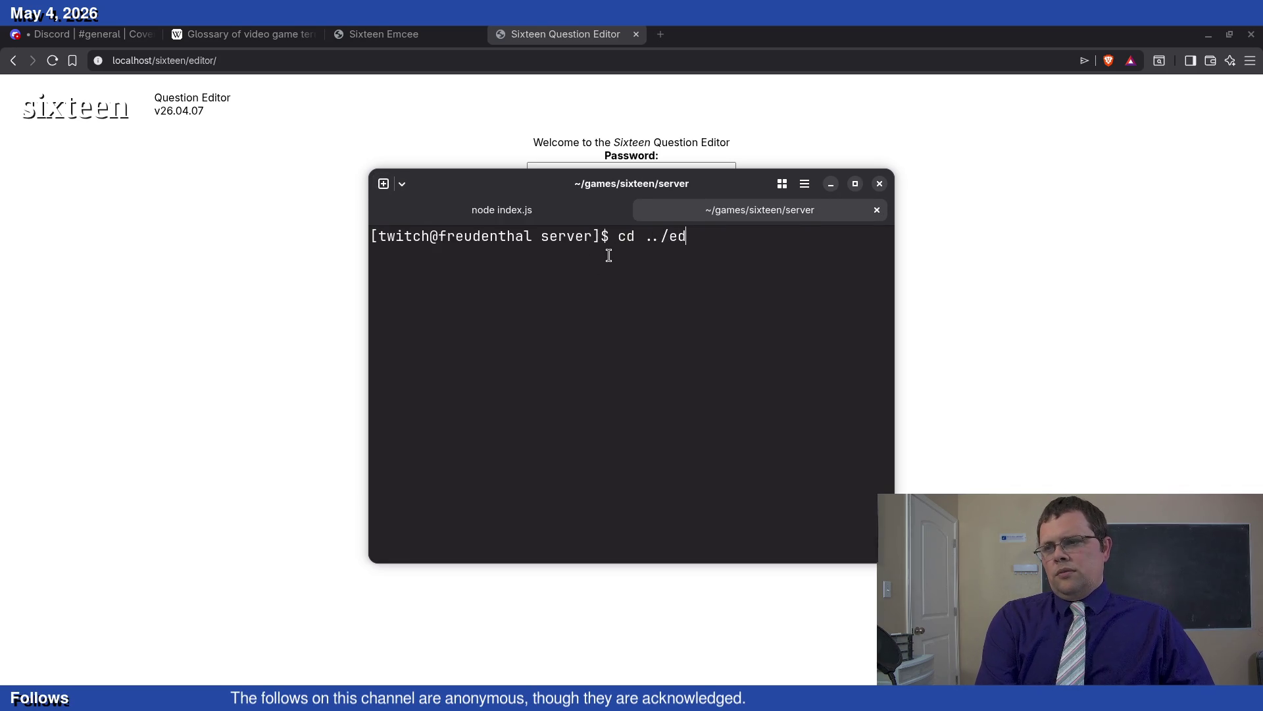
pyautogui.press('Return')
pyautogui.write('node index.js')
pyautogui.press('Return')
# - Stop the process in the game server tab, then return to the browser's password field
pyautogui.click(502, 209)
pyautogui.hotkey('ctrl', 'c')
pyautogui.click(707, 214)
pyautogui.click(281, 324)
pyautogui.click(560, 169)
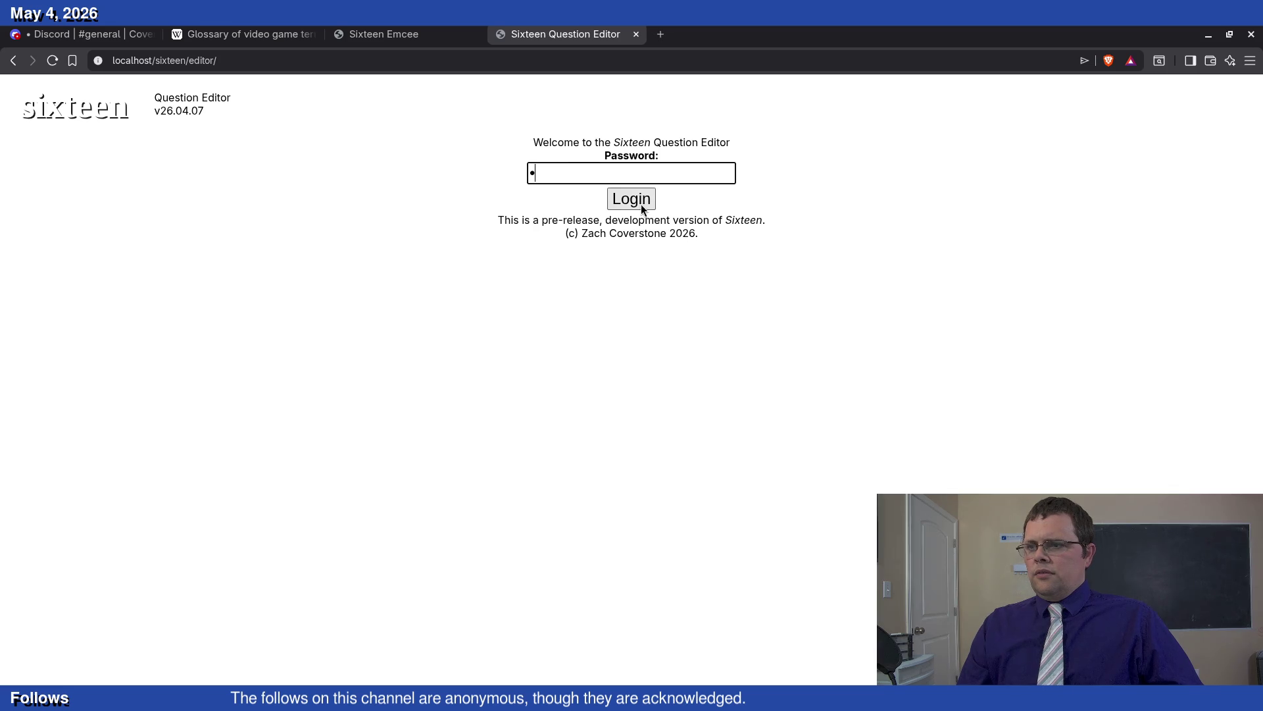
# - Log in to the Question Editor and open Multiple Question Upload, then revisit the Sixteen Emcee tab
pyautogui.write('*****')
pyautogui.click(632, 199)
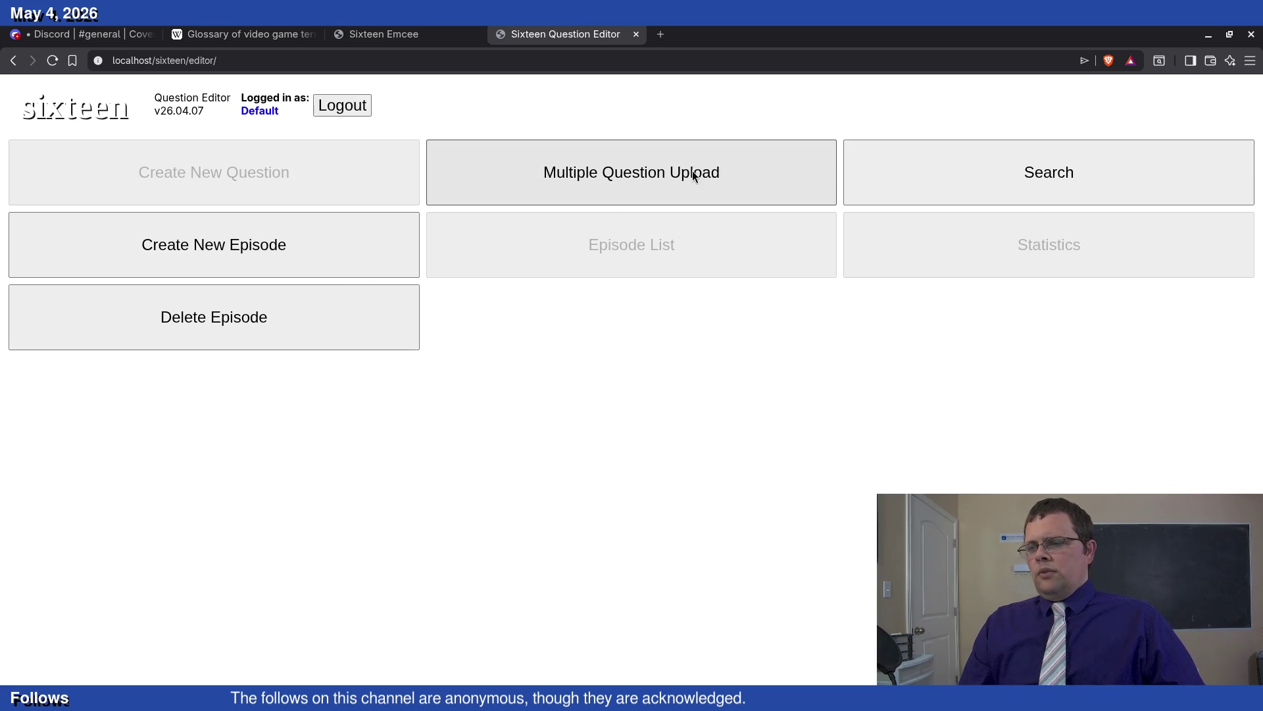
pyautogui.click(623, 176)
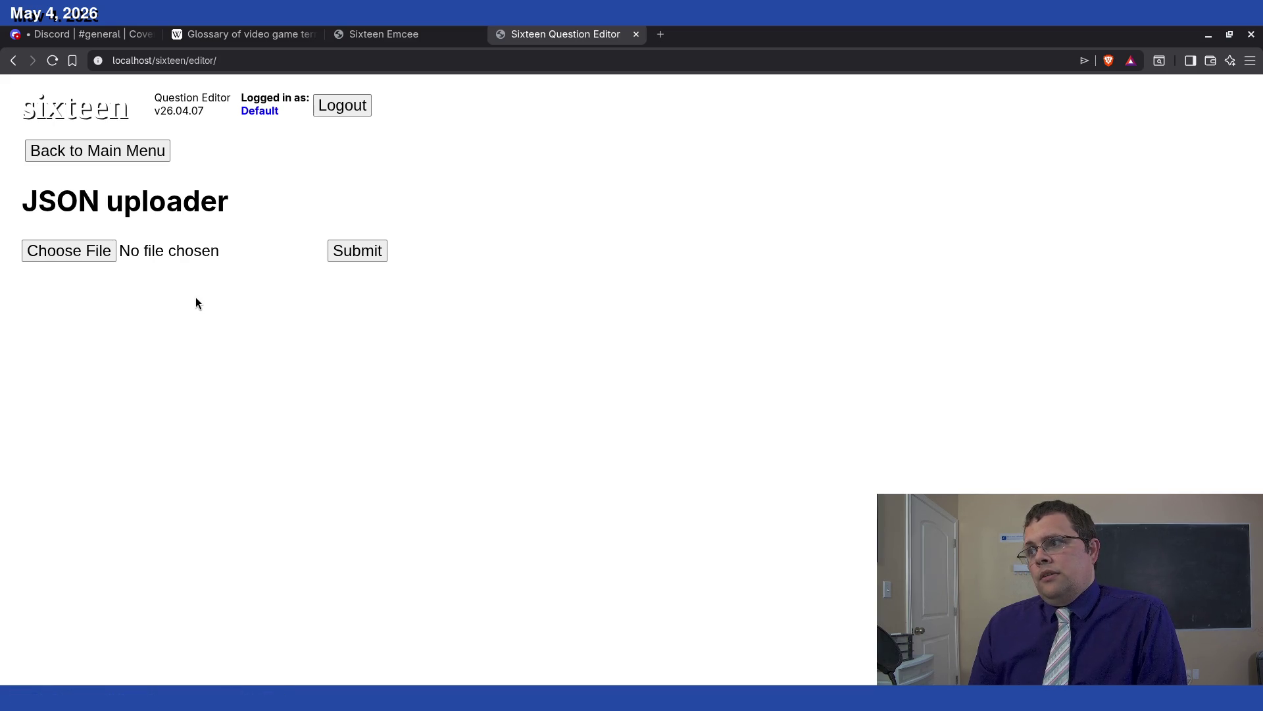
pyautogui.click(434, 33)
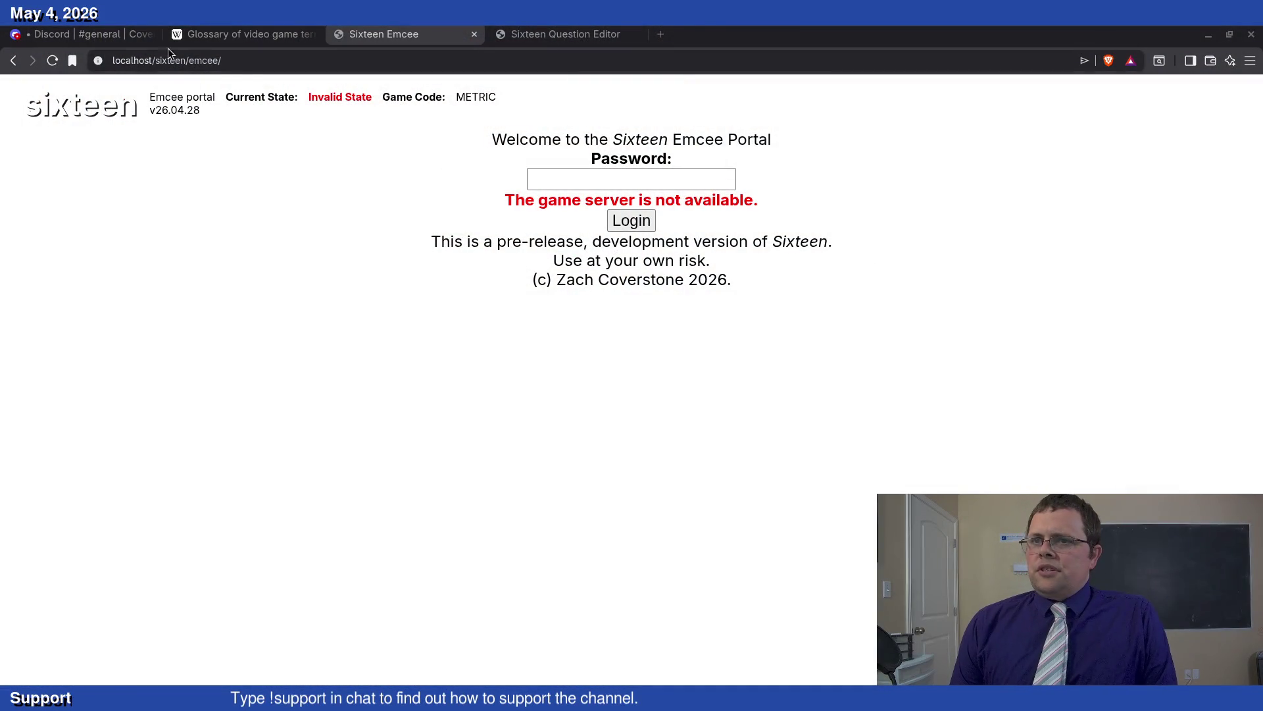
# - Return to Discord's #general channel and look over the hosting proposal
pyautogui.click(120, 34)
pyautogui.scroll(-6, 221, 378)
pyautogui.scroll(2, 230, 375)
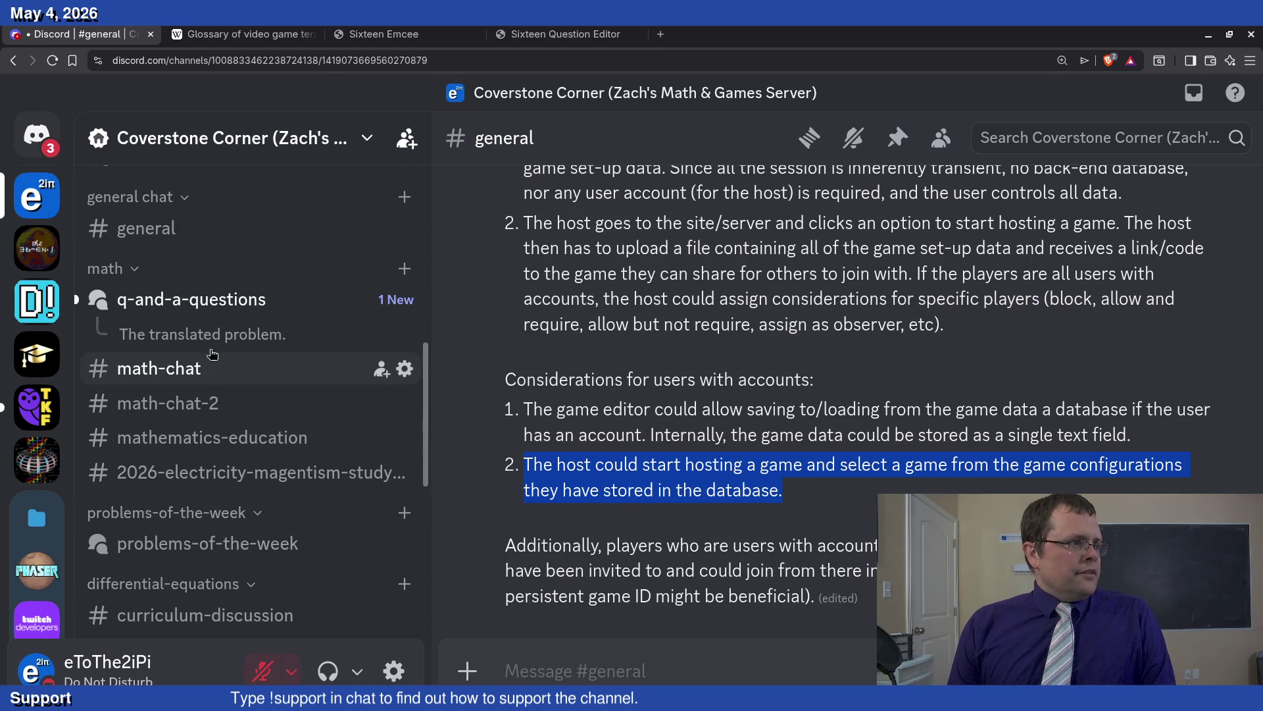
# - Open the q-and-a-questions forum and read through the Staircase problem post
pyautogui.click(197, 301)
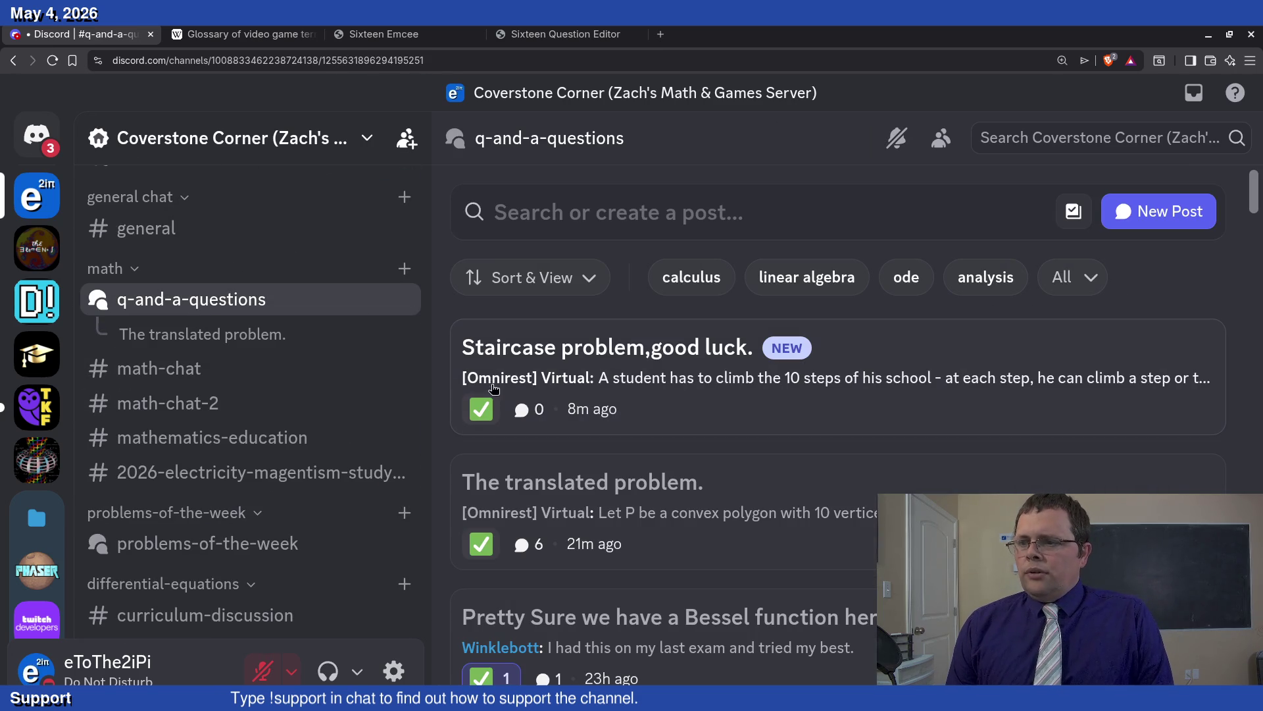
pyautogui.click(768, 381)
pyautogui.scroll(-3, 952, 435)
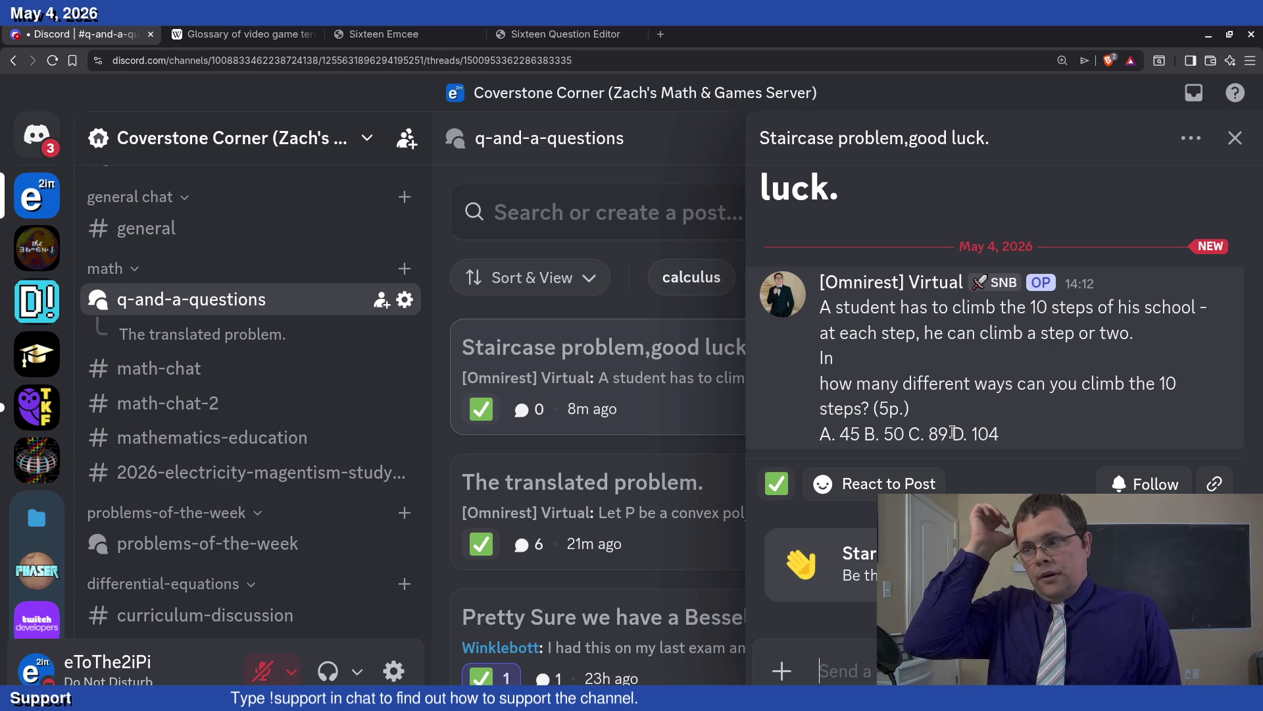
pyautogui.moveTo(949, 370)
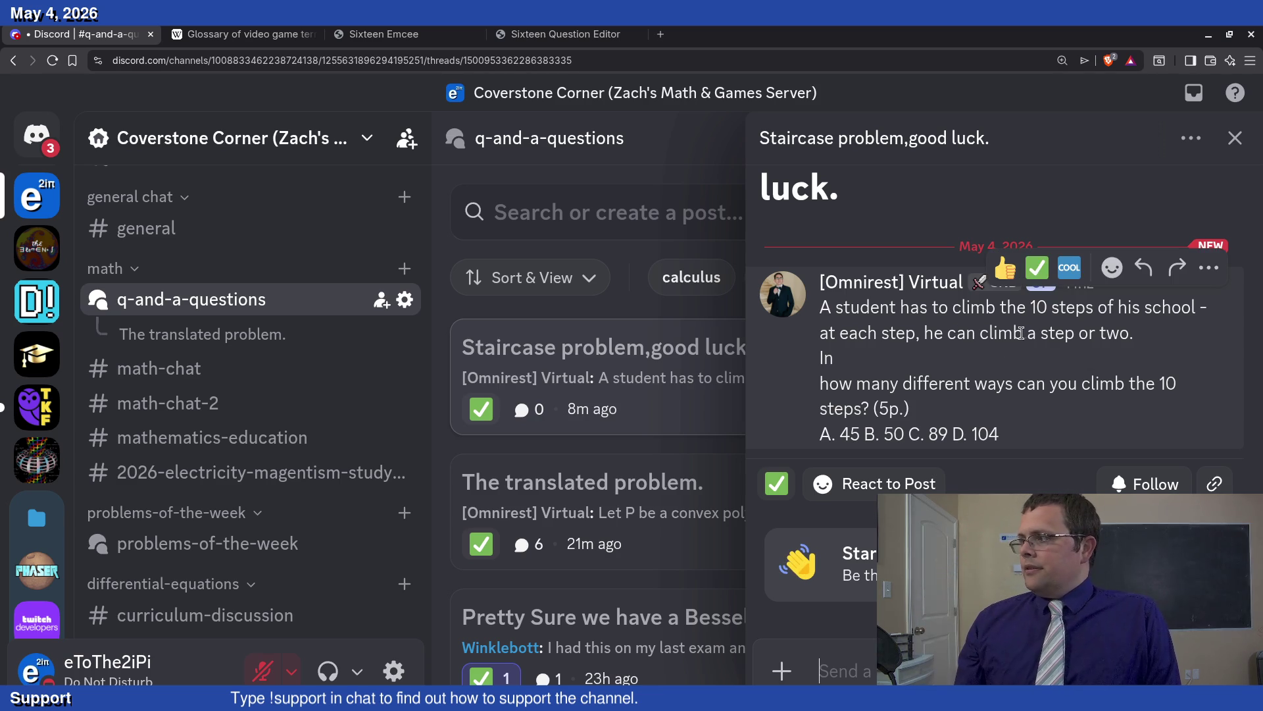
pyautogui.scroll(-1, 189, 460)
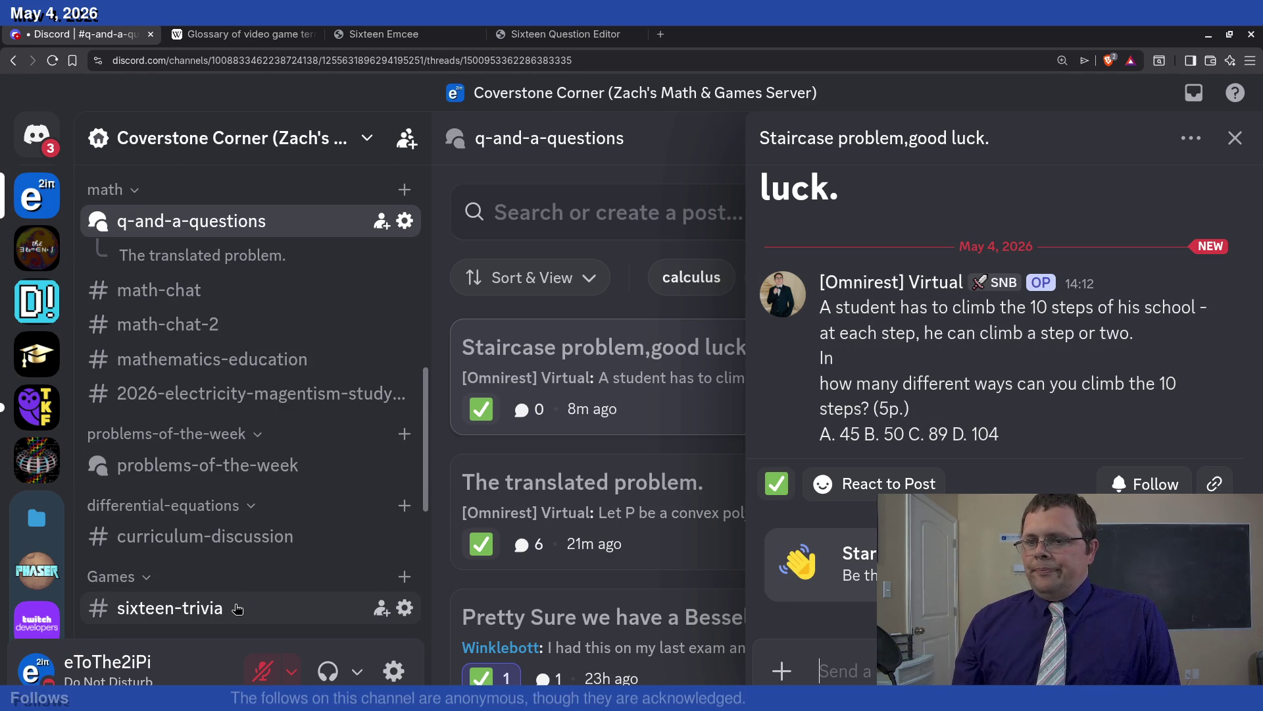
# - Visit #sixteen-trivia, then scroll #general up to the proposal's Solutions section
pyautogui.click(170, 607)
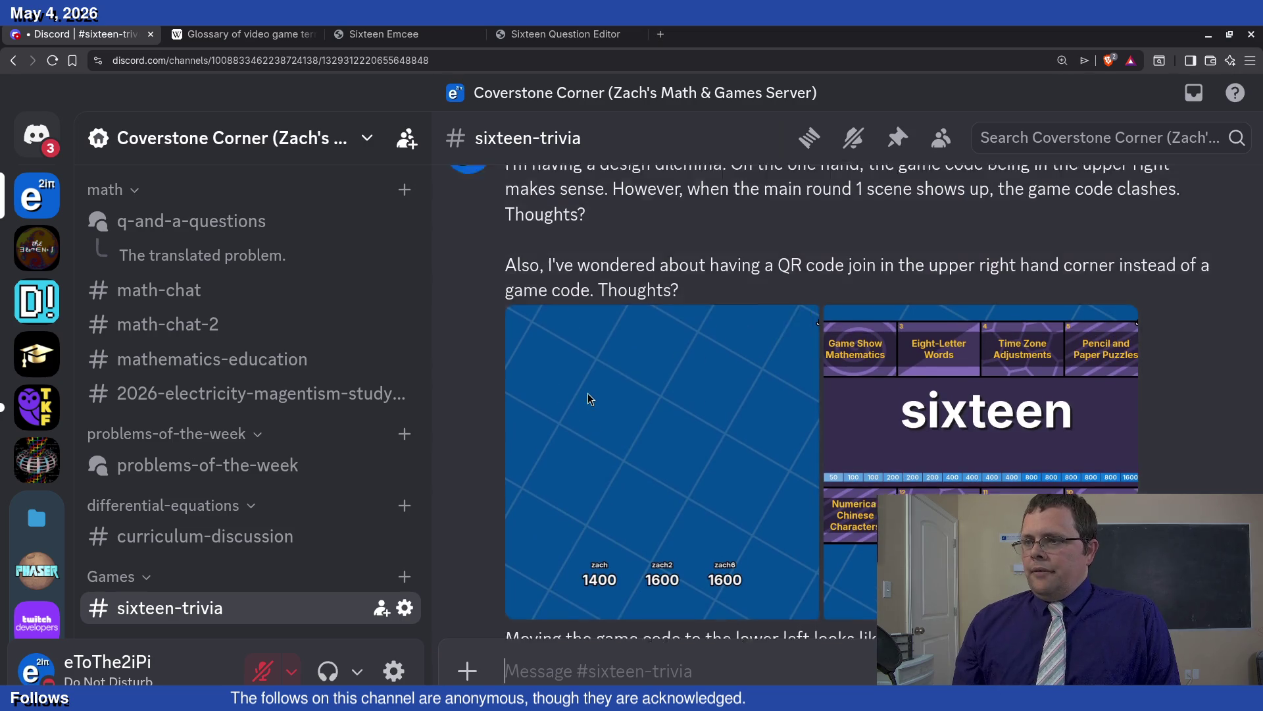
pyautogui.scroll(-3, 230, 486)
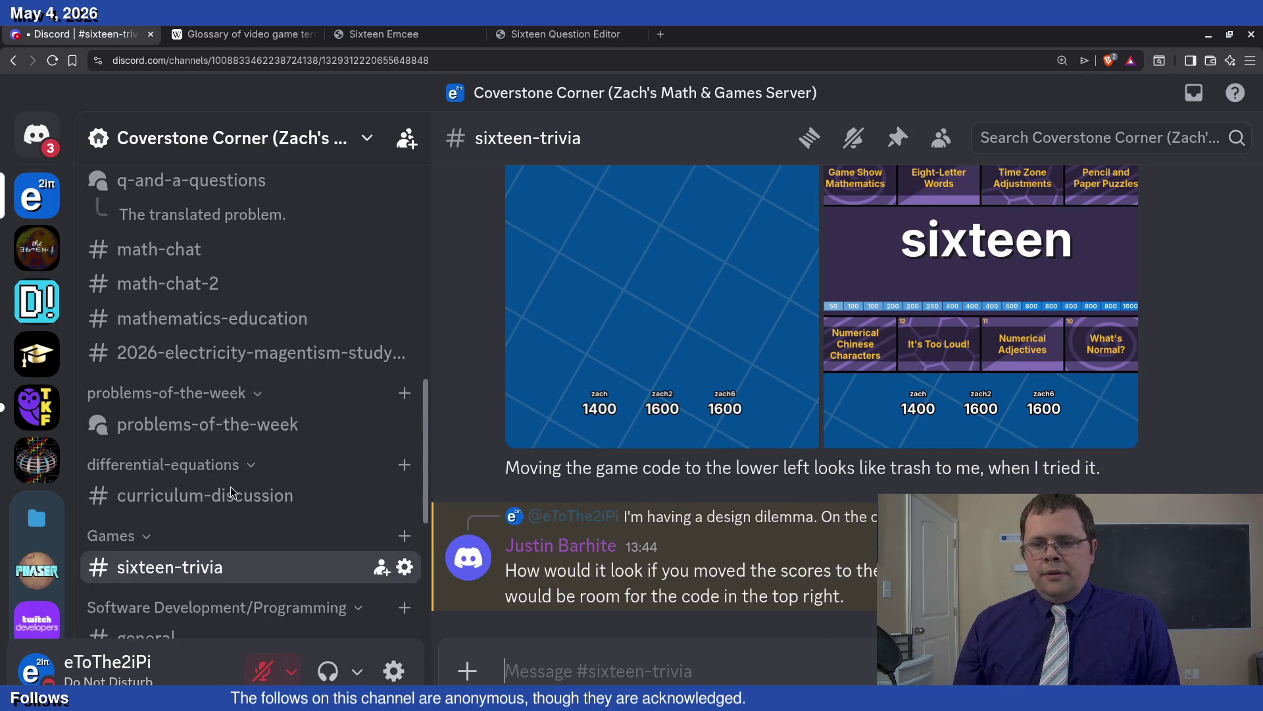
pyautogui.click(241, 450)
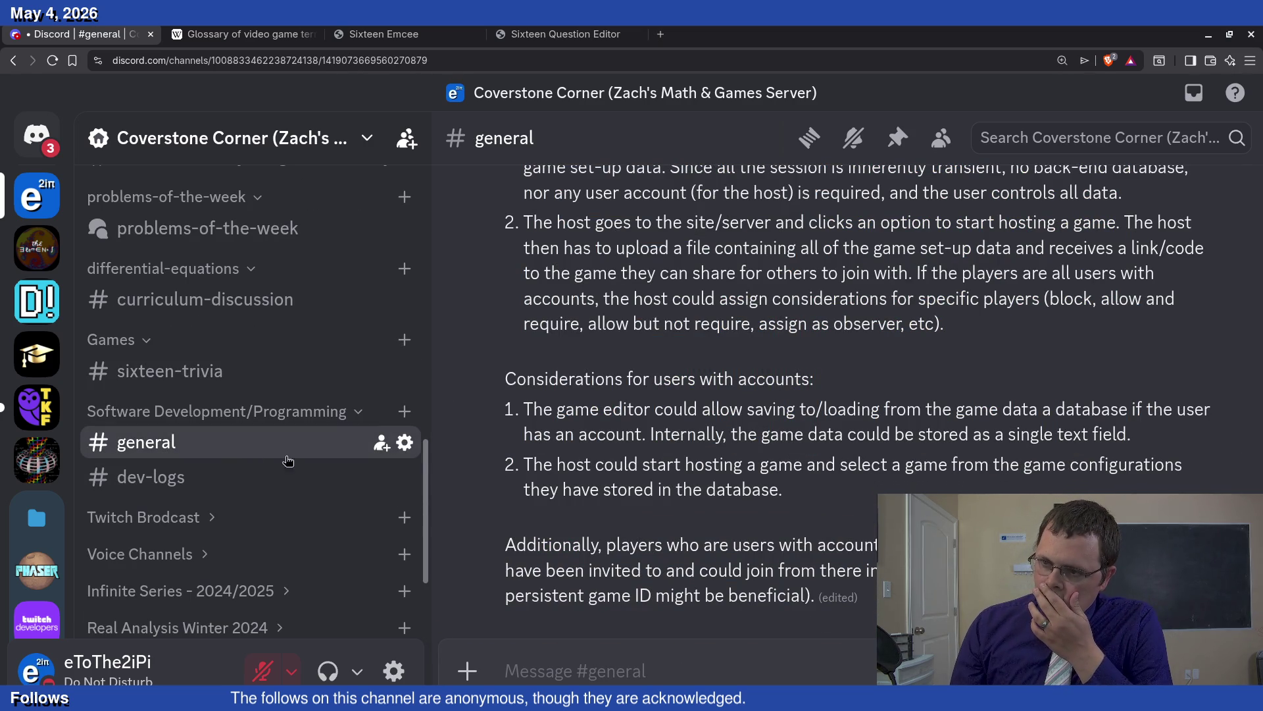
pyautogui.scroll(3, 566, 365)
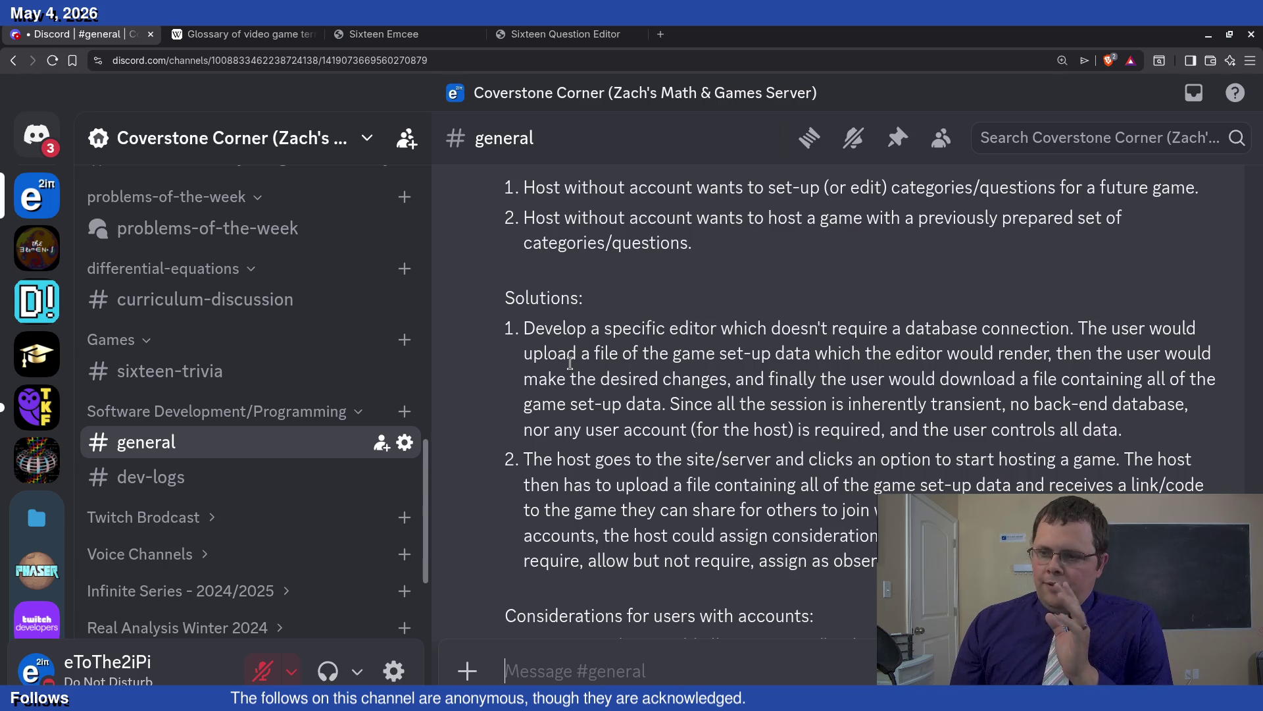
pyautogui.click(404, 34)
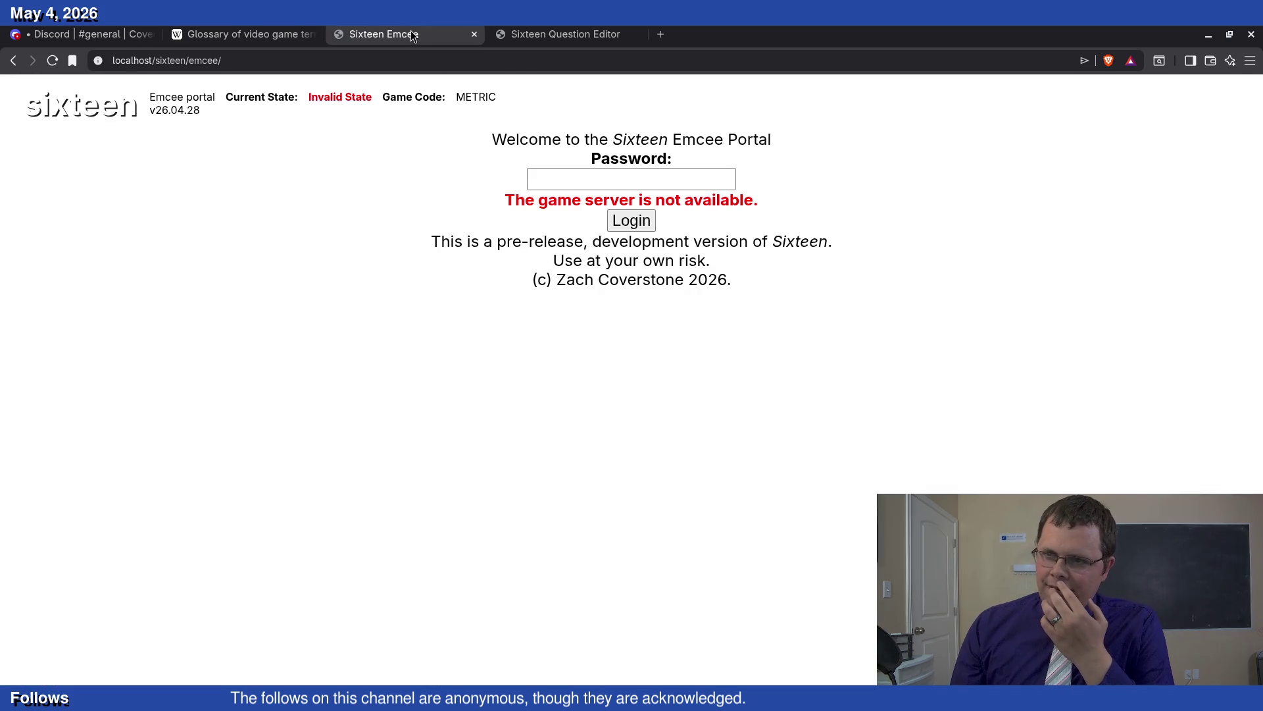
# - Close the Sixteen Question Editor tab and return to Discord's #general proposal
pyautogui.click(539, 35)
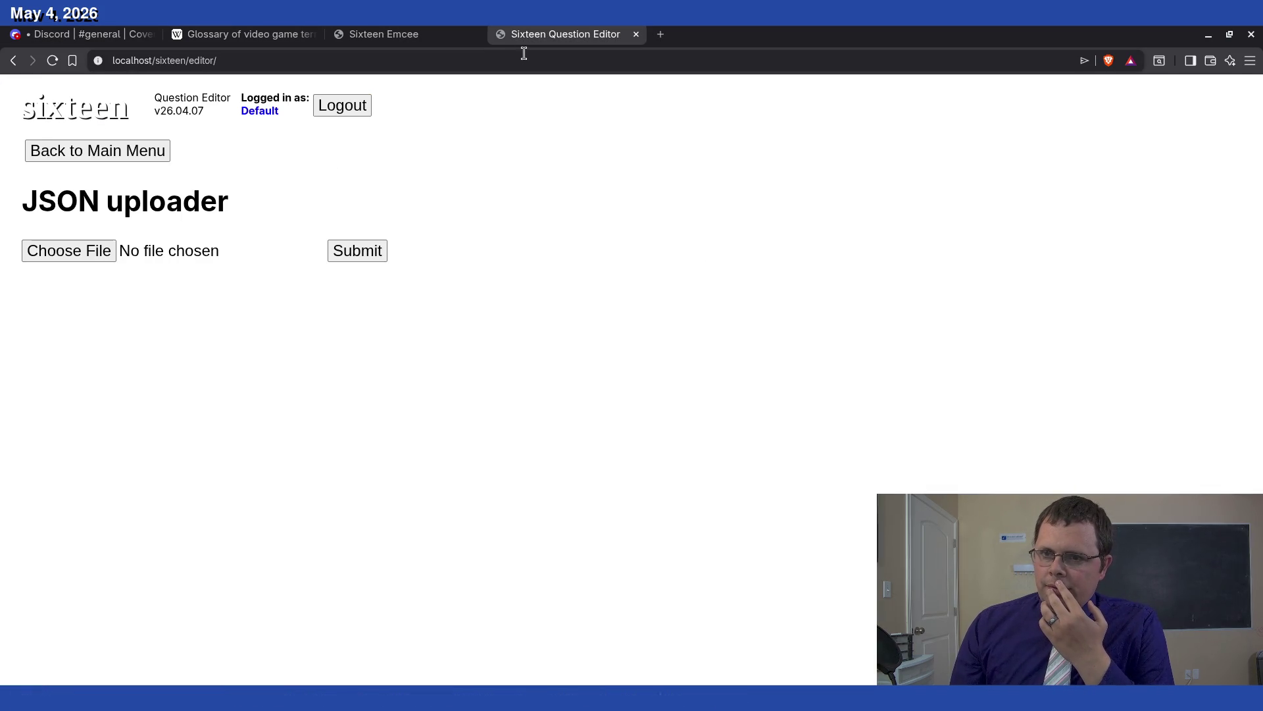
pyautogui.click(636, 34)
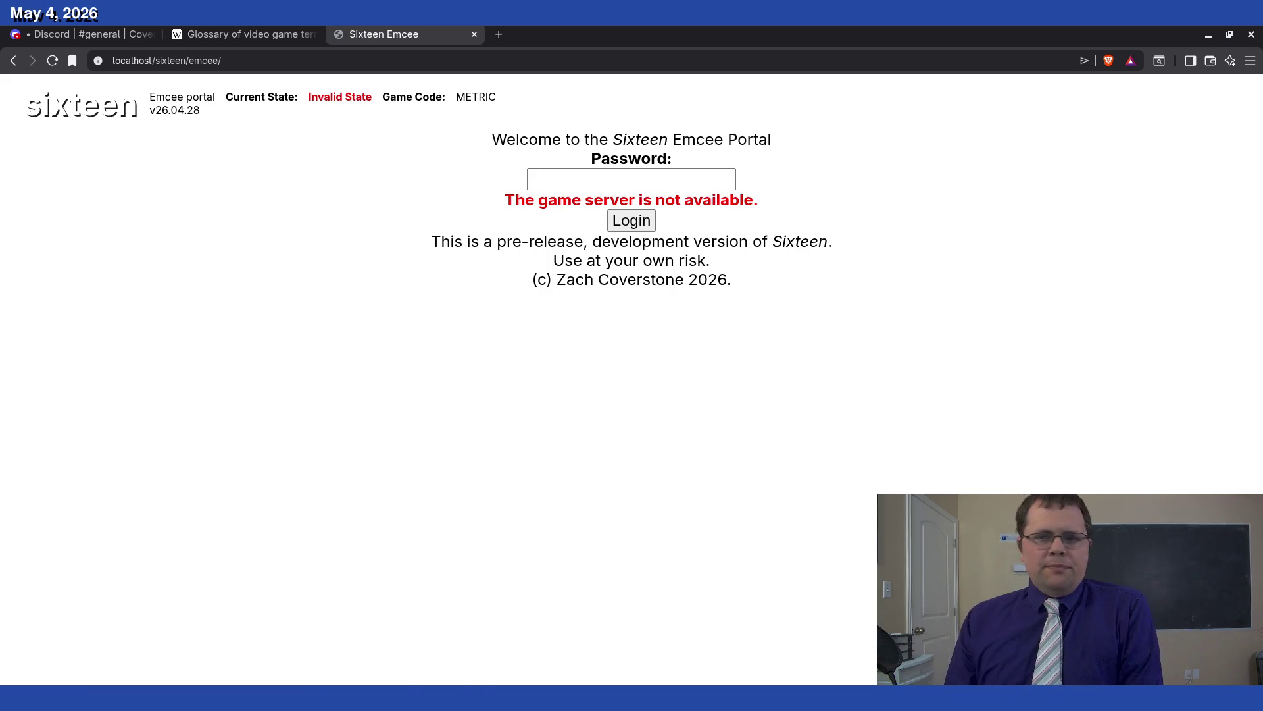
pyautogui.click(118, 34)
pyautogui.scroll(7, 217, 381)
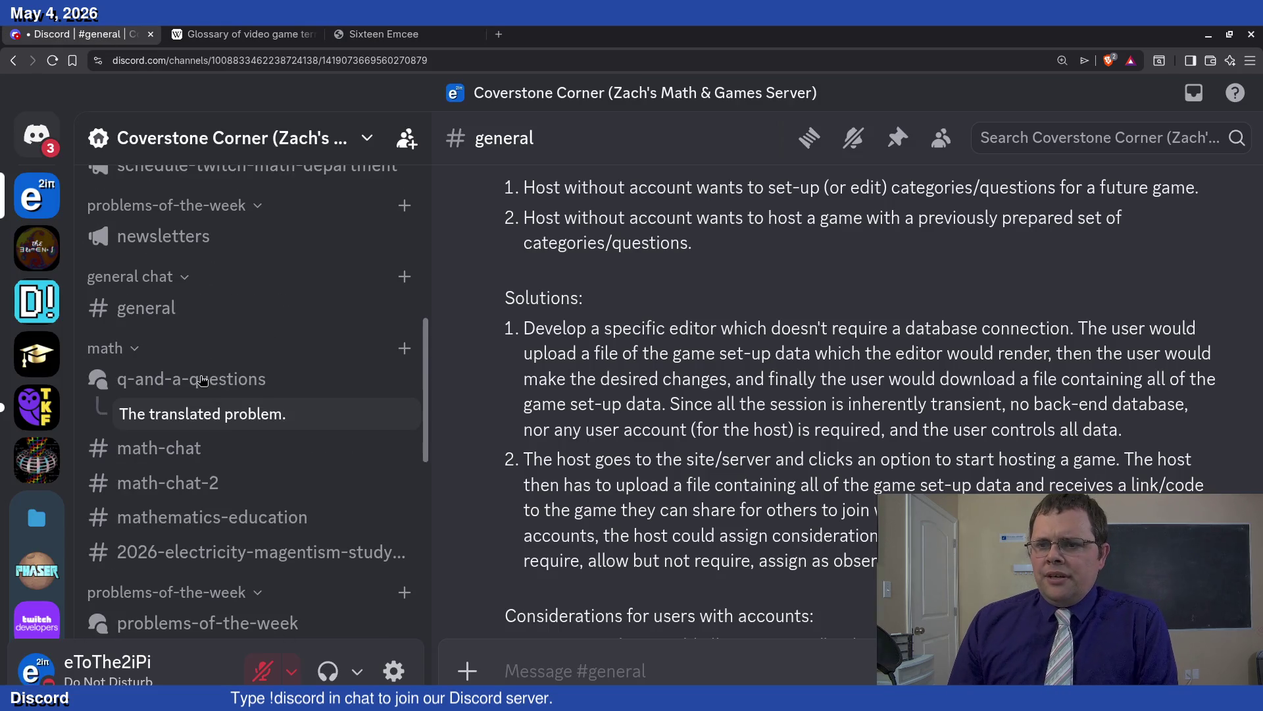
# - Add a thumbs-up reaction to the hosting-without-accounts proposal
pyautogui.scroll(-7, 218, 381)
pyautogui.scroll(-3, 214, 374)
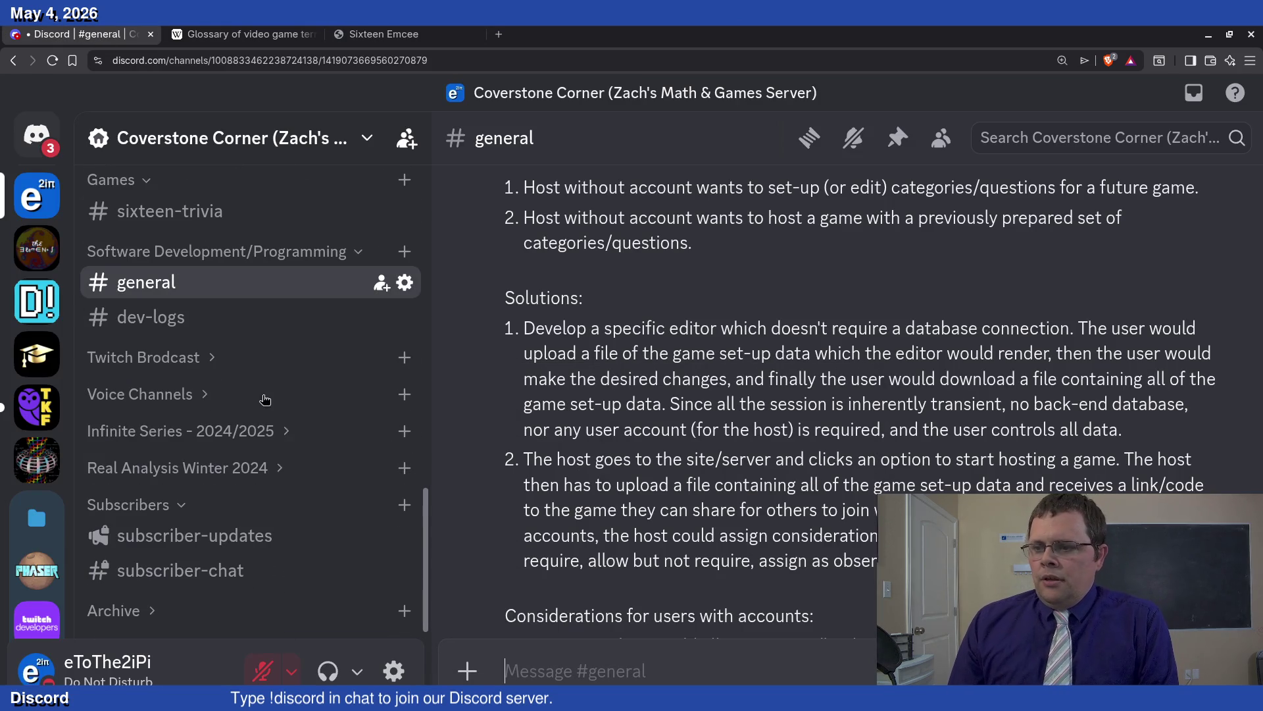
pyautogui.scroll(-4, 719, 463)
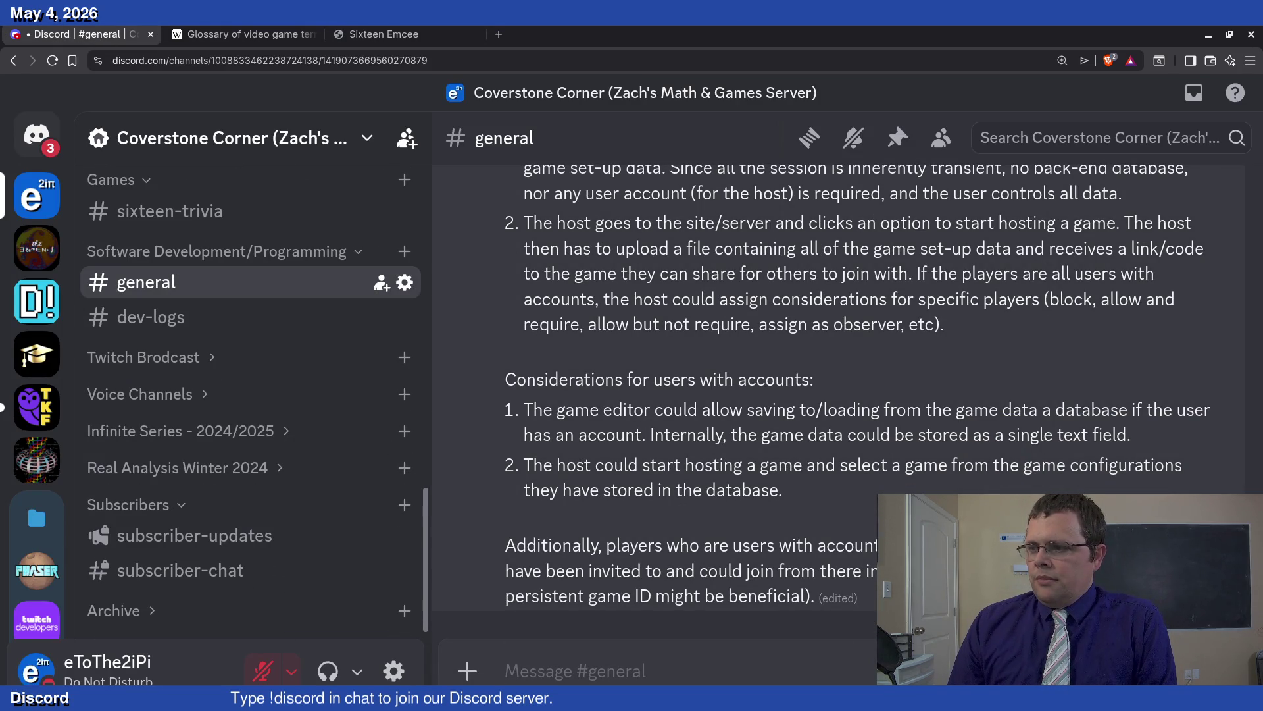
pyautogui.scroll(8, 1051, 237)
pyautogui.click(1007, 331)
# - Close the Glossary of video game terms tab, landing on the Sixteen Emcee portal
pyautogui.scroll(-7, 796, 459)
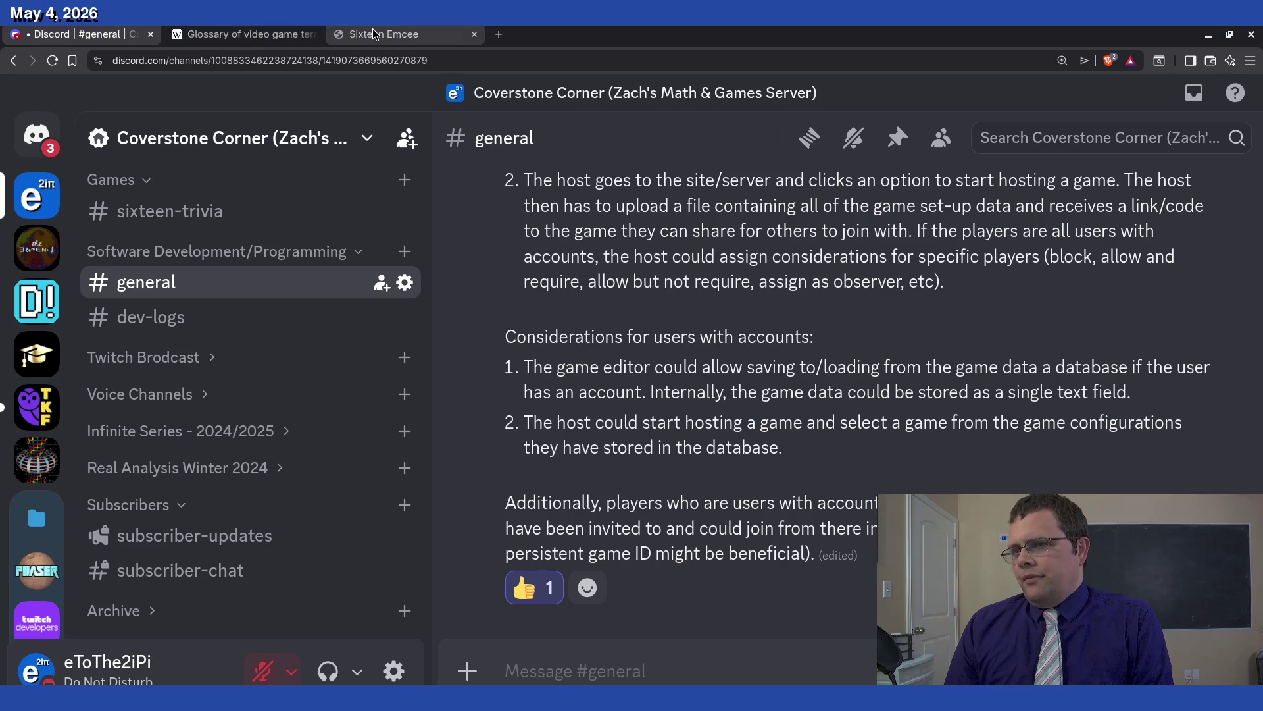
pyautogui.click(313, 34)
pyautogui.click(219, 37)
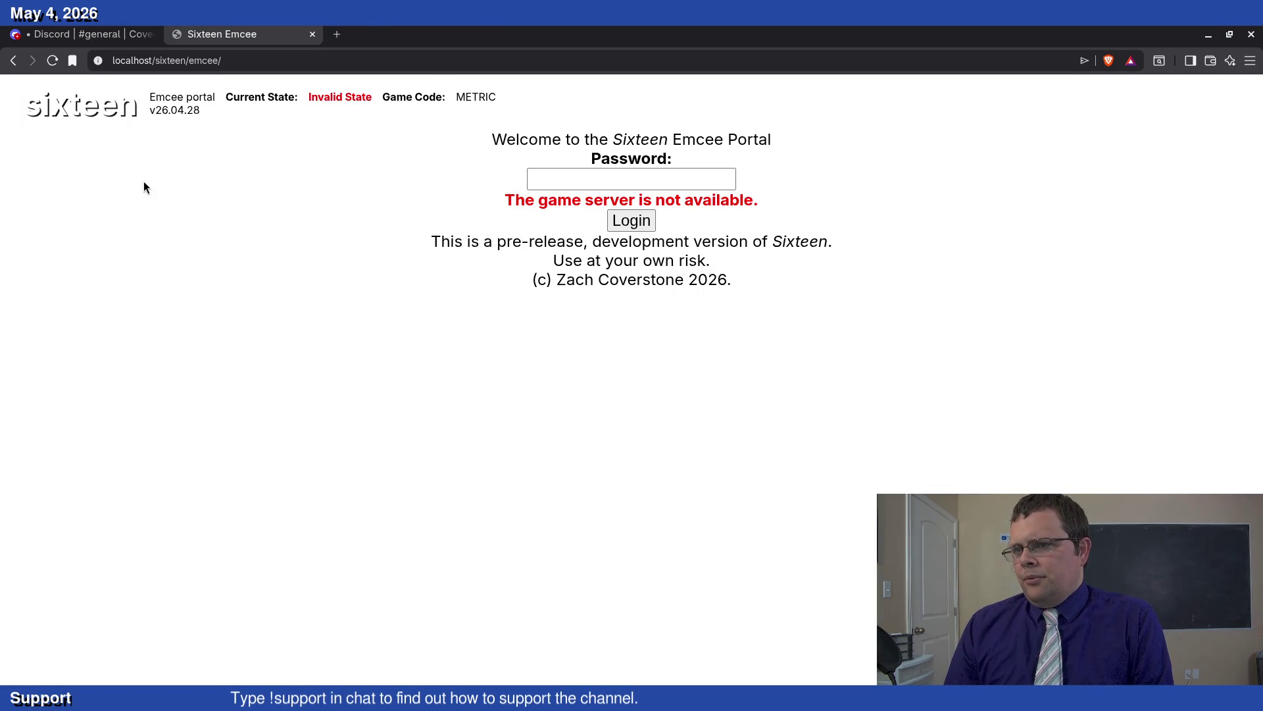
# - Close the Sixteen Emcee portal tab so only Discord remains, and bring up the terminal
pyautogui.moveTo(2, 200)
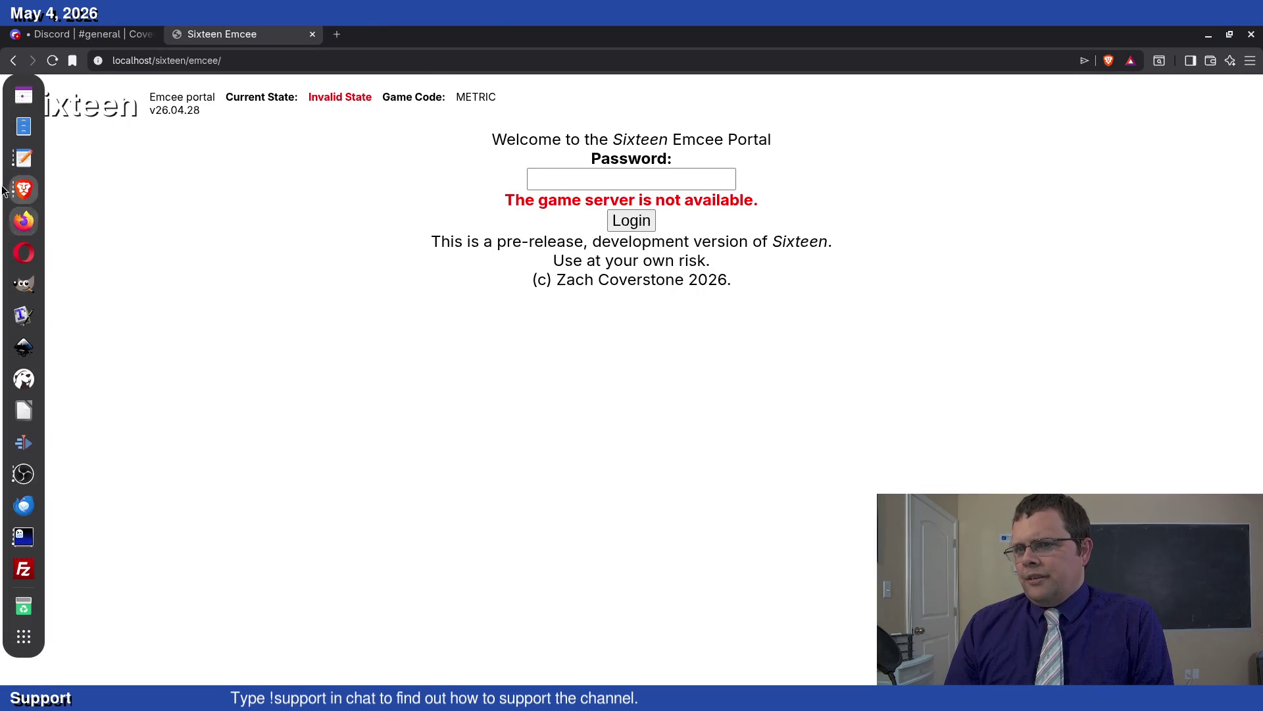
pyautogui.click(316, 39)
pyautogui.moveTo(3, 253)
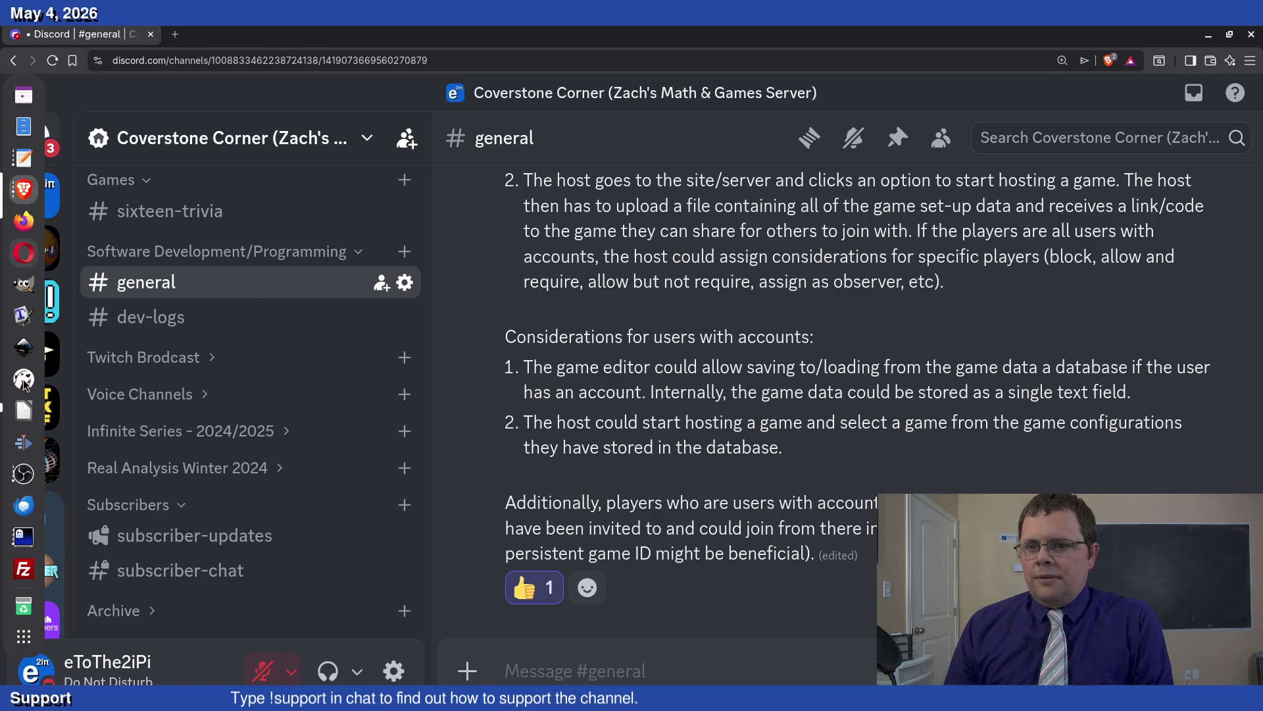
pyautogui.click(36, 529)
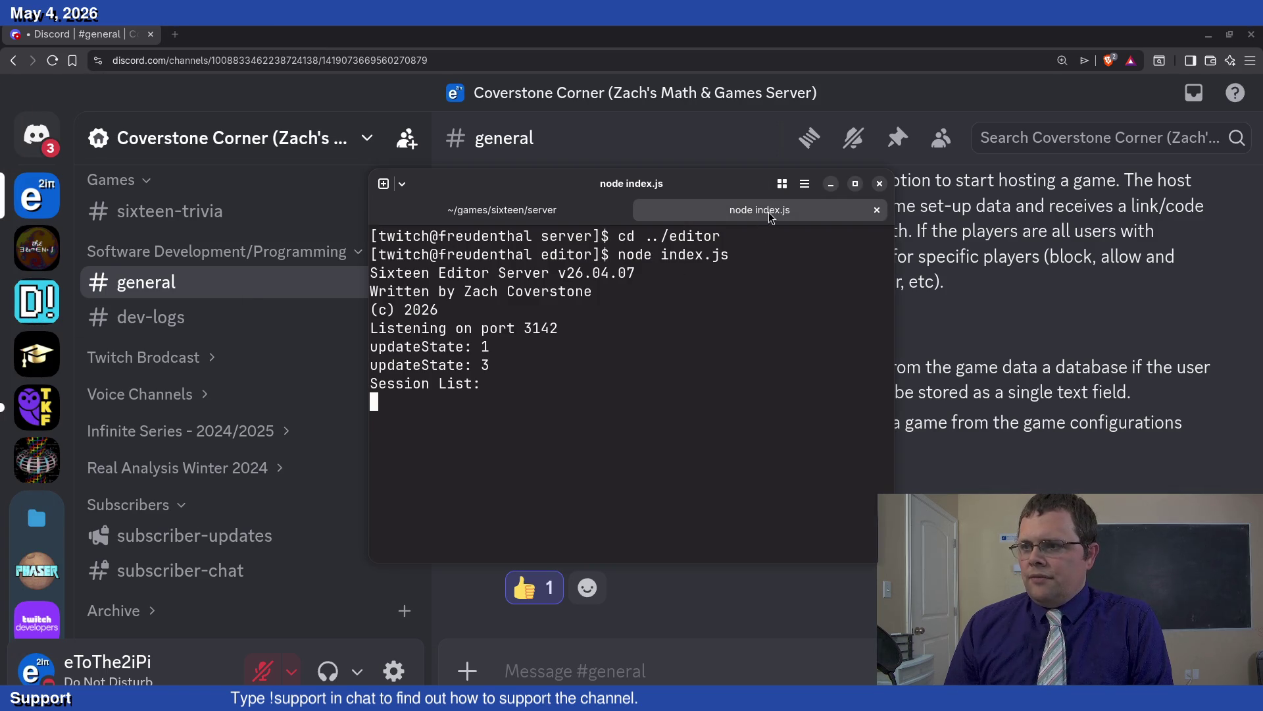
# - Stop and close the editor server session, then rerun node index.js for the game server on port 3141
pyautogui.hotkey('ctrl', 'c')
pyautogui.hotkey('ctrl', 'd')
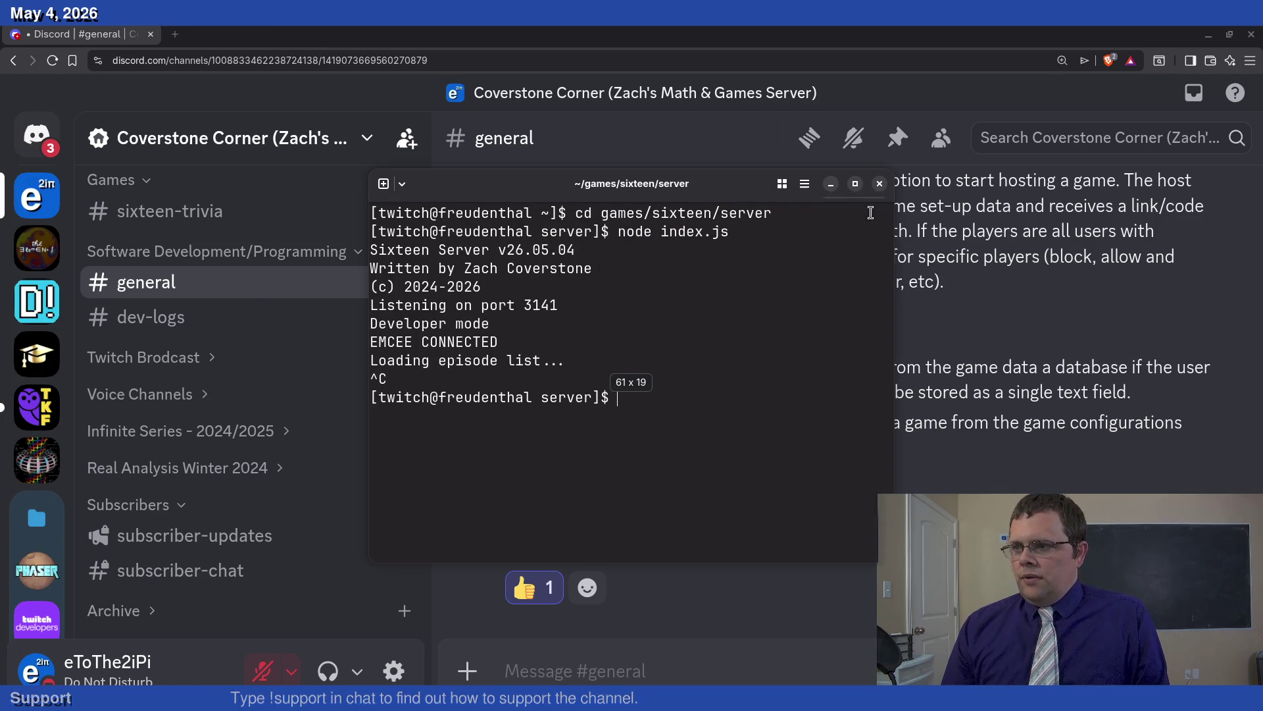
pyautogui.press('Up')
pyautogui.press('Return')
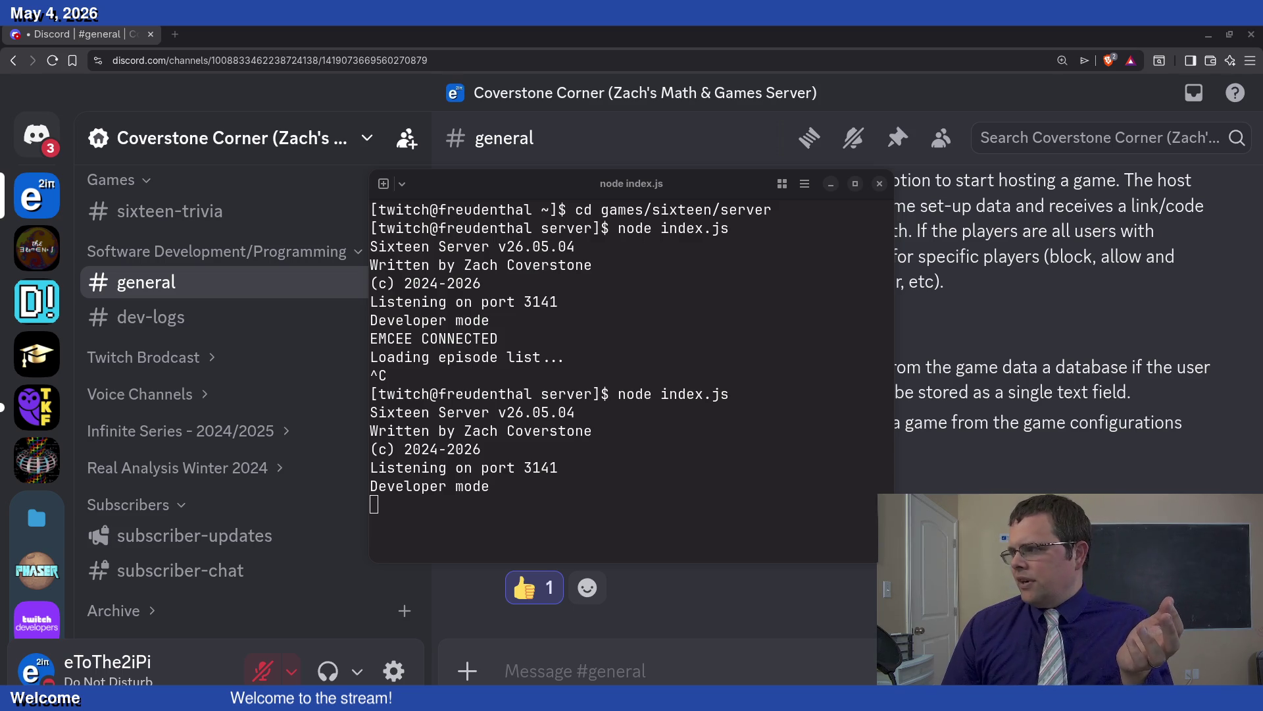
pyautogui.hotkey('alt', 'Tab')
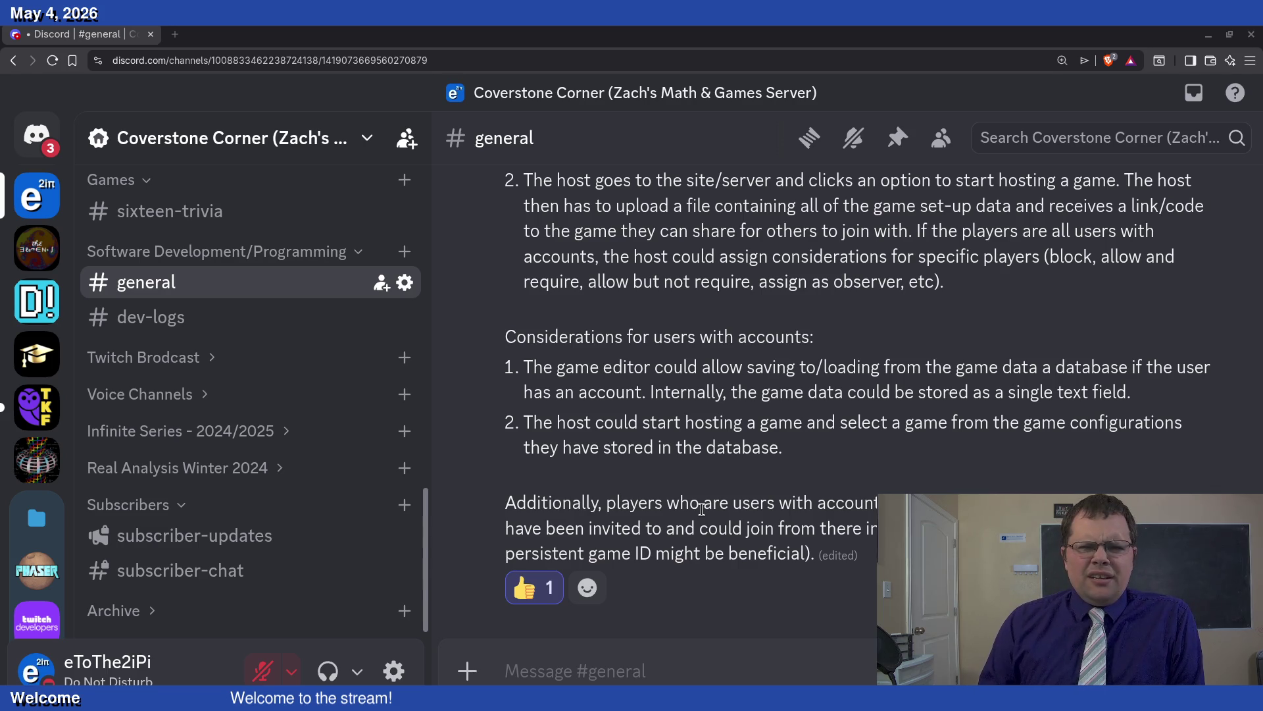
pyautogui.scroll(3, 329, 395)
pyautogui.scroll(-3, 239, 417)
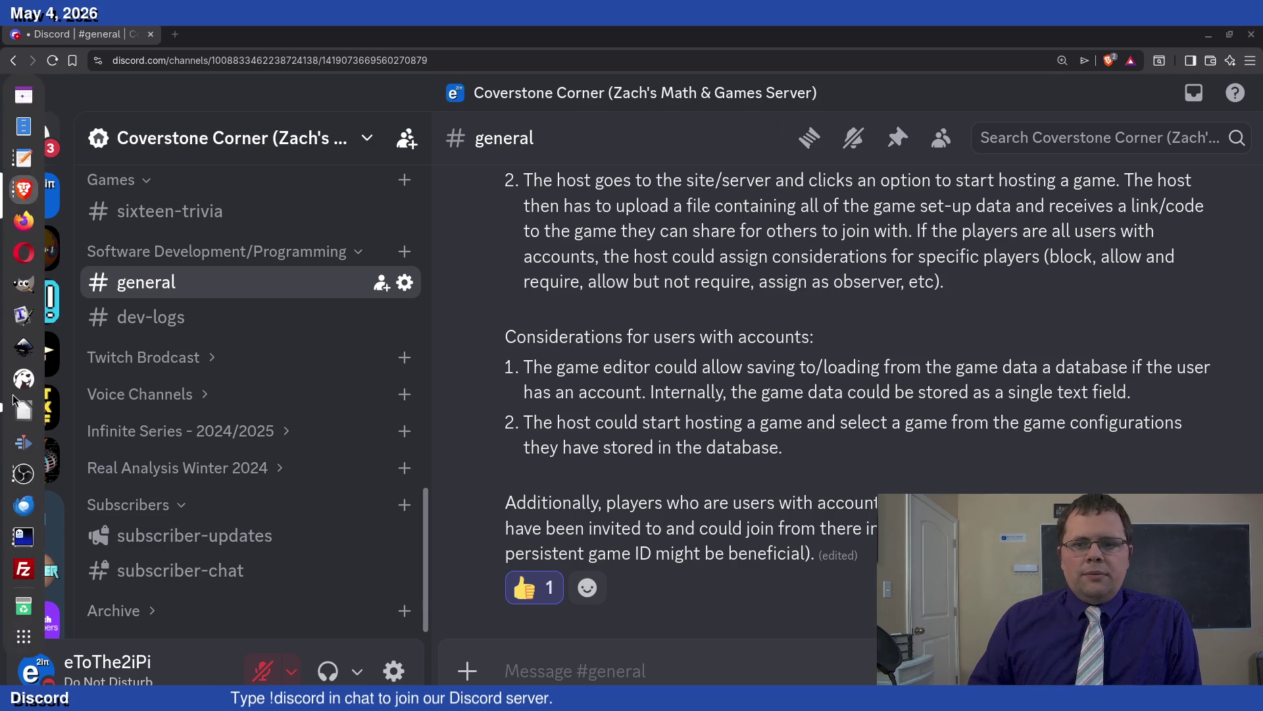
pyautogui.moveTo(1, 395)
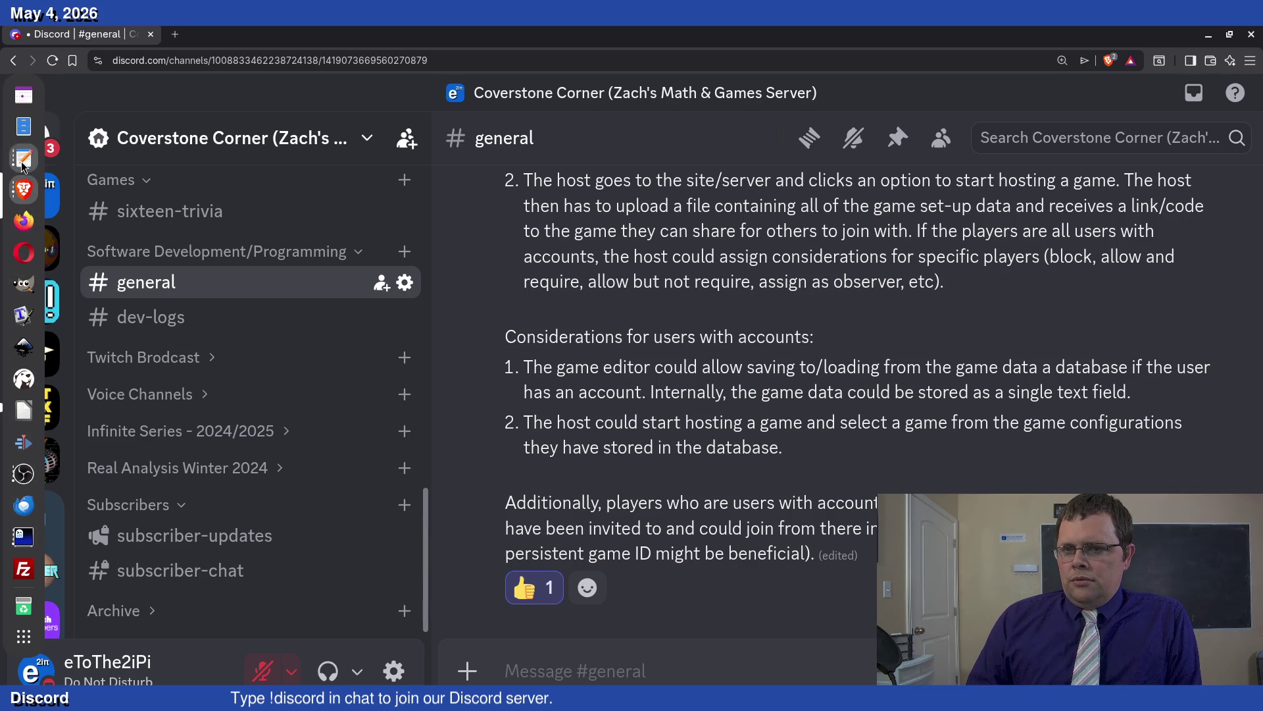
# - Open SixteenBugList.odt, scroll through the to-do items, and highlight the same-sized category/answer boxes item
pyautogui.click(24, 410)
pyautogui.click(332, 238)
pyautogui.scroll(-2, 497, 404)
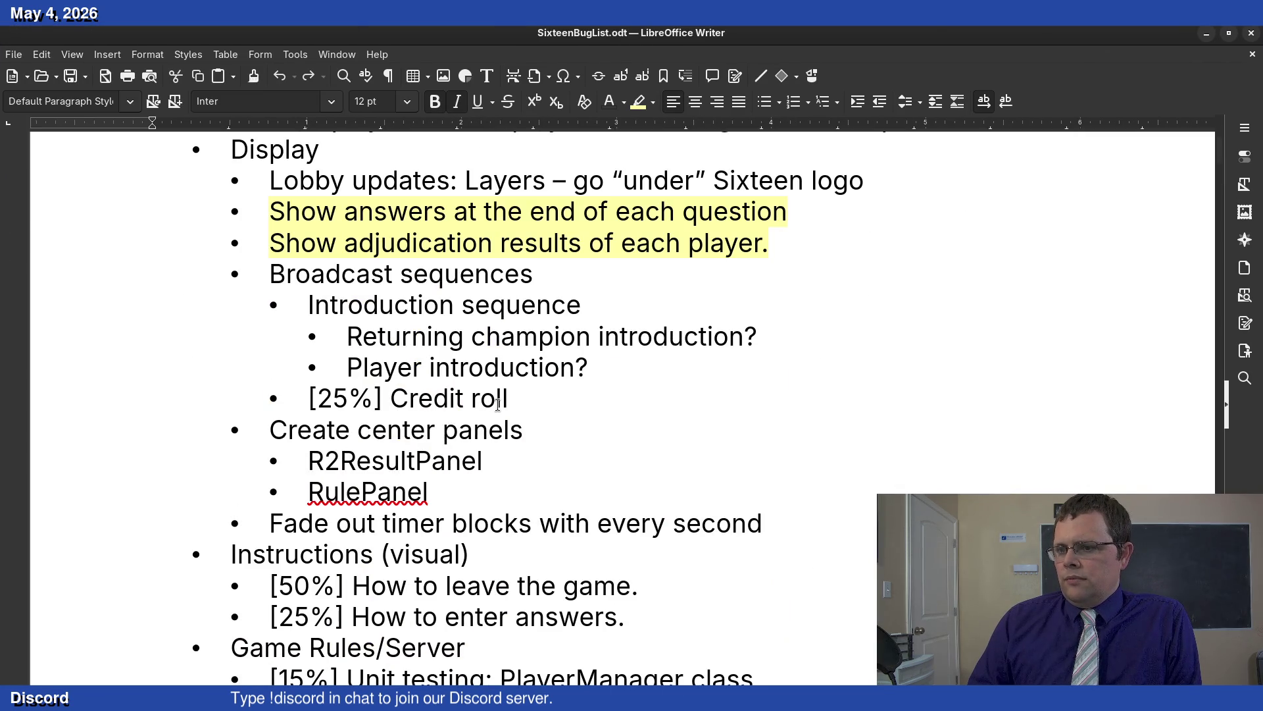
pyautogui.scroll(-10, 497, 404)
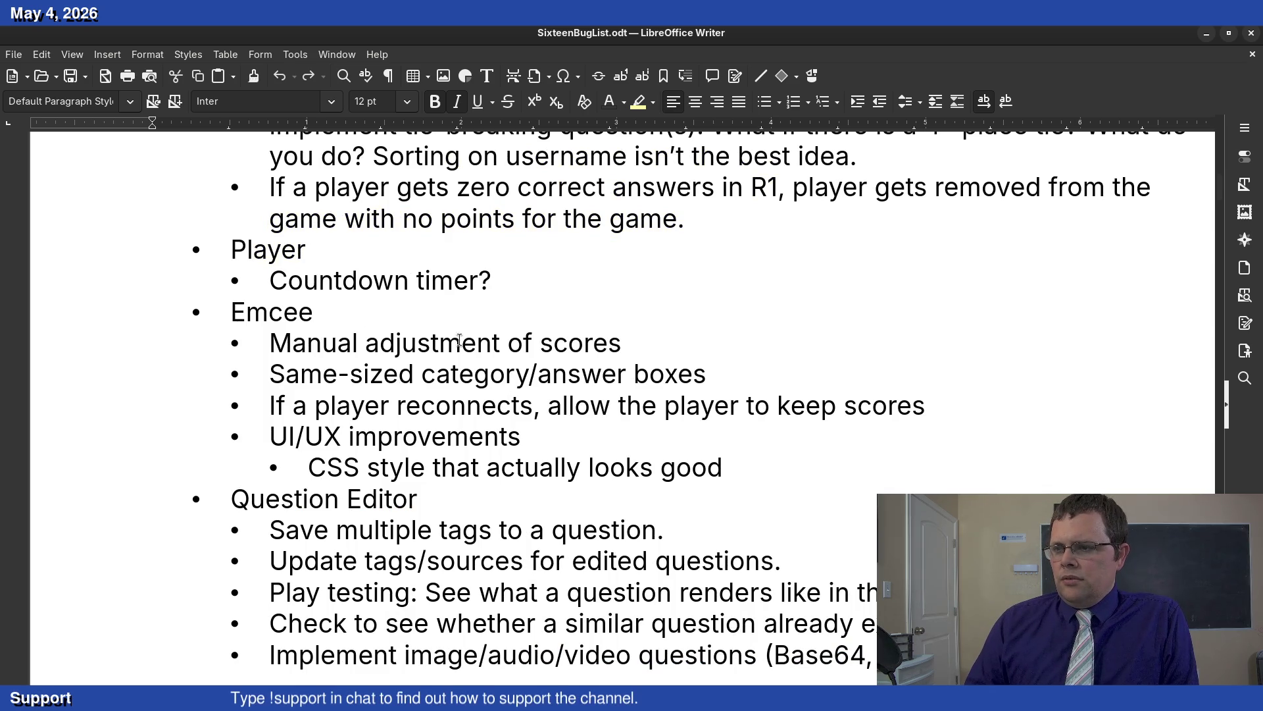
pyautogui.scroll(-2, 658, 311)
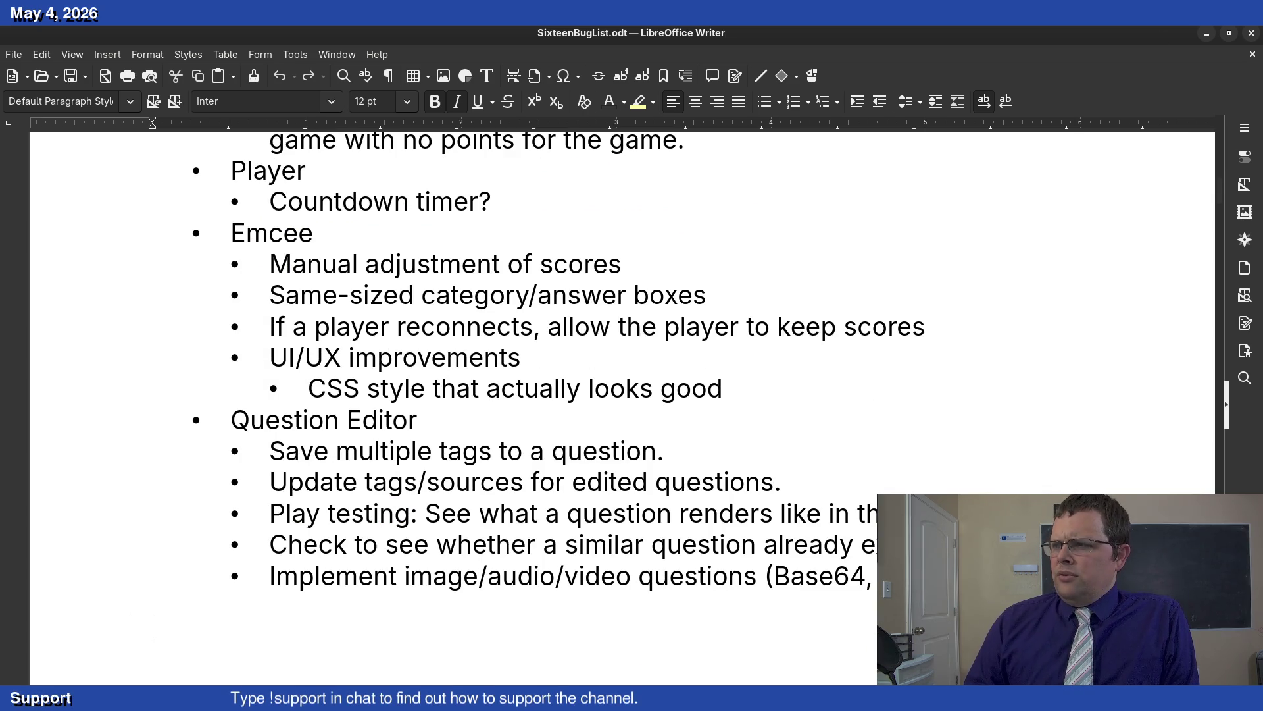
pyautogui.scroll(-2, 779, 364)
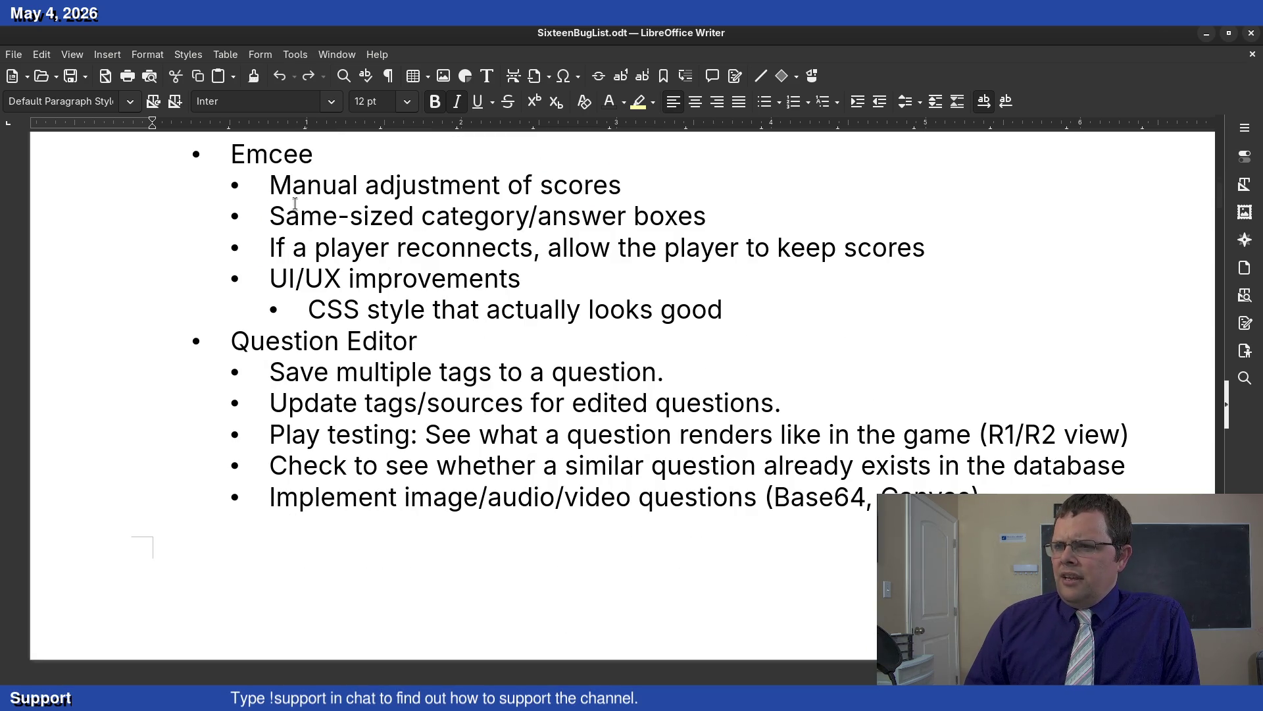
pyautogui.moveTo(270, 216); pyautogui.dragTo(700, 218)
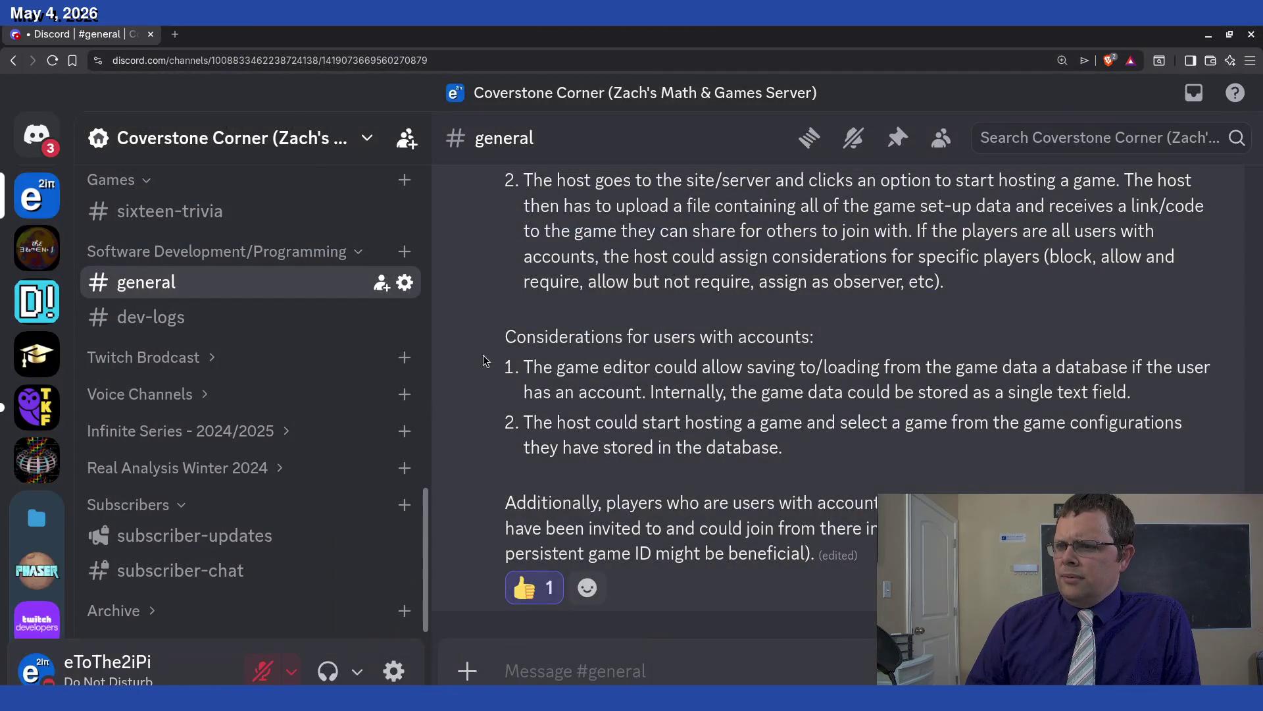
pyautogui.click(175, 34)
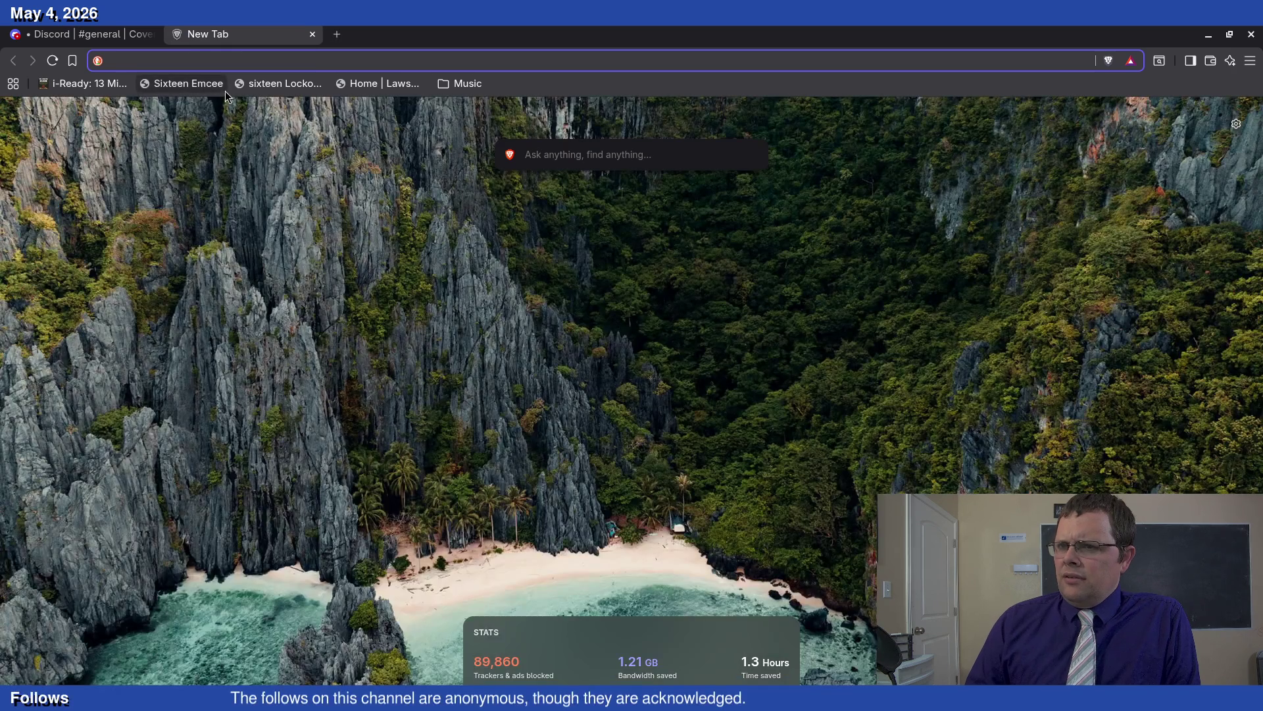
# - Load the Sixteen Emcee portal, check the game server output, and log in with the emcee password
pyautogui.click(223, 86)
pyautogui.moveTo(2, 517)
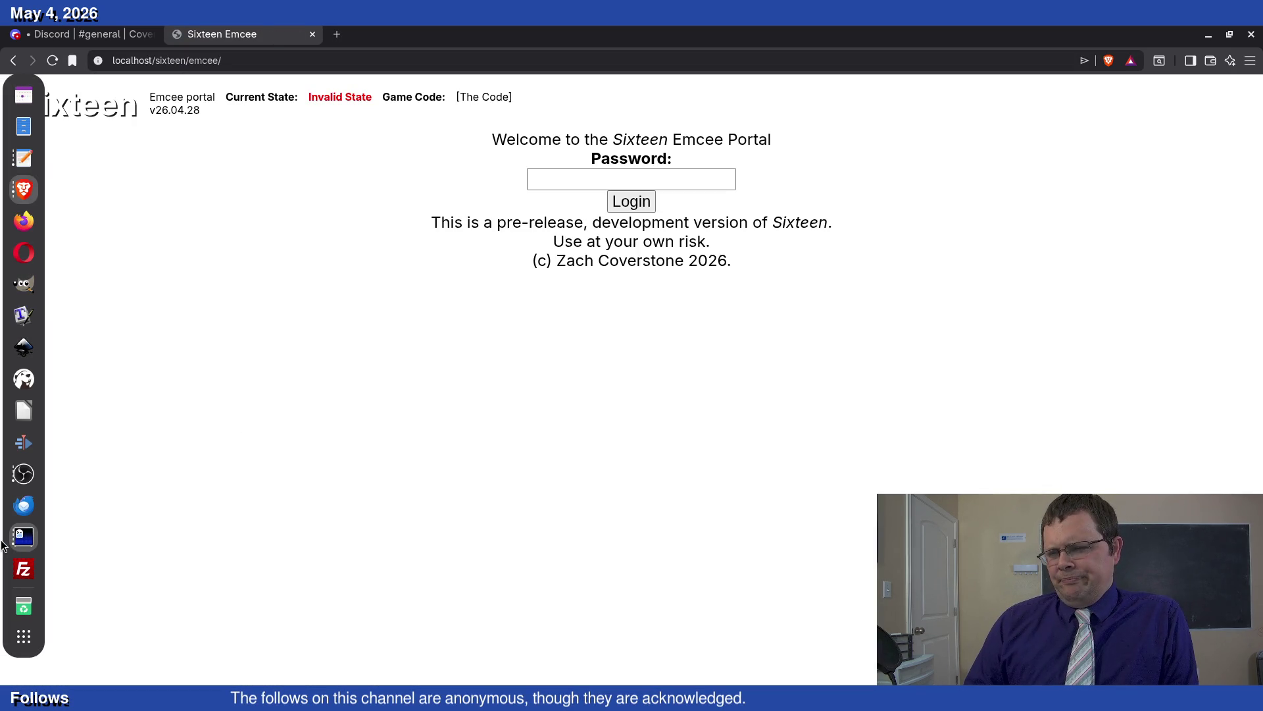
pyautogui.click(24, 536)
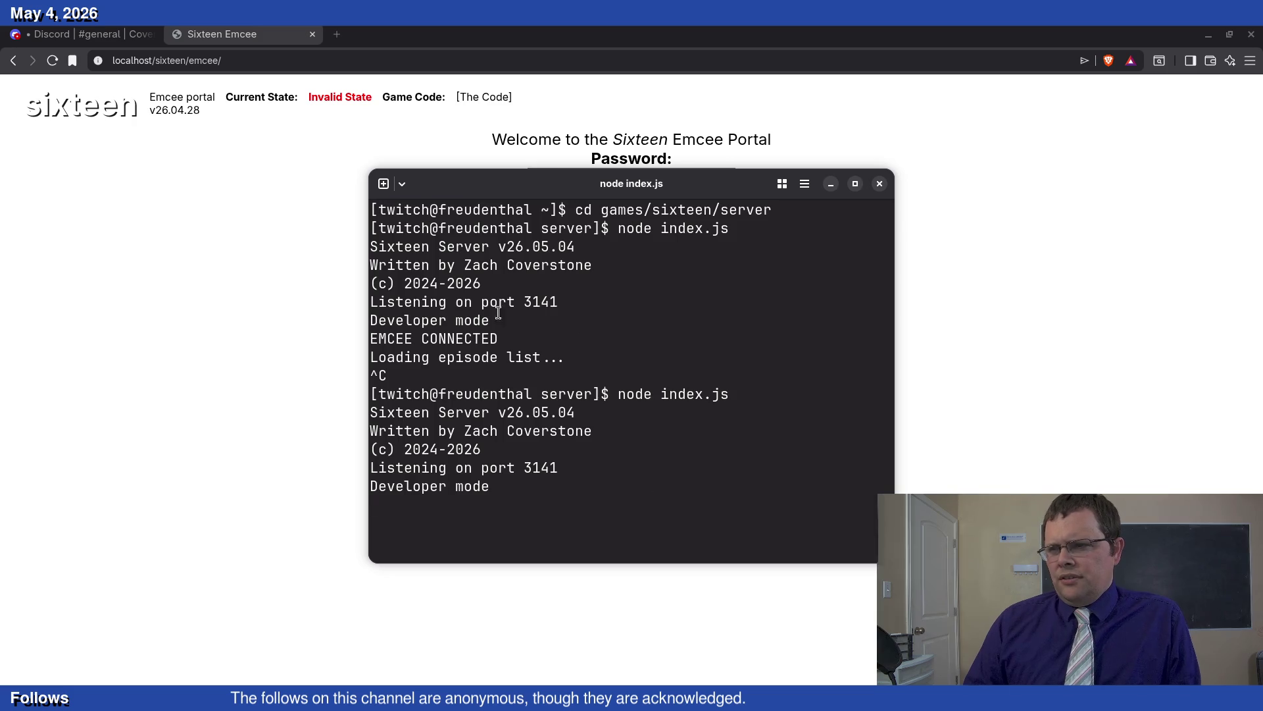
pyautogui.hotkey('alt', 'Tab')
pyautogui.click(600, 184)
pyautogui.click(621, 210)
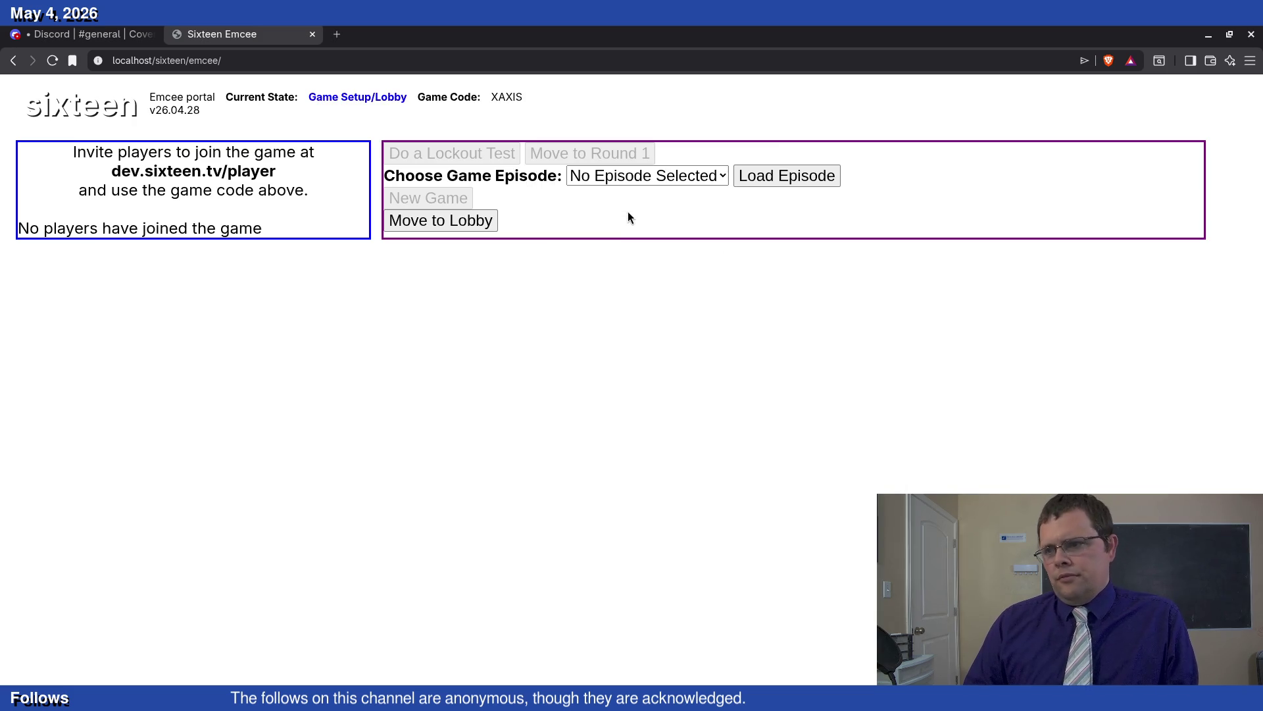
# - Open and dismiss the episode list twice, leaving no episode chosen for game XAXIS
pyautogui.click(631, 187)
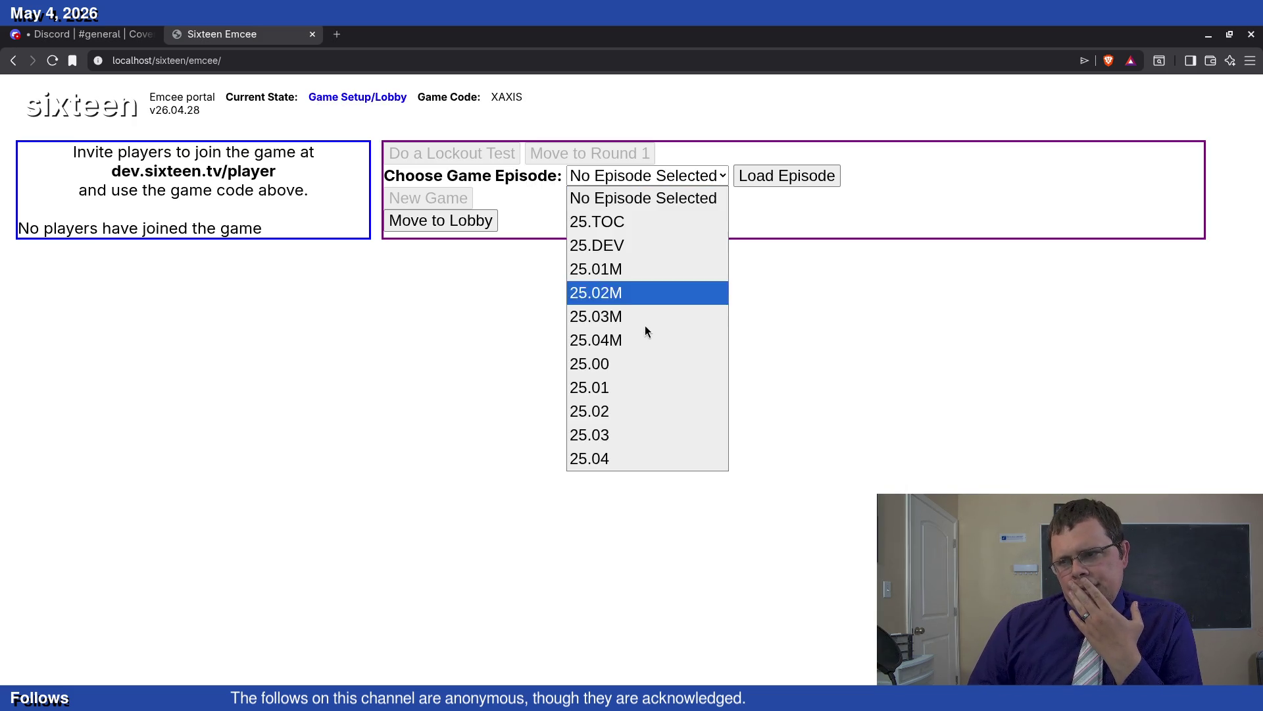
pyautogui.click(770, 225)
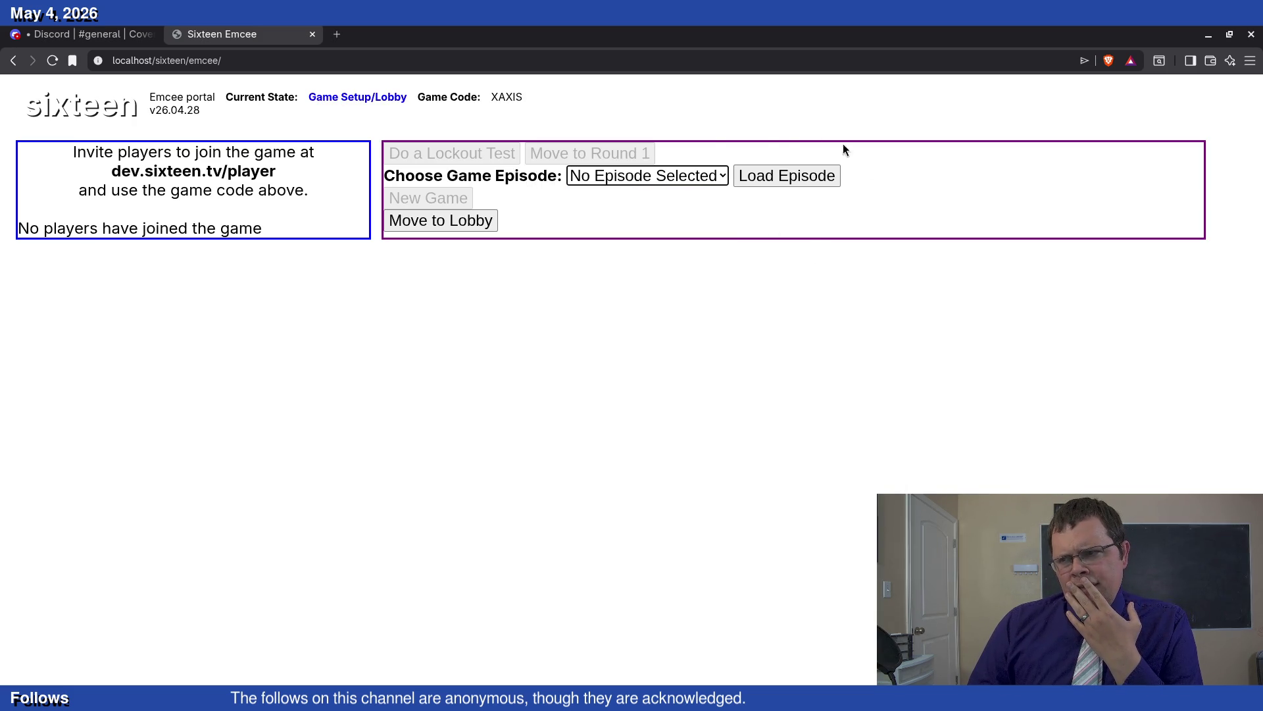
pyautogui.click(676, 176)
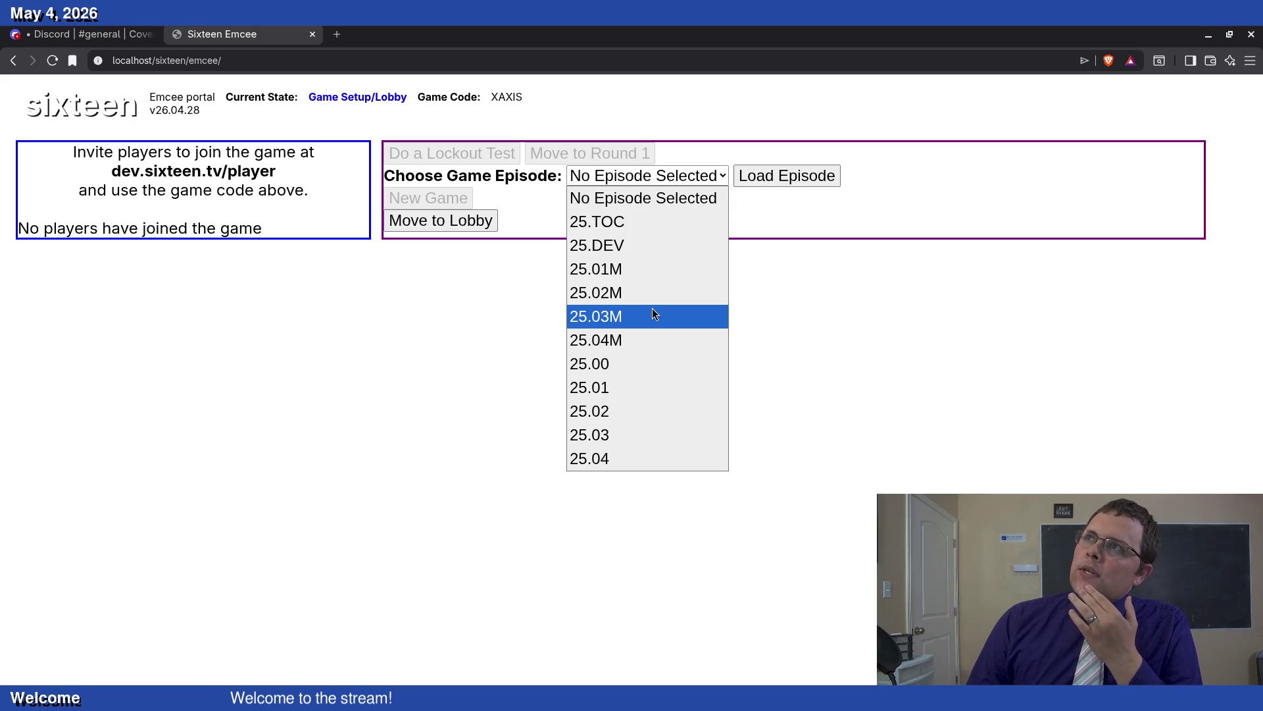
pyautogui.click(882, 350)
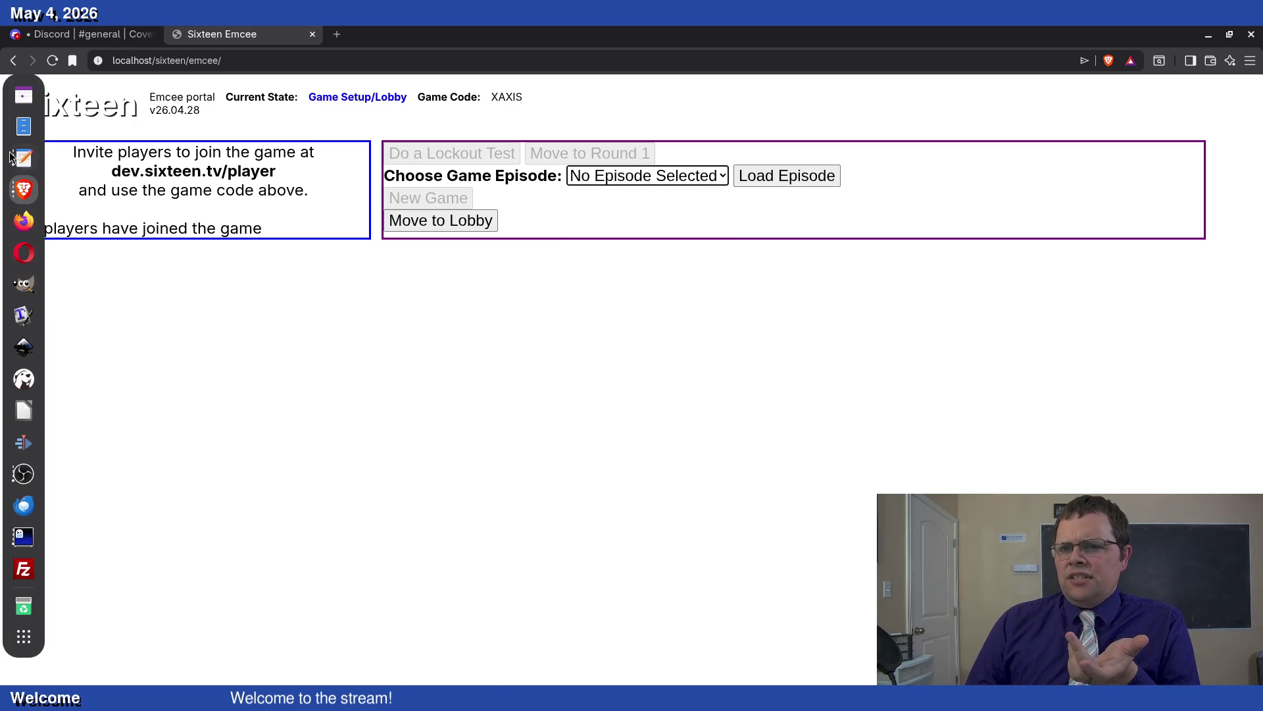
# - In the text editor, browse from the home folder into games/sixteen
pyautogui.click(13, 161)
pyautogui.click(27, 37)
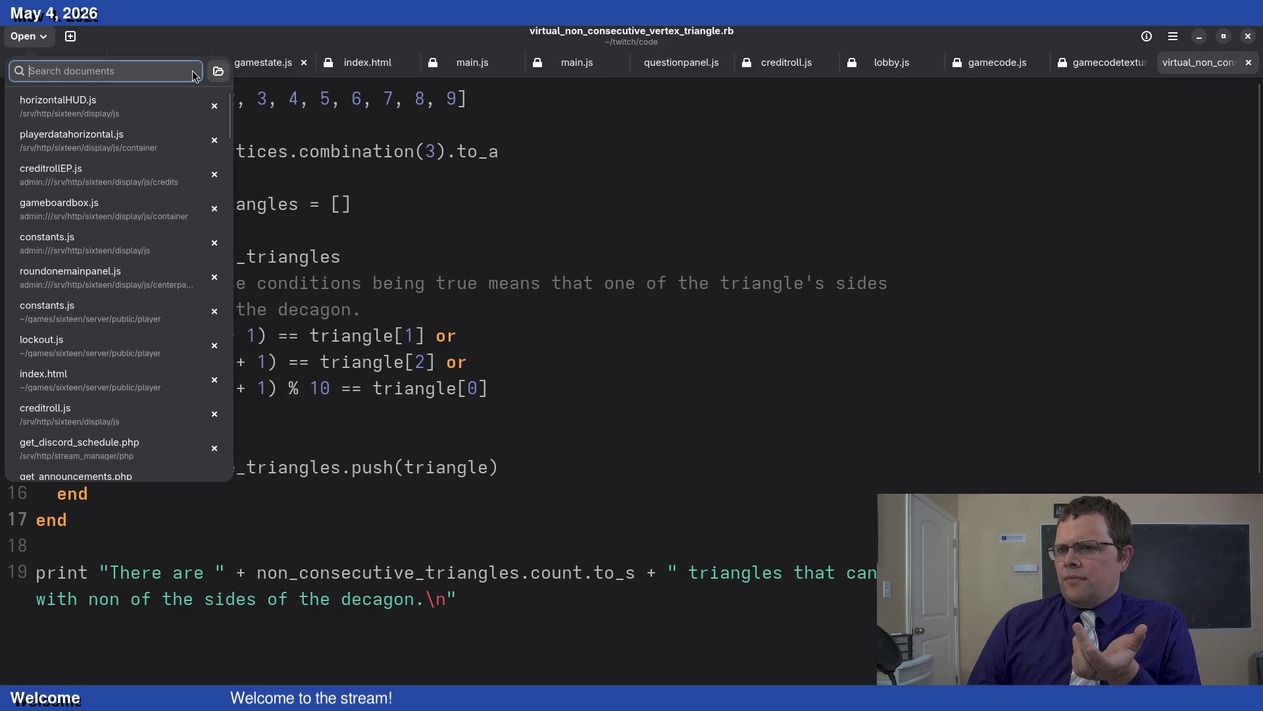
pyautogui.click(217, 71)
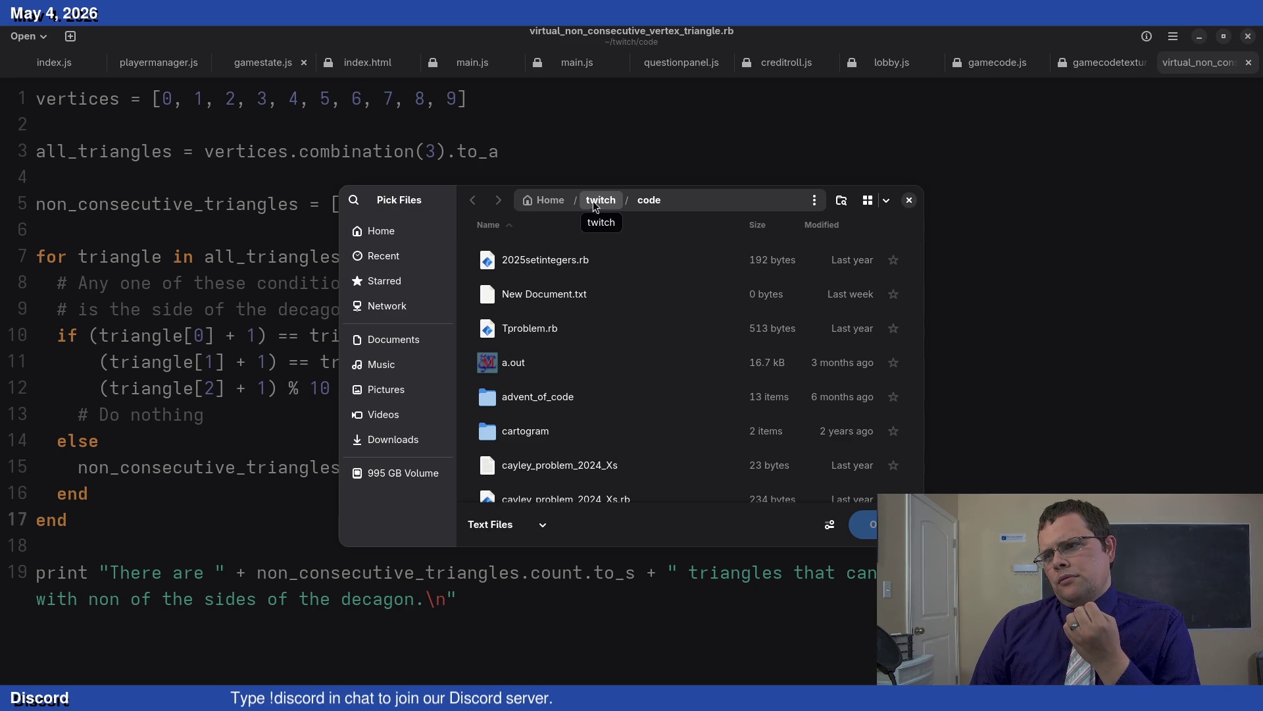
pyautogui.click(553, 200)
pyautogui.scroll(3, 550, 356)
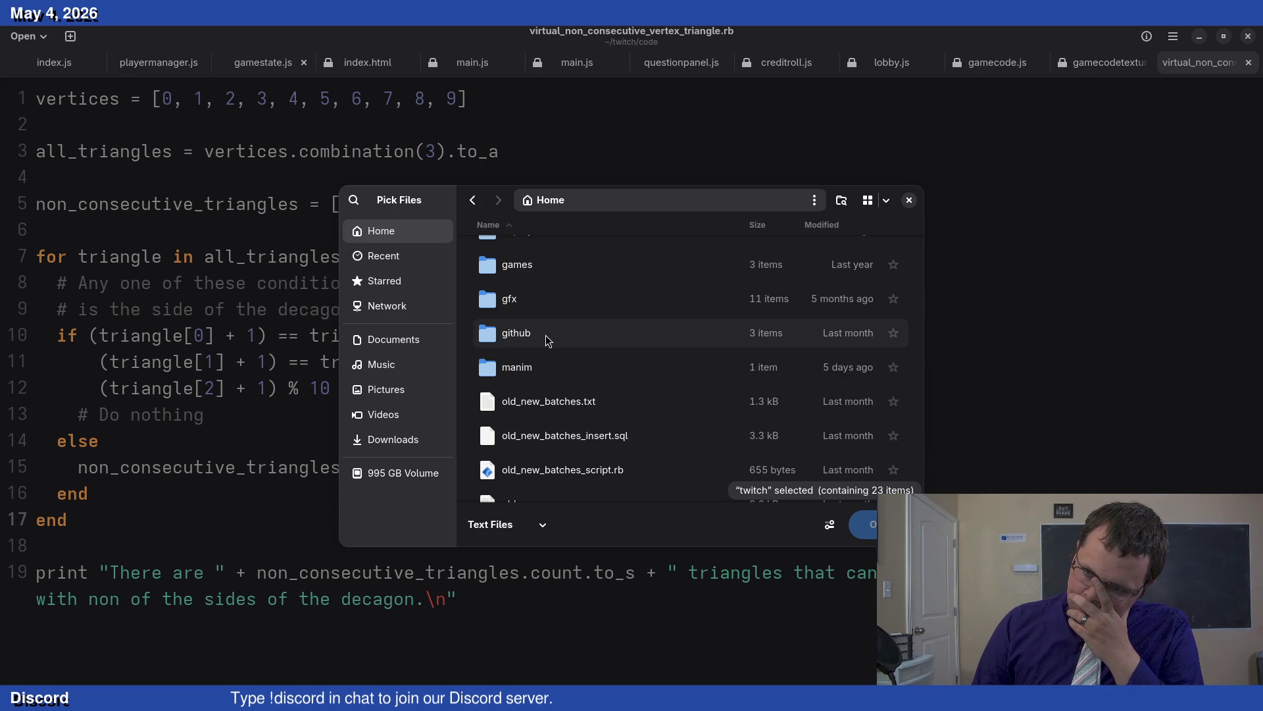
pyautogui.scroll(1, 554, 317)
pyautogui.doubleClick(556, 306)
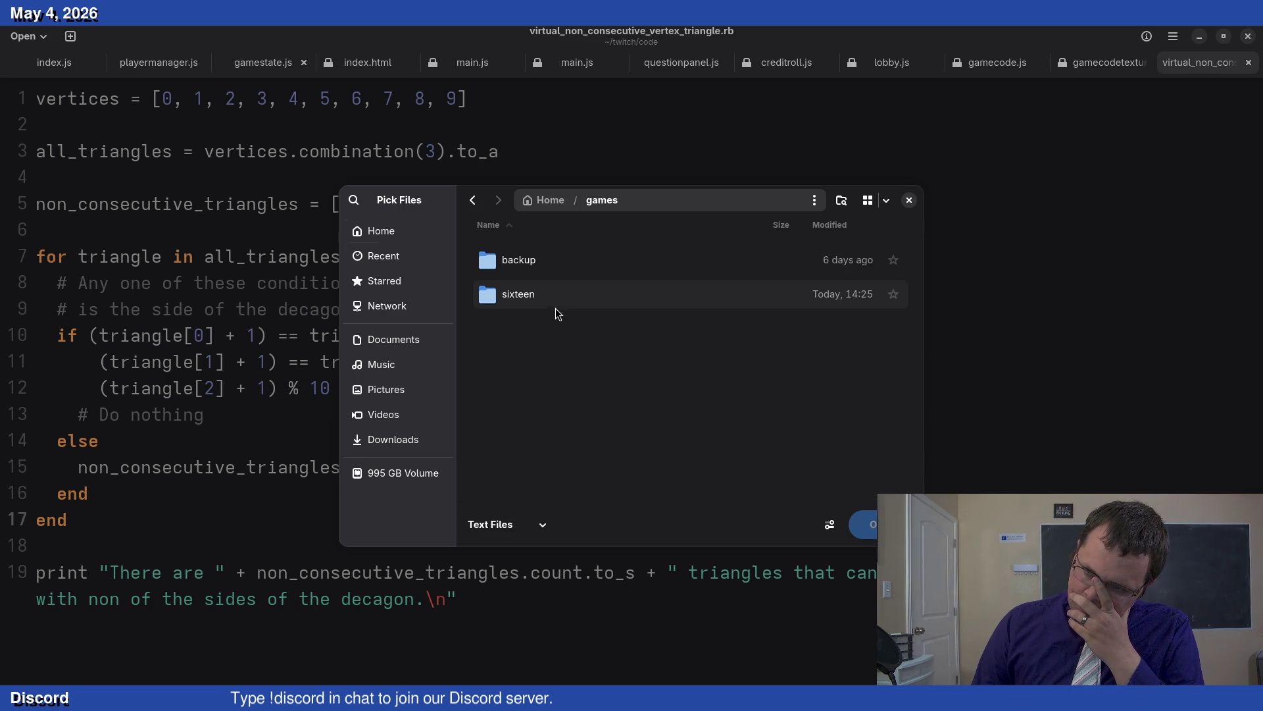
pyautogui.doubleClick(563, 289)
# - Open questiondata3.json from the sixteen server's test/tests folder
pyautogui.scroll(-3, 573, 375)
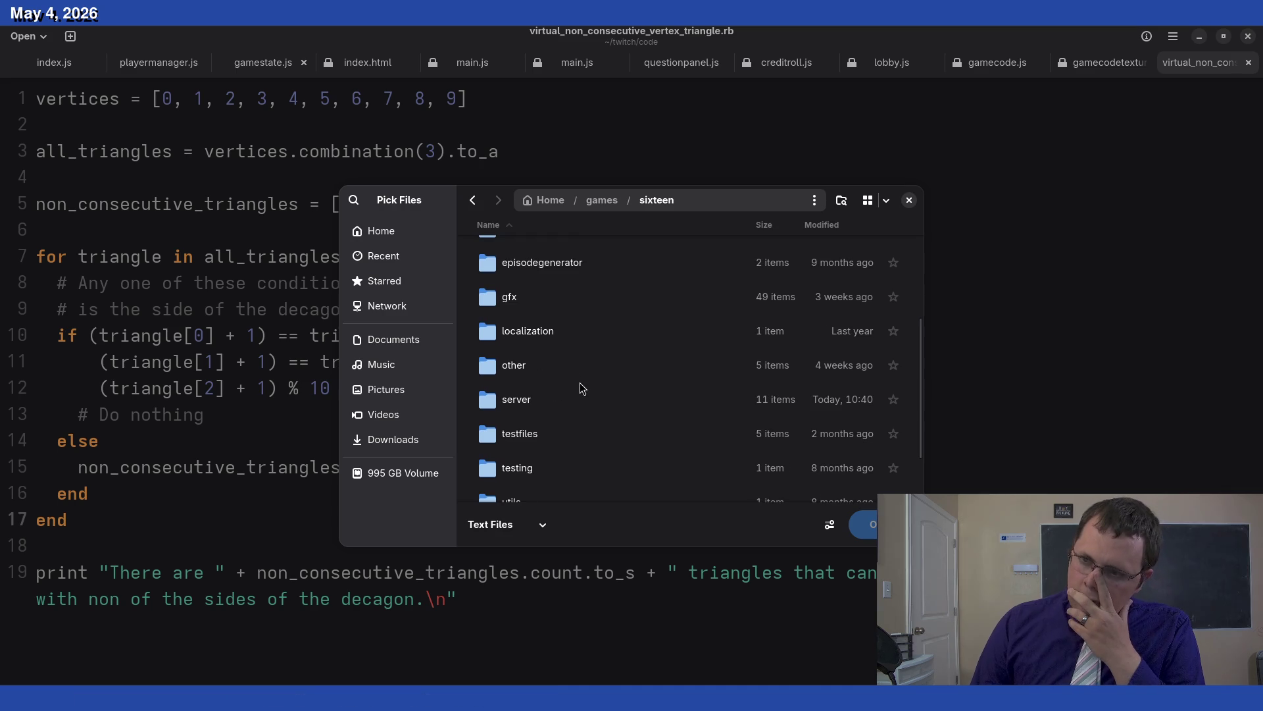
pyautogui.doubleClick(593, 404)
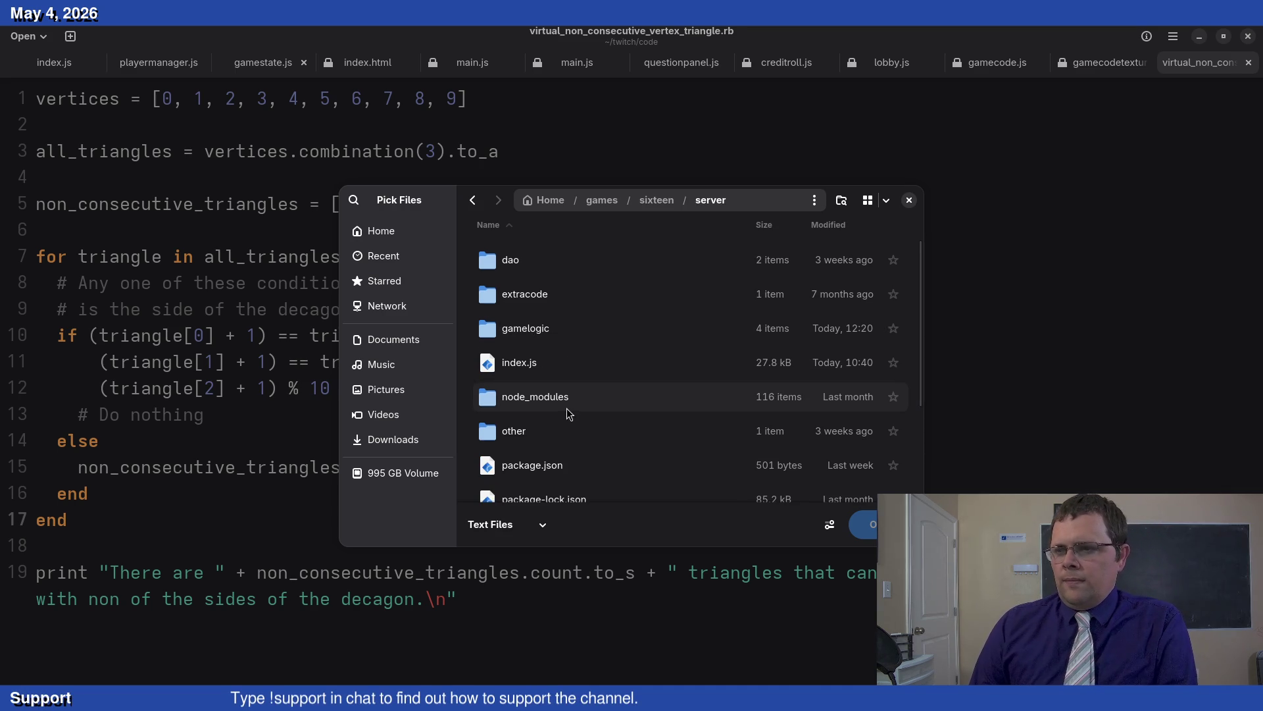
pyautogui.scroll(-3, 557, 292)
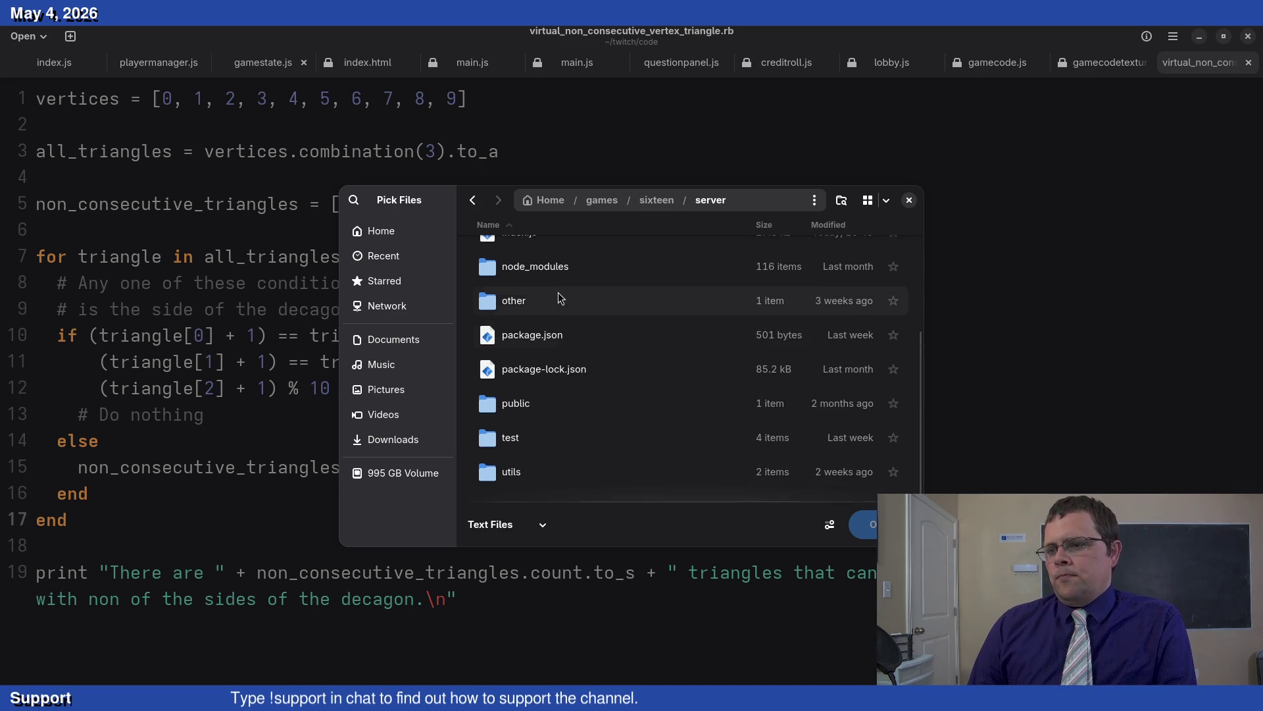
pyautogui.doubleClick(570, 443)
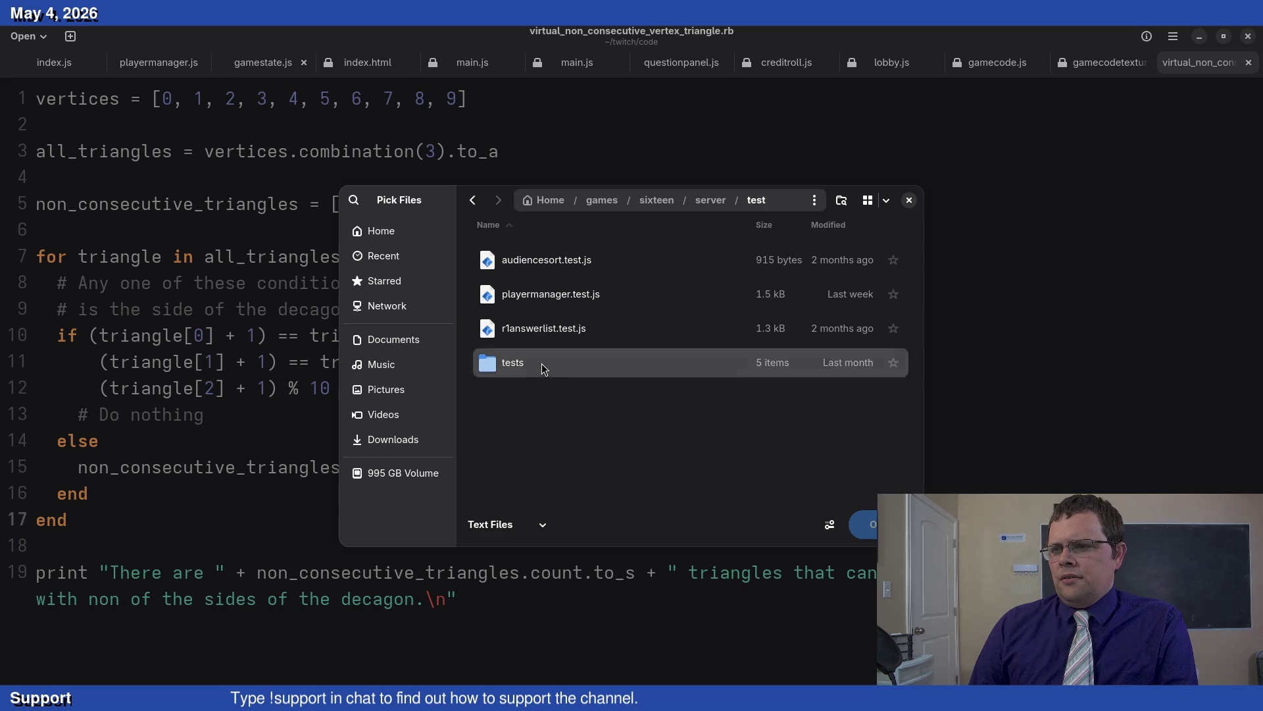
pyautogui.doubleClick(558, 368)
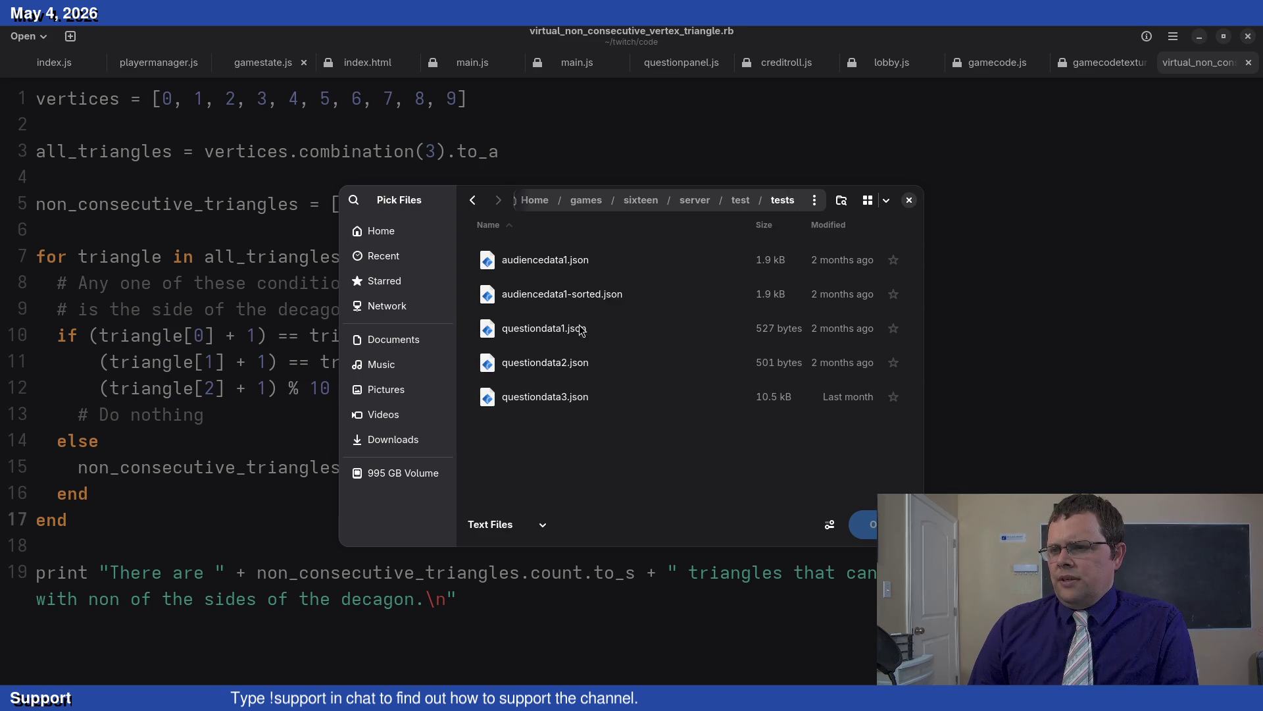
pyautogui.doubleClick(596, 397)
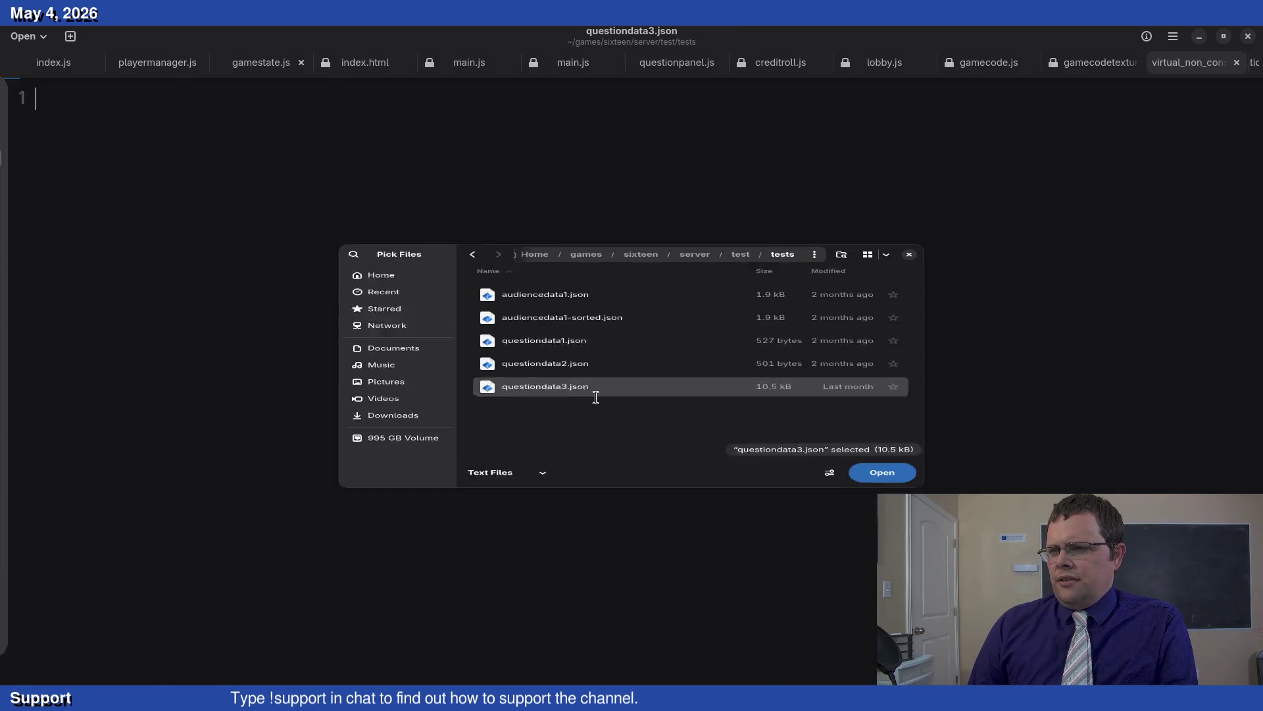
# - Page down and back up through the questiondata3.json test questions, then close its tab
pyautogui.scroll(-4, 565, 369)
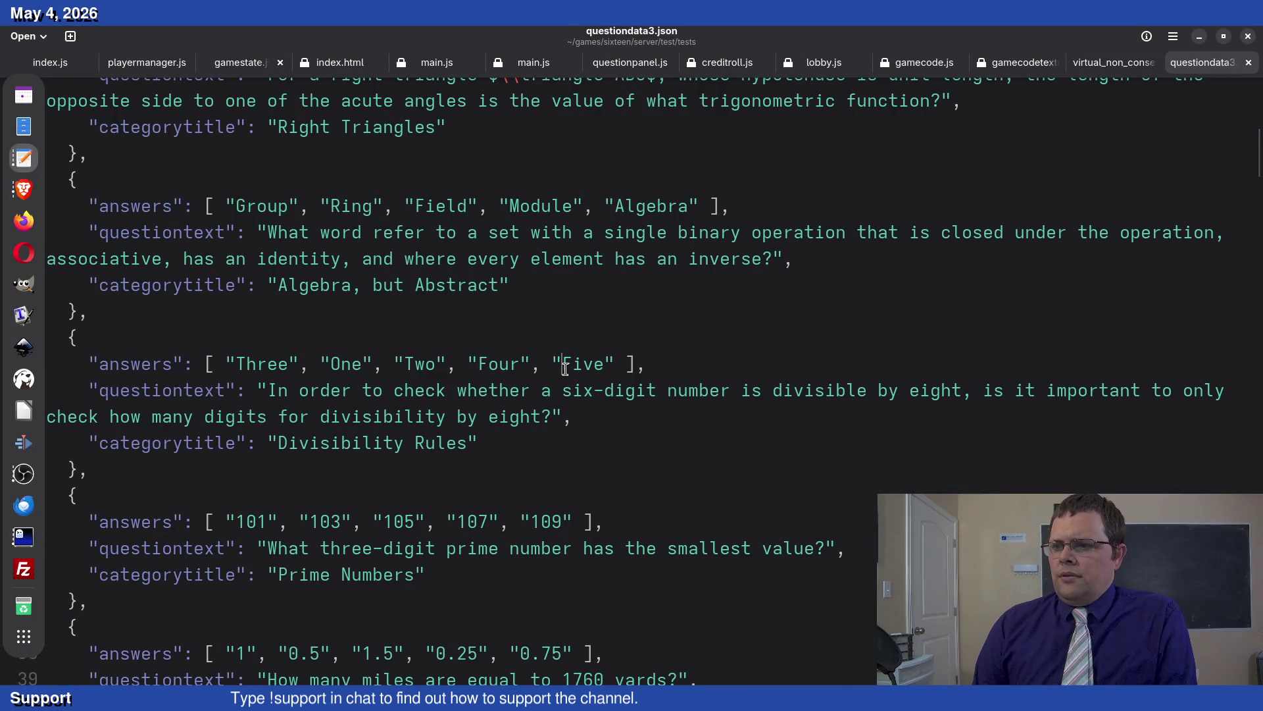
pyautogui.scroll(-8, 565, 369)
pyautogui.press('pagedown')
pyautogui.press('pagedown')
pyautogui.press('pagedown')
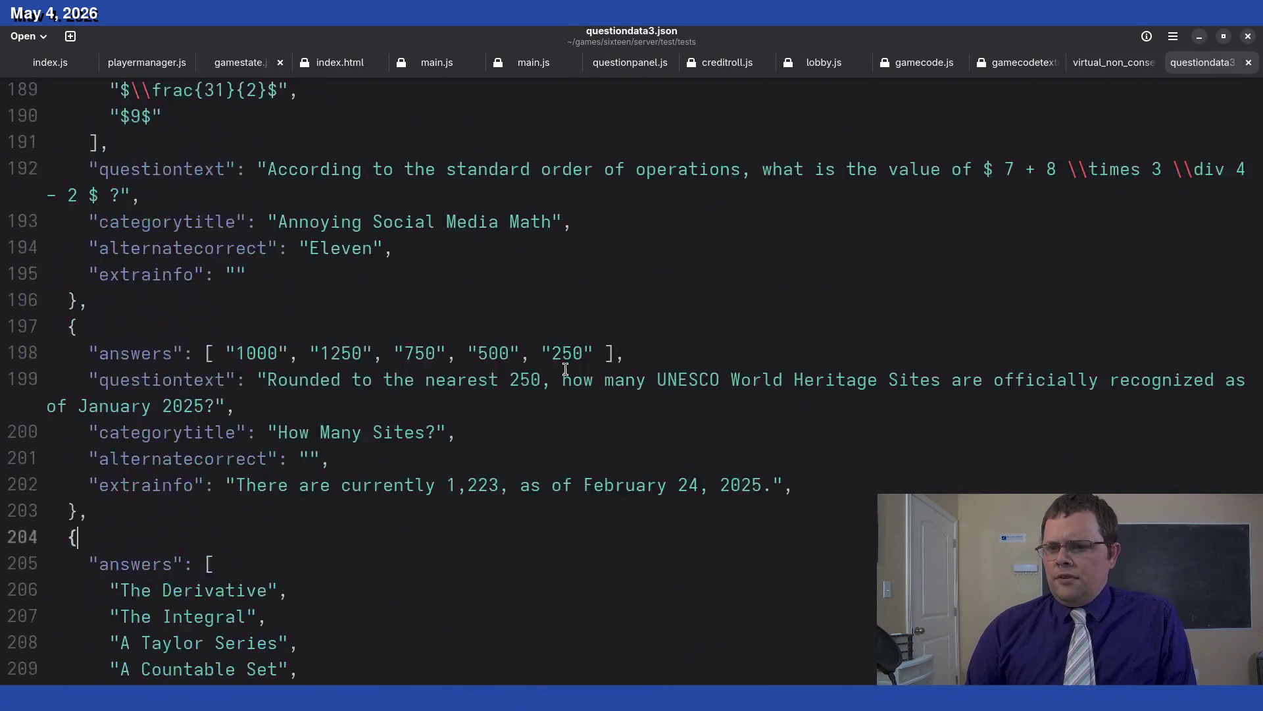
pyautogui.scroll(6, 565, 369)
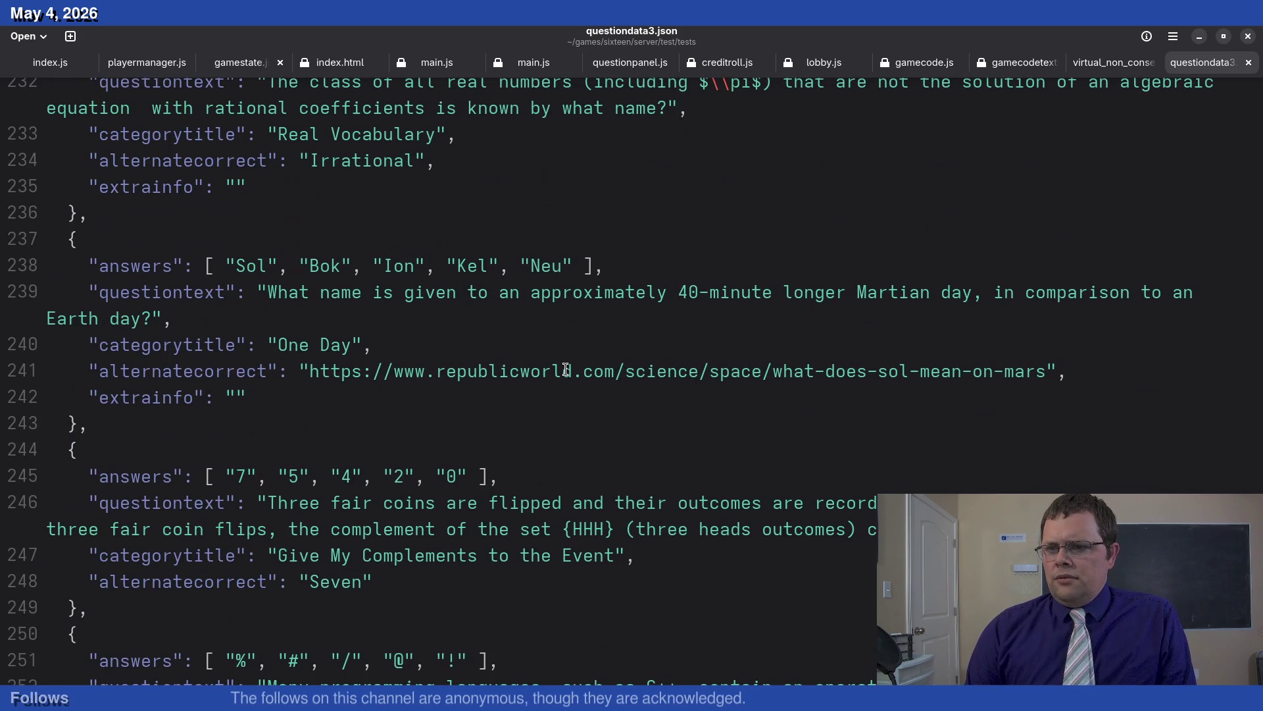
pyautogui.scroll(4, 565, 369)
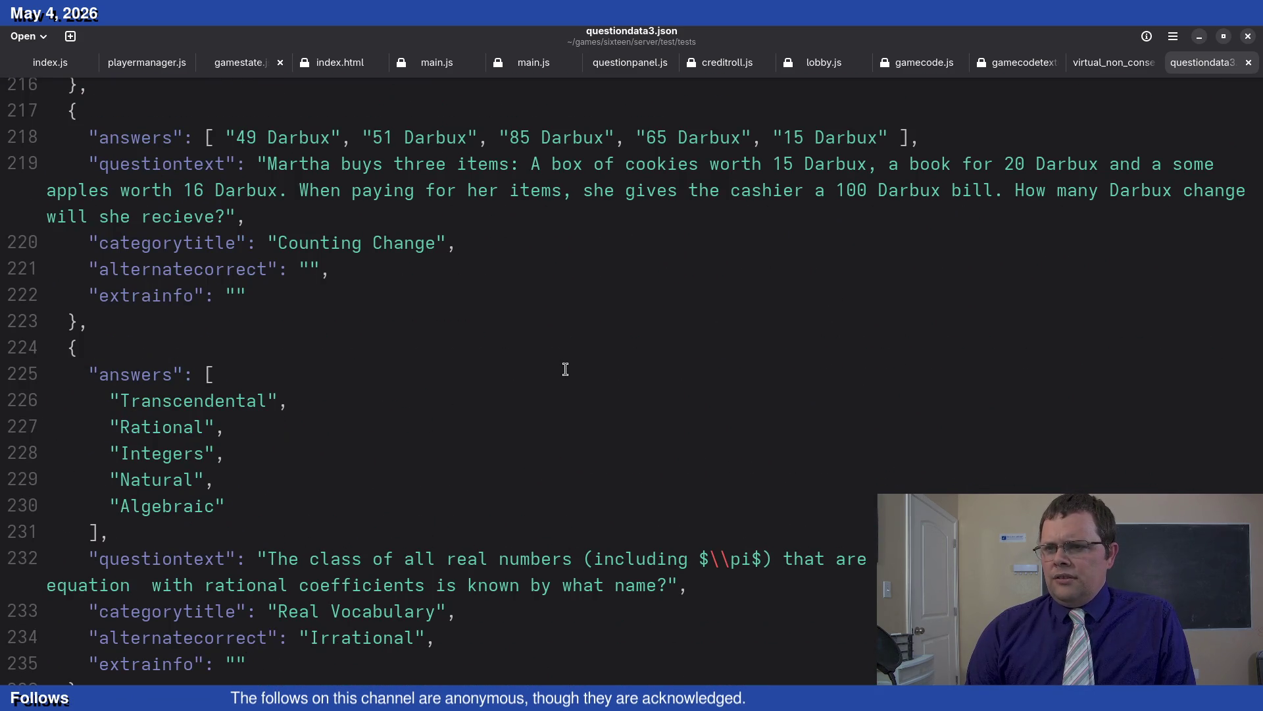
pyautogui.scroll(9, 565, 369)
pyautogui.press('pageup')
pyautogui.press('pageup')
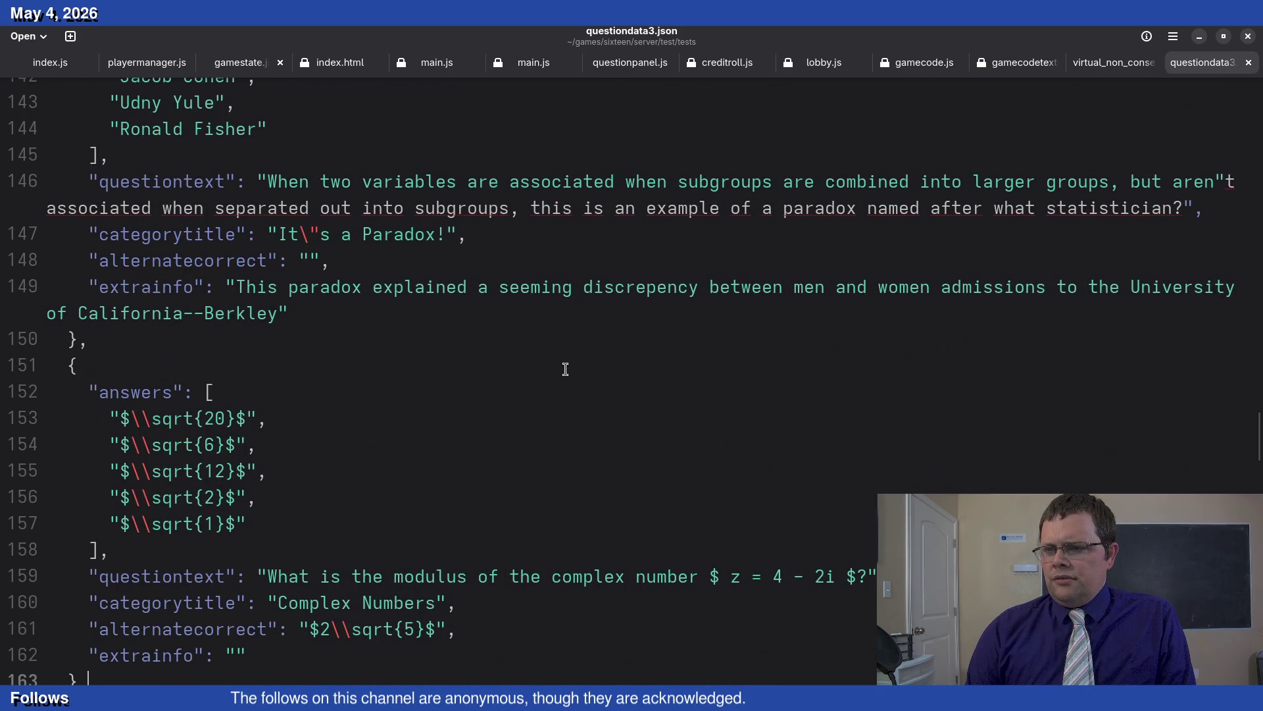
pyautogui.press('pageup')
pyautogui.press('pageup')
pyautogui.press('pageup')
pyautogui.press('pageup')
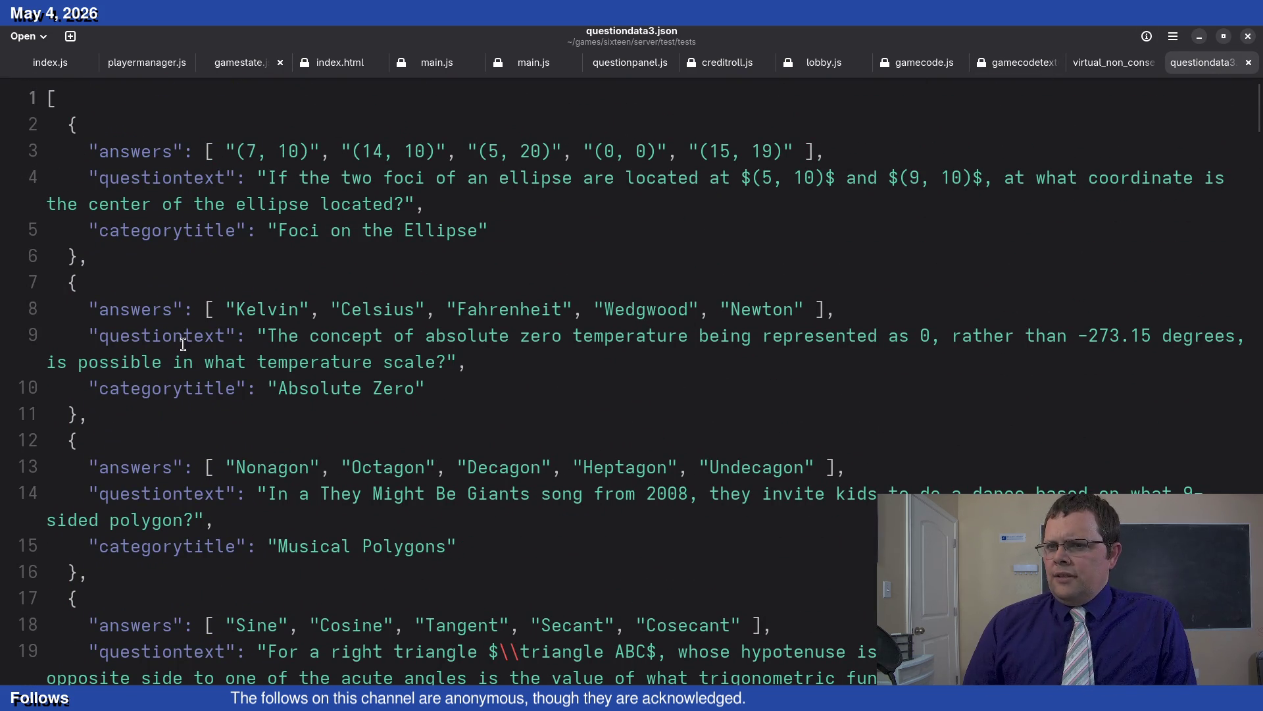
pyautogui.click(1248, 63)
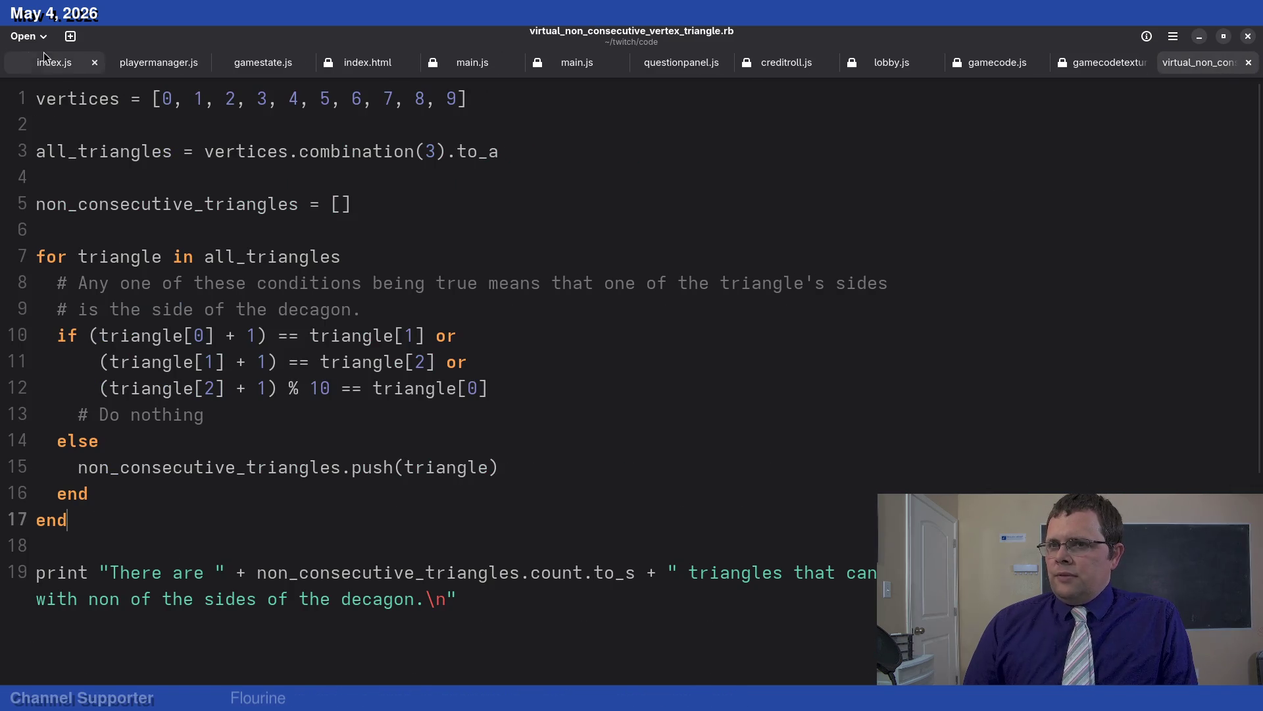
# - Show index.js scrolled to its emcee socket handlers around line 790
pyautogui.click(66, 62)
pyautogui.scroll(-20, 270, 347)
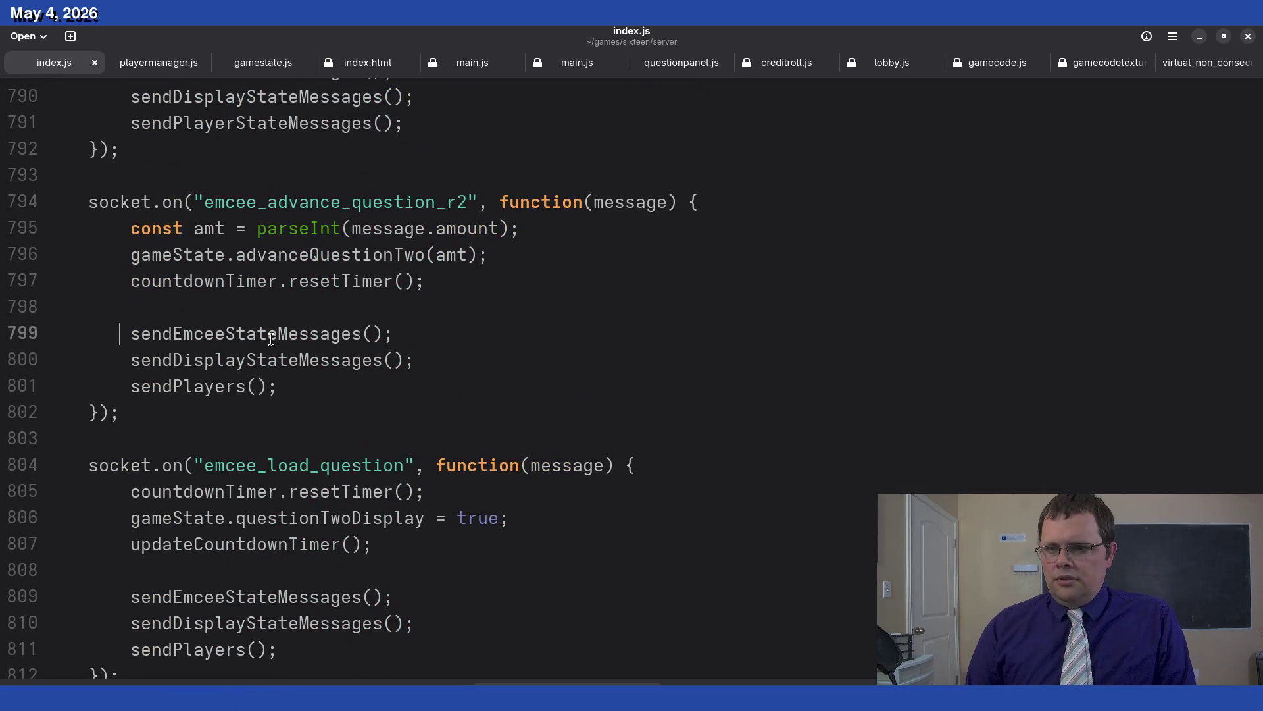
pyautogui.press('pagedown')
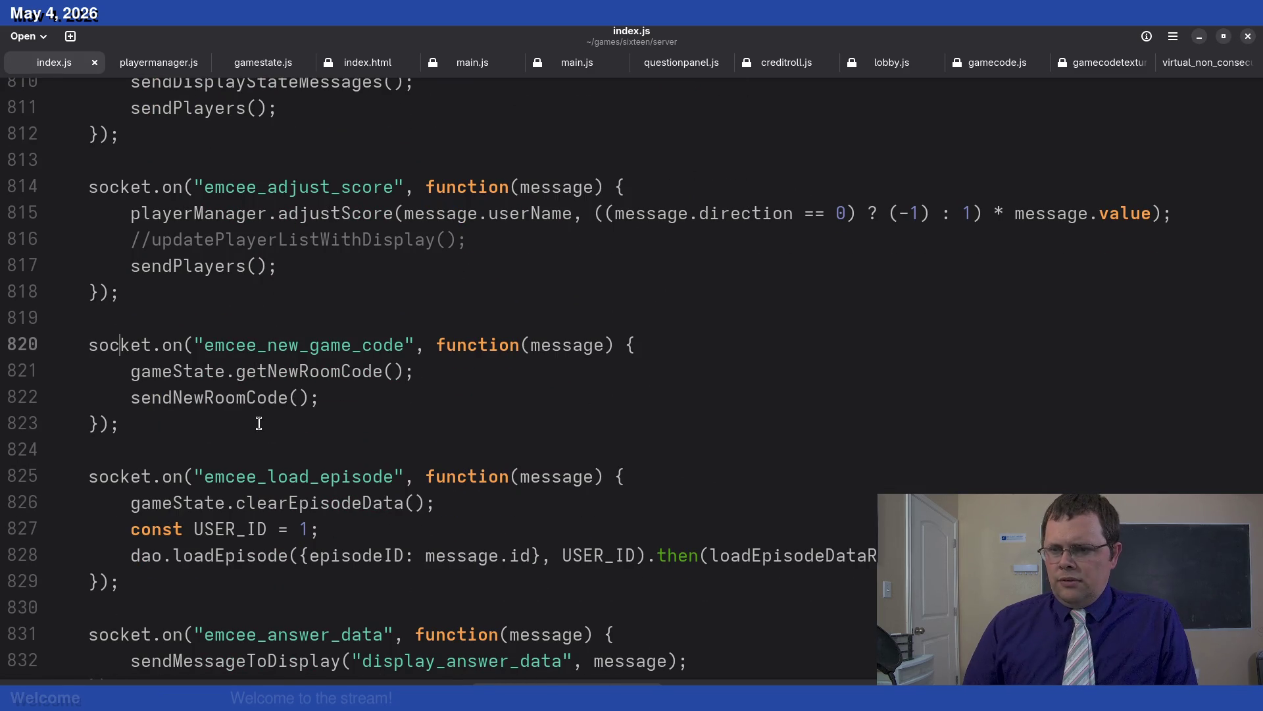
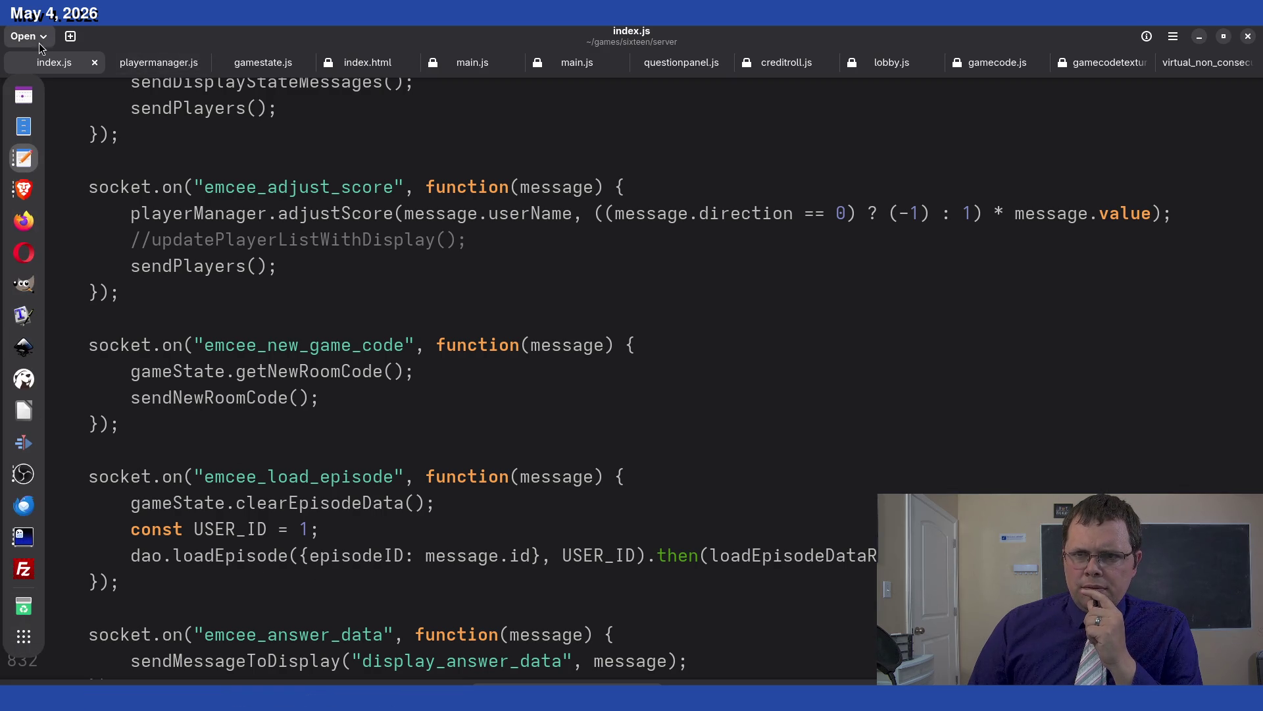
# - Open dao.js from the server's dao folder alongside index.js
pyautogui.hotkey('ctrl', 'o')
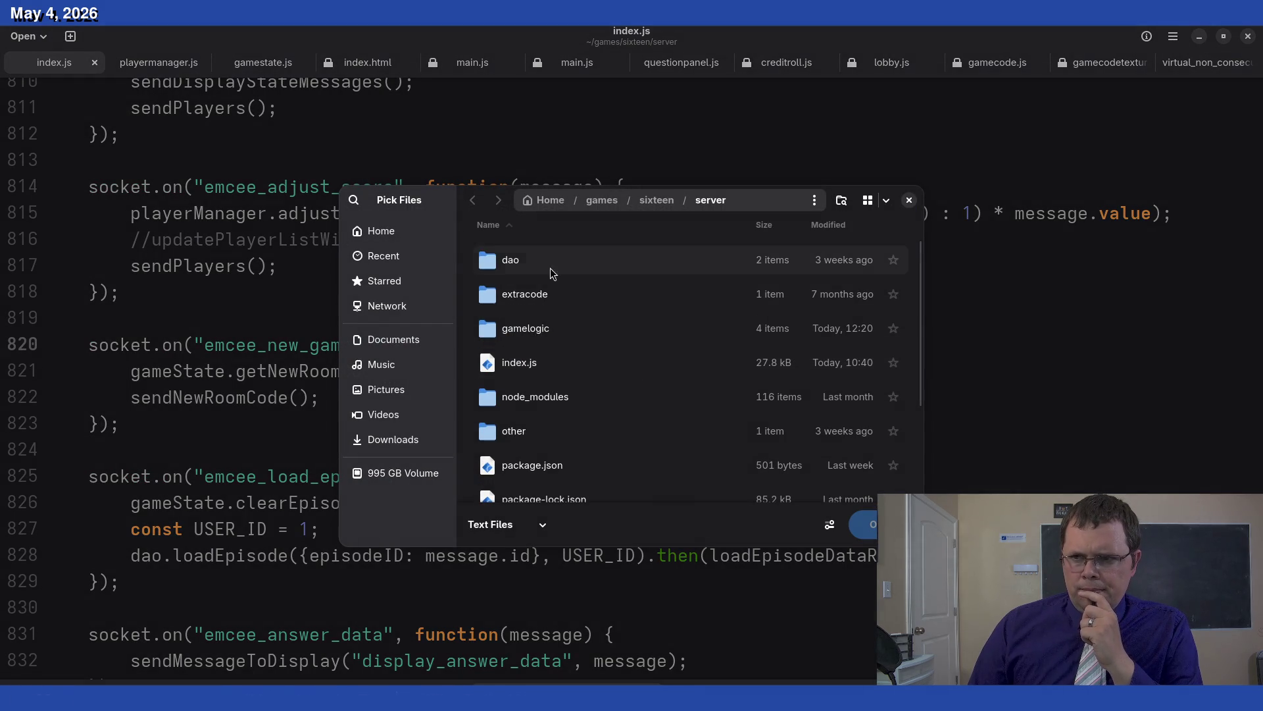
pyautogui.doubleClick(544, 260)
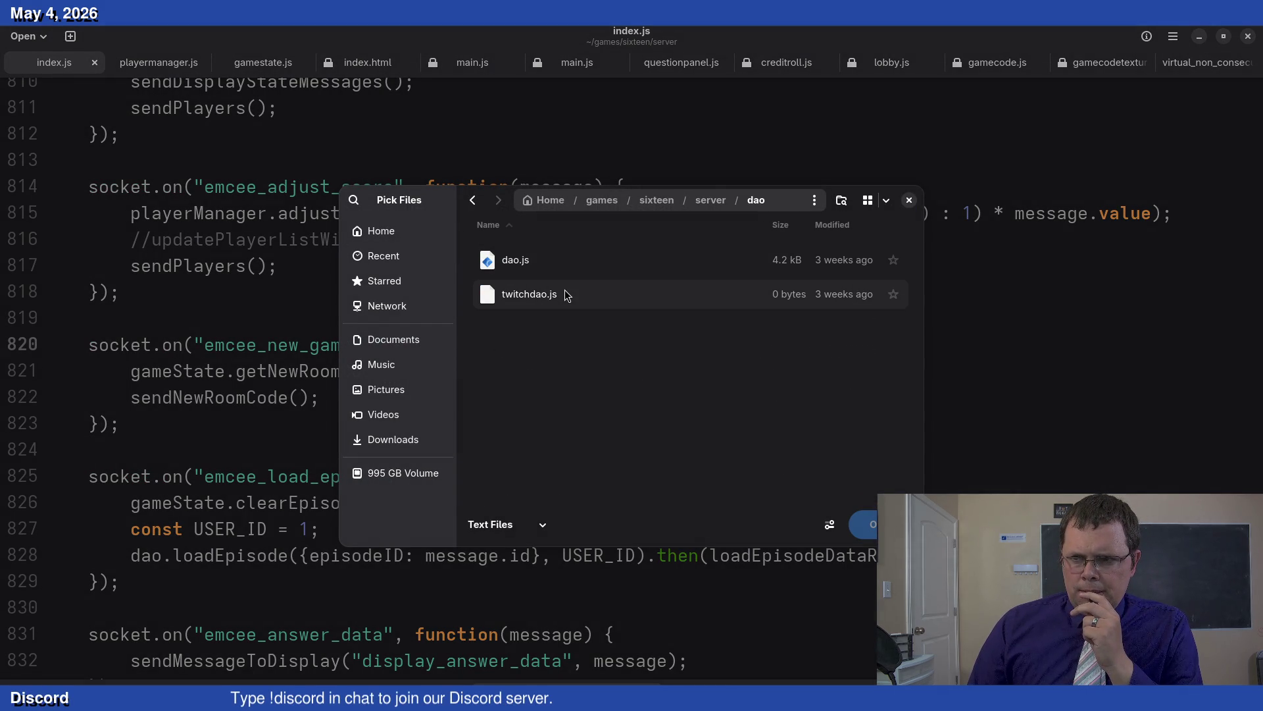
pyautogui.doubleClick(563, 266)
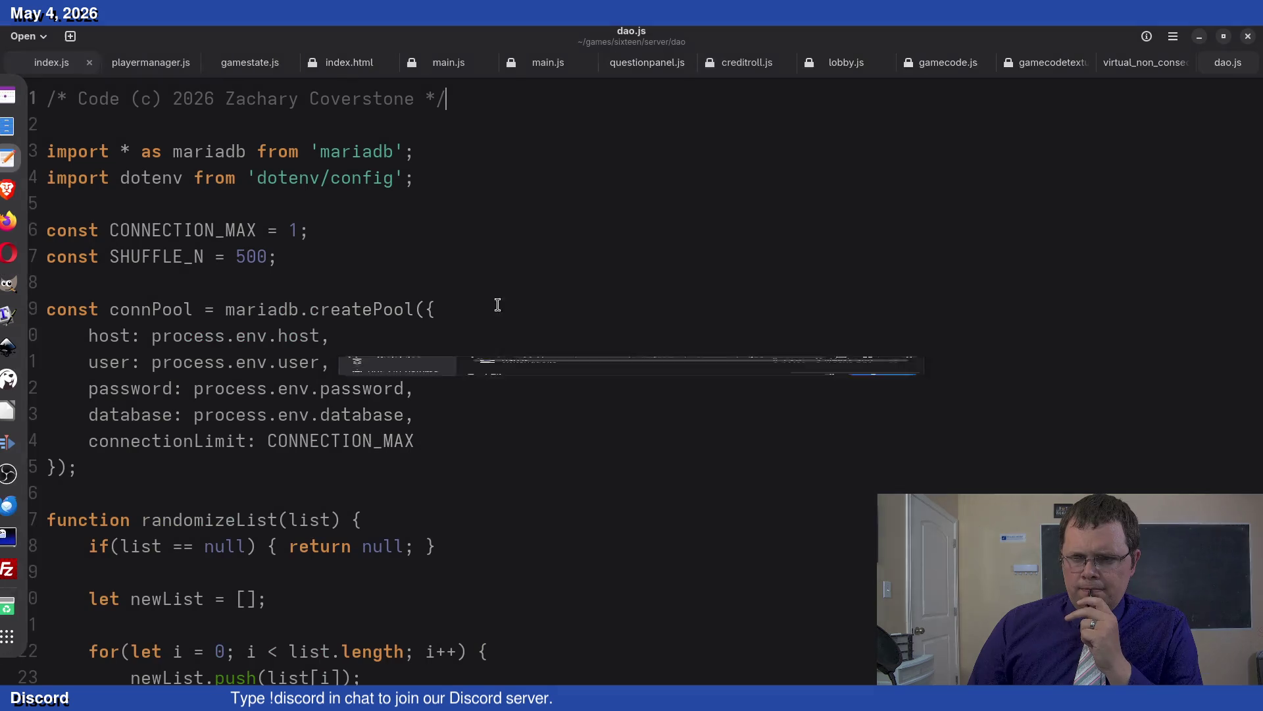
# - Read through dao.js's loadEpisodeList and loadEpisode query code, then return to index.js
pyautogui.scroll(-5, 376, 518)
pyautogui.scroll(-10, 376, 518)
pyautogui.click(376, 518)
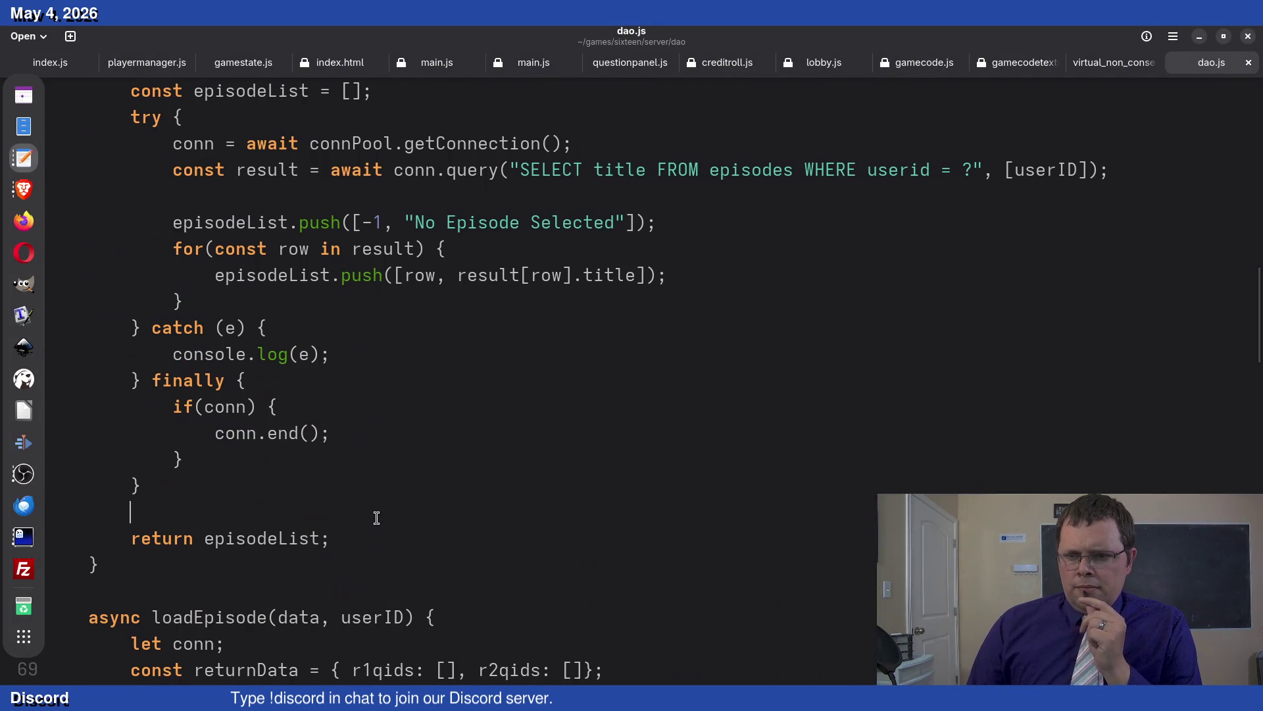
pyautogui.scroll(-5, 377, 517)
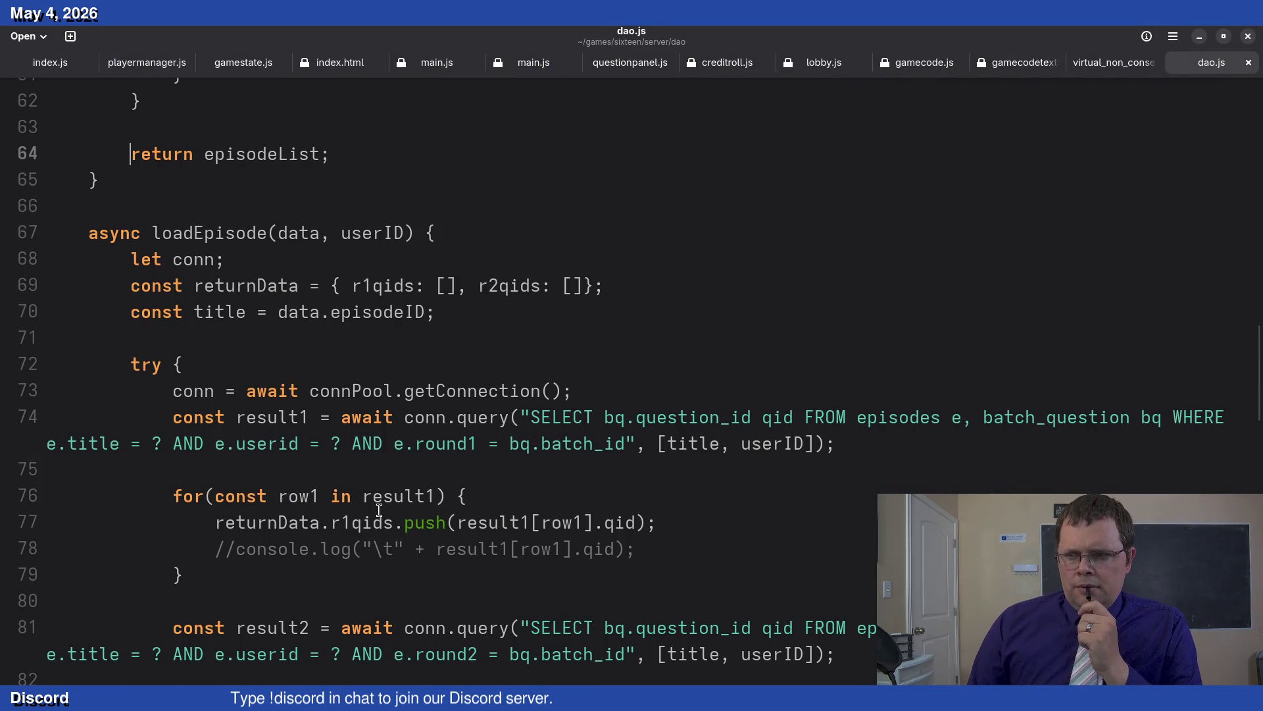
pyautogui.scroll(-5, 379, 509)
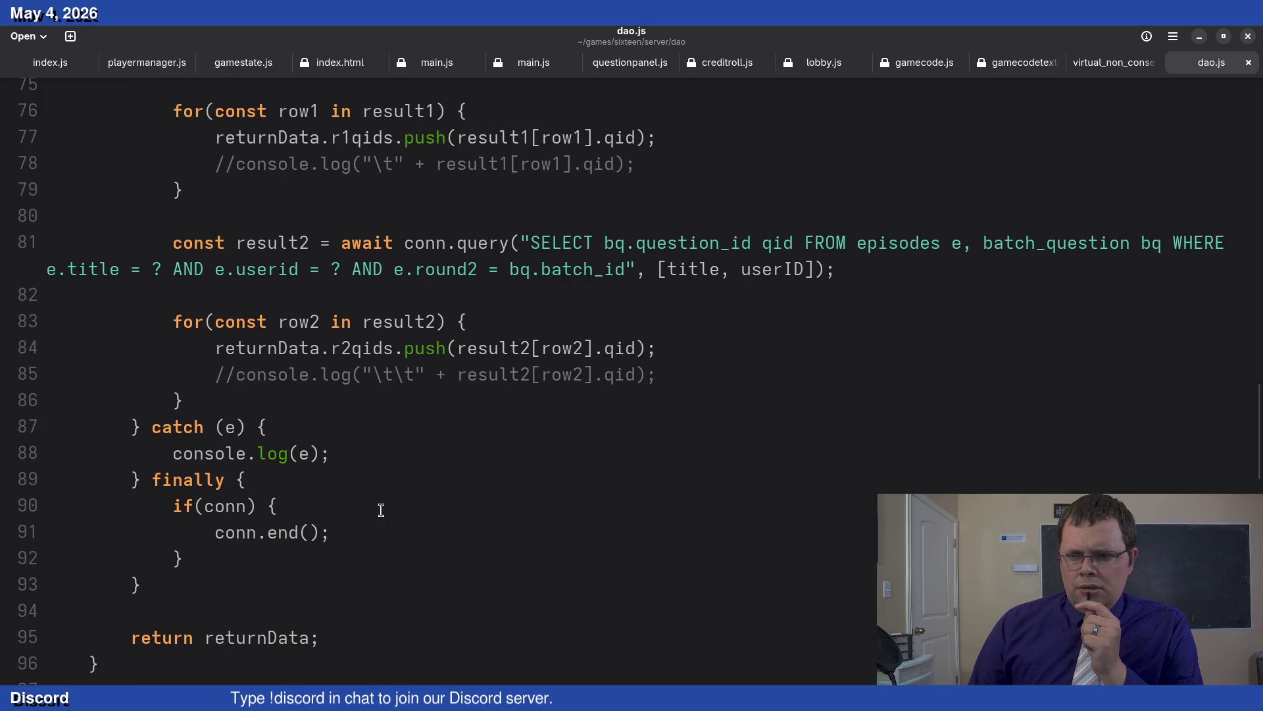
pyautogui.scroll(-2, 378, 505)
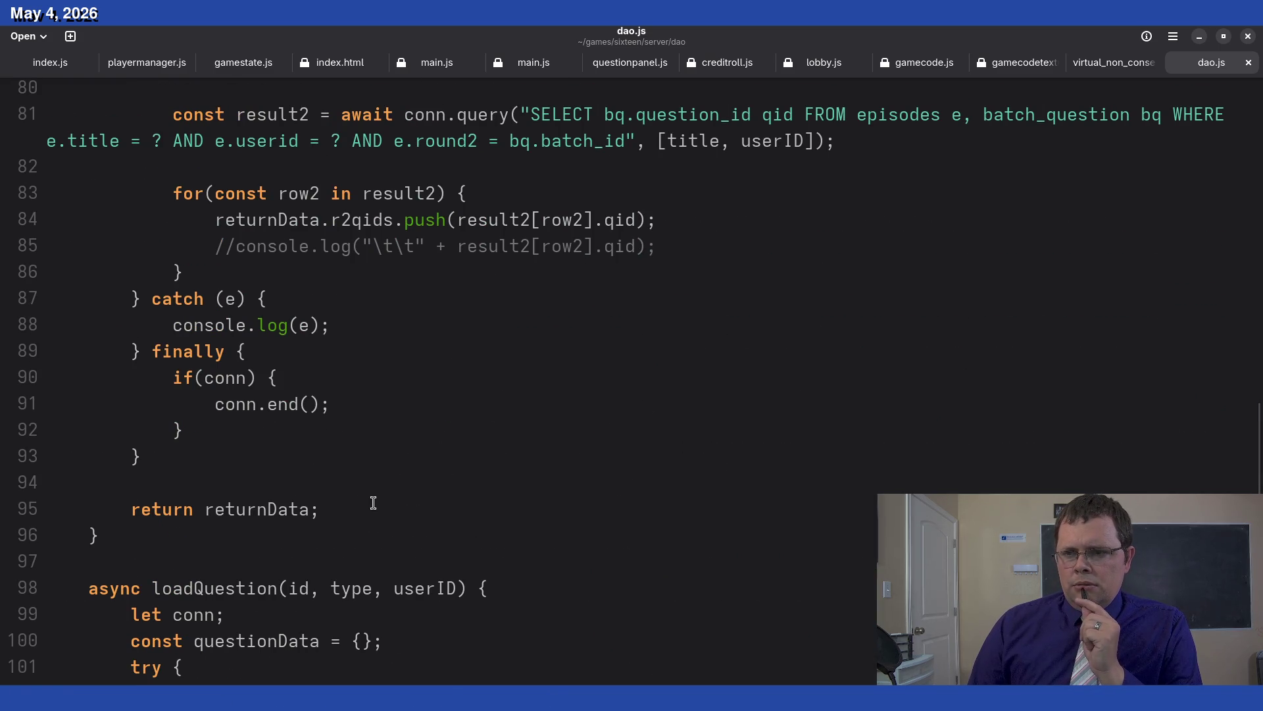
pyautogui.scroll(-1, 373, 503)
pyautogui.scroll(5, 373, 503)
pyautogui.scroll(4, 373, 503)
pyautogui.scroll(-3, 373, 503)
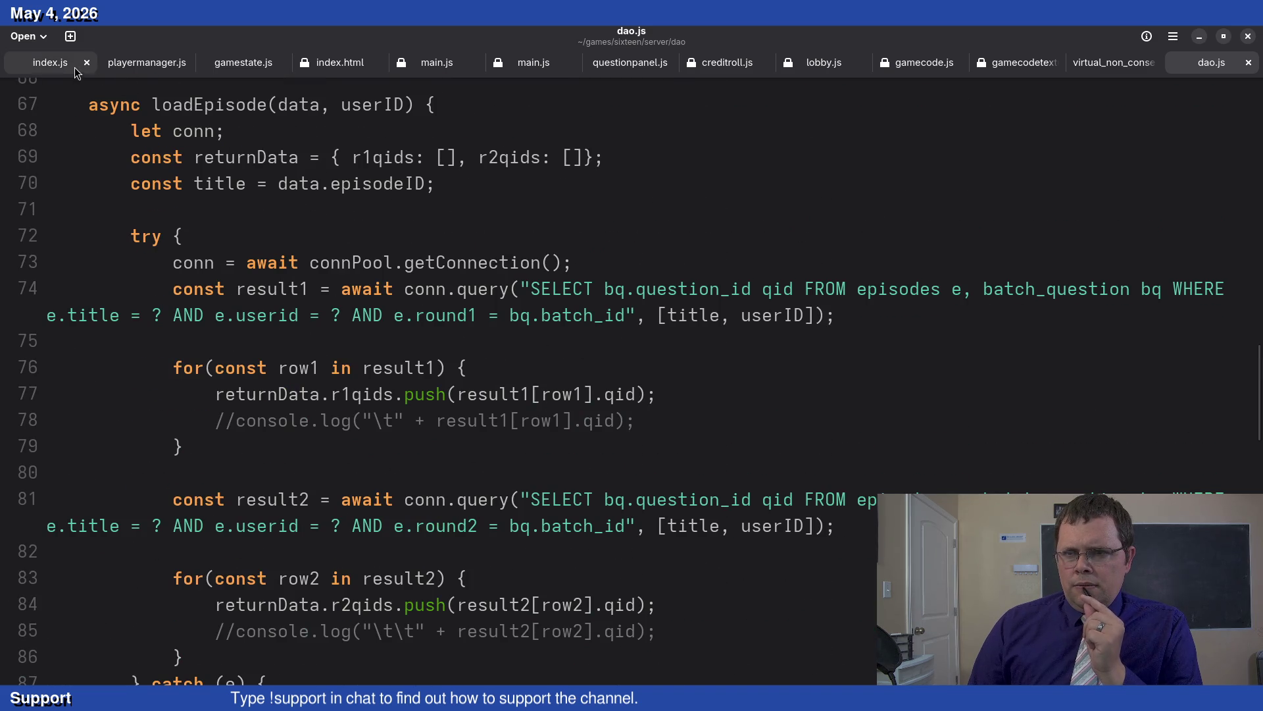
pyautogui.click(74, 67)
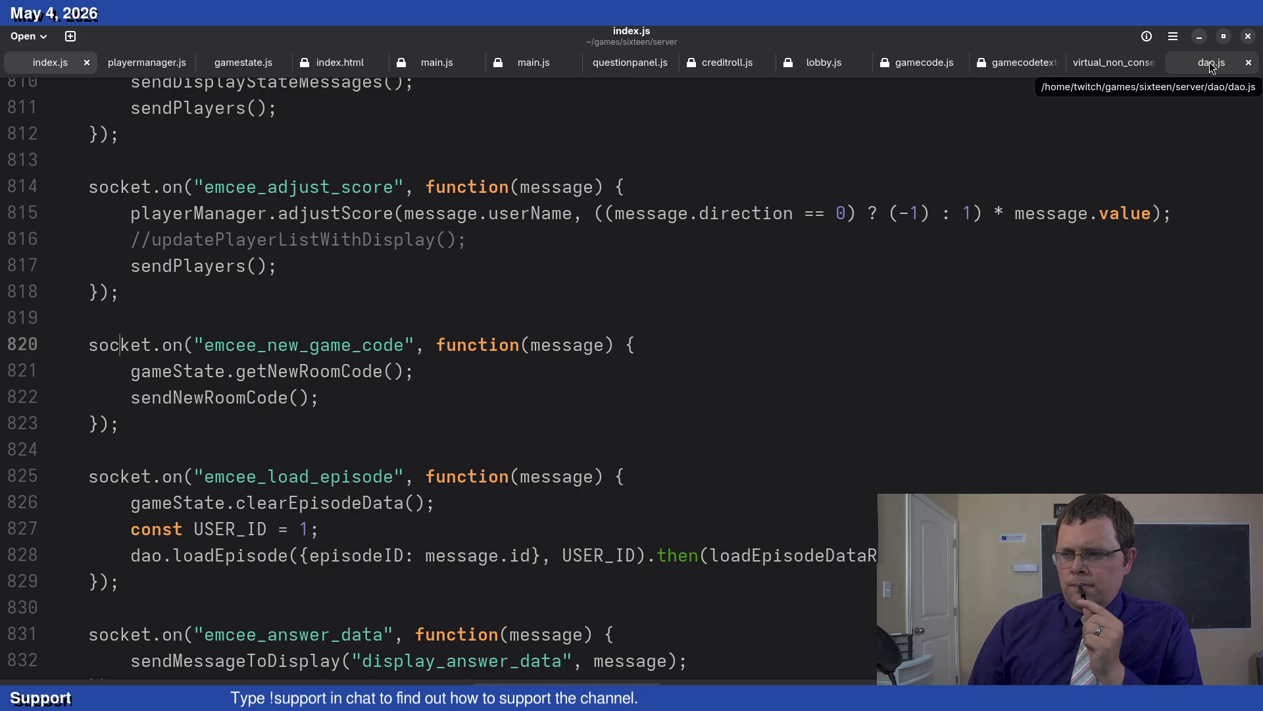
# - Find the loadEpisodeDataReturned definition in index.js, then switch back to dao.js's loadEpisode
pyautogui.doubleClick(816, 546)
pyautogui.hotkey('ctrl', 'g')
pyautogui.hotkey('ctrl', 'shift', 'g')
pyautogui.hotkey('ctrl', 'g')
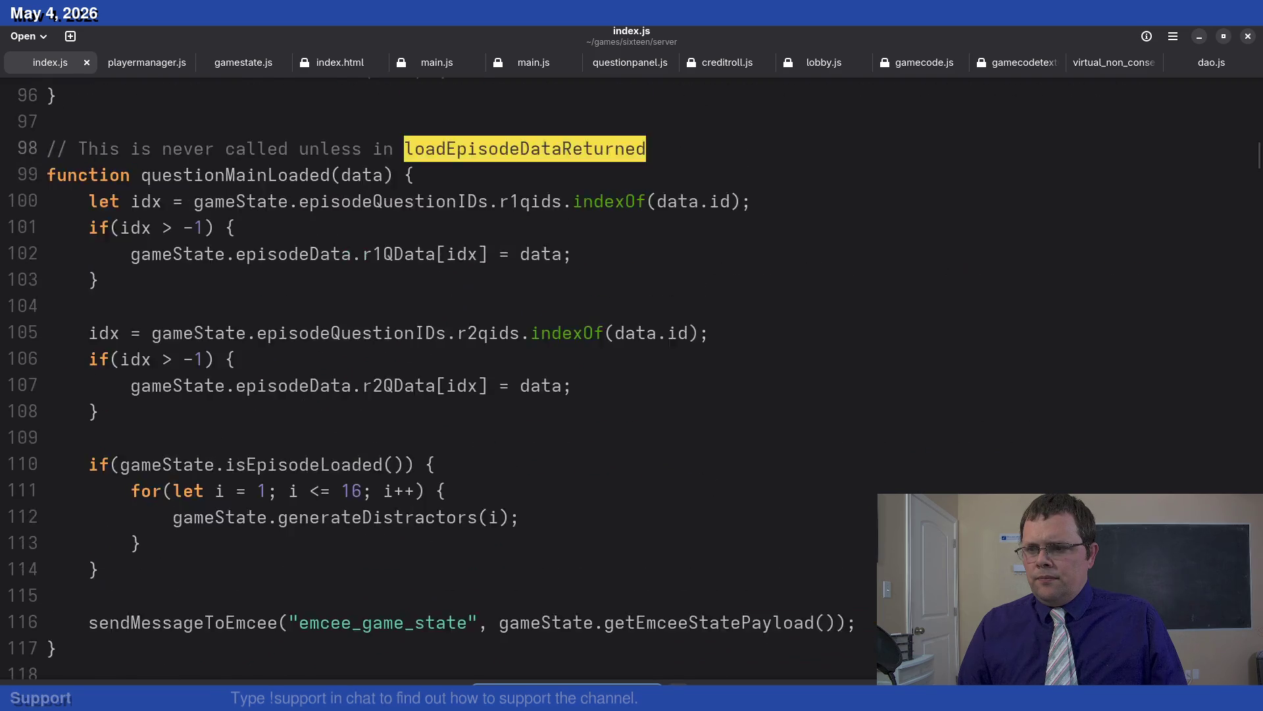
pyautogui.hotkey('ctrl', 'shift', 'g')
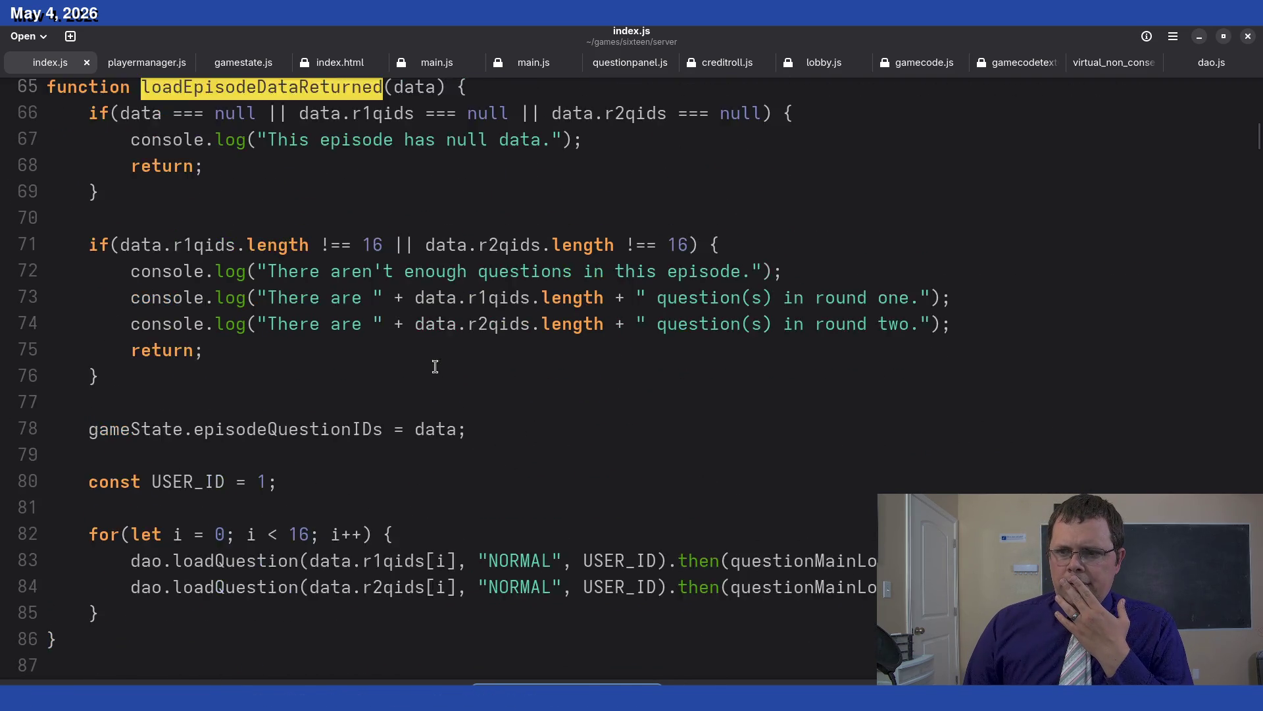
pyautogui.scroll(-2, 431, 371)
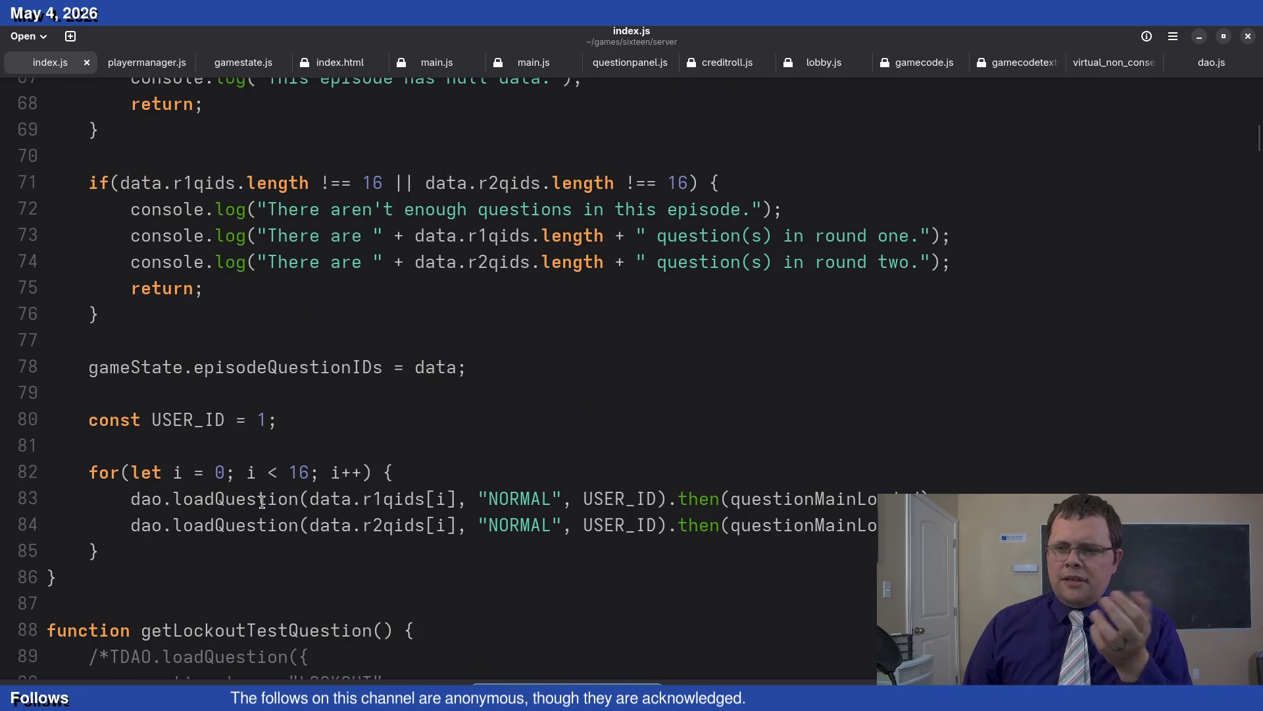
pyautogui.click(1214, 66)
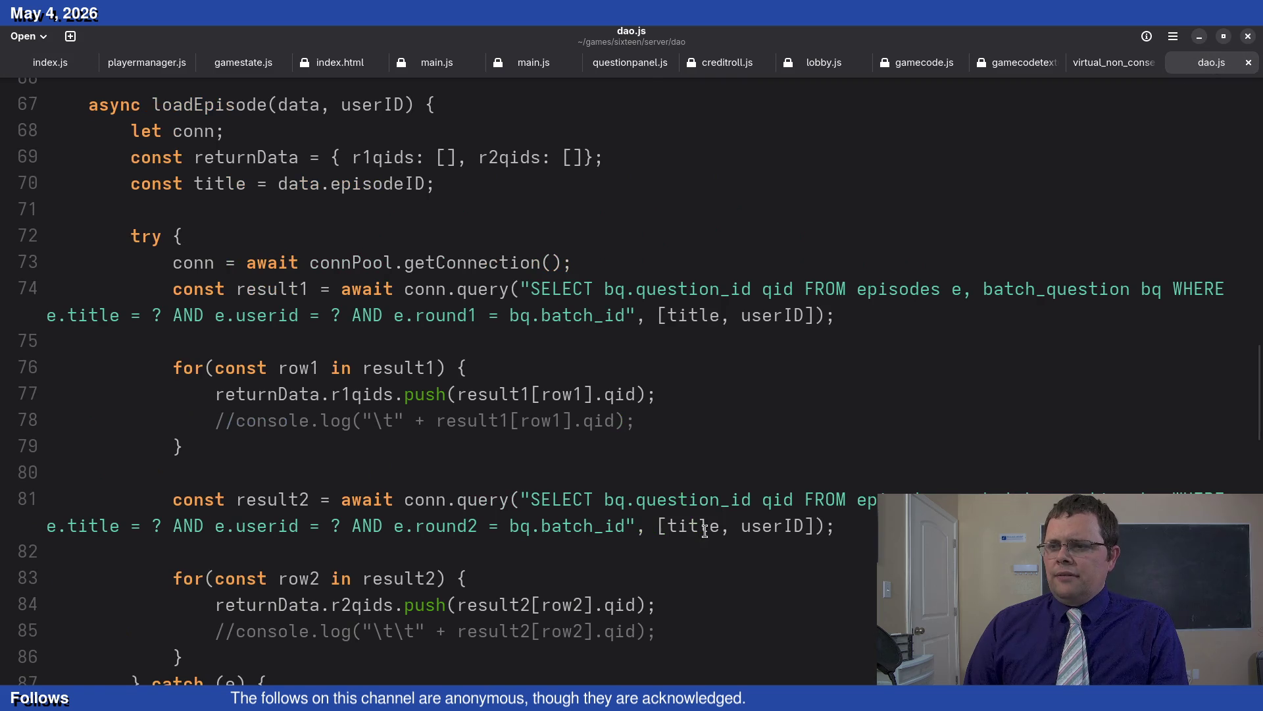
# - Rename dao.js's loadQuestion method to loadQuestionDB, then return to index.js
pyautogui.scroll(-4, 697, 531)
pyautogui.scroll(5, 698, 531)
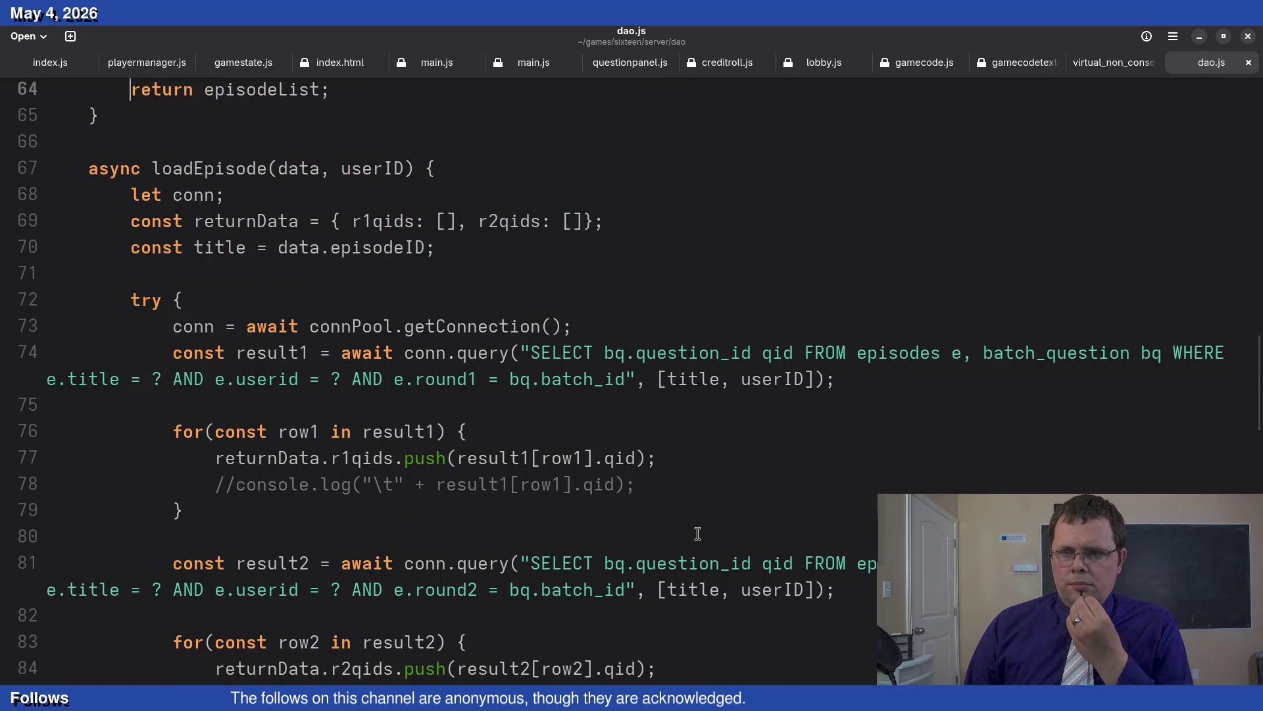
pyautogui.scroll(-15, 697, 532)
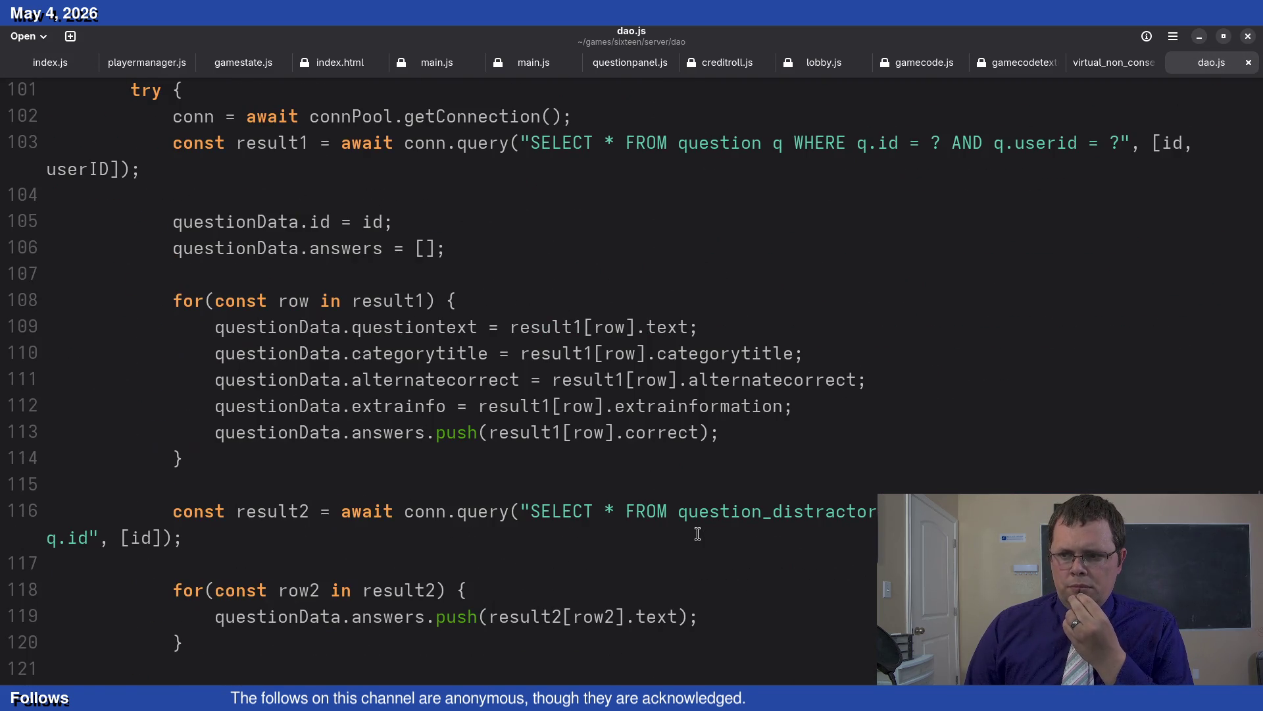
pyautogui.scroll(1, 698, 533)
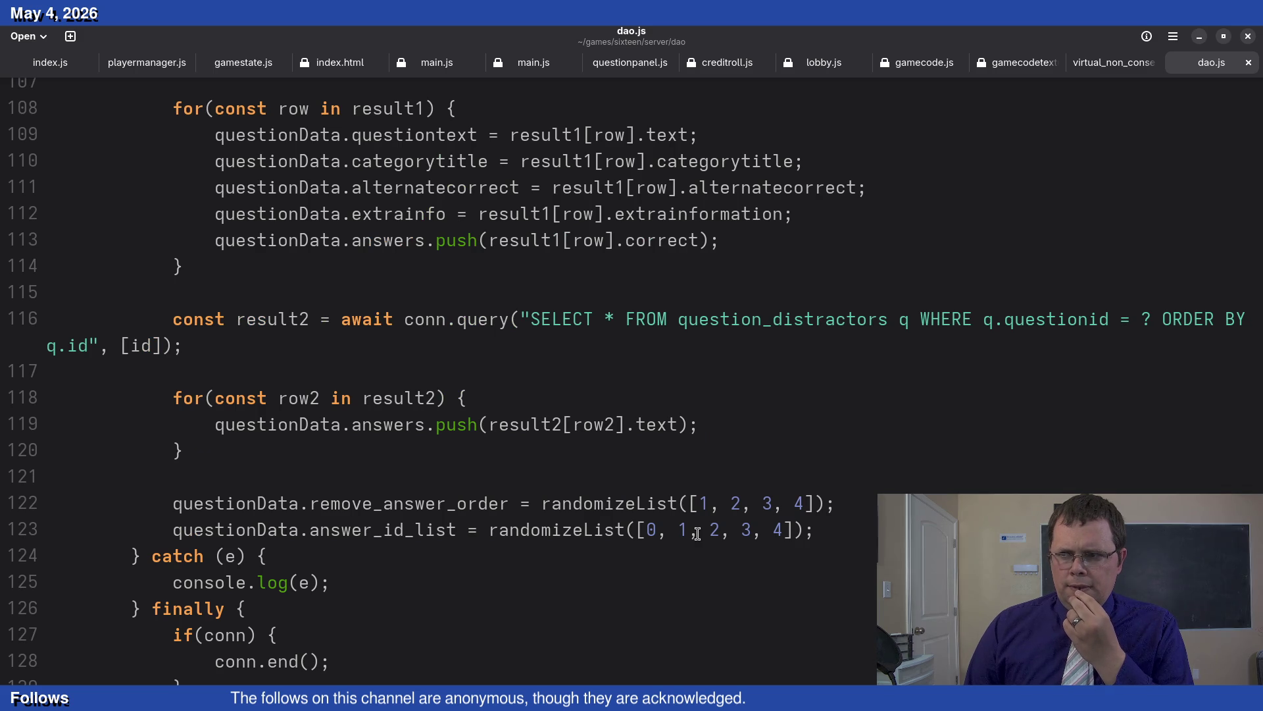
pyautogui.scroll(4, 698, 533)
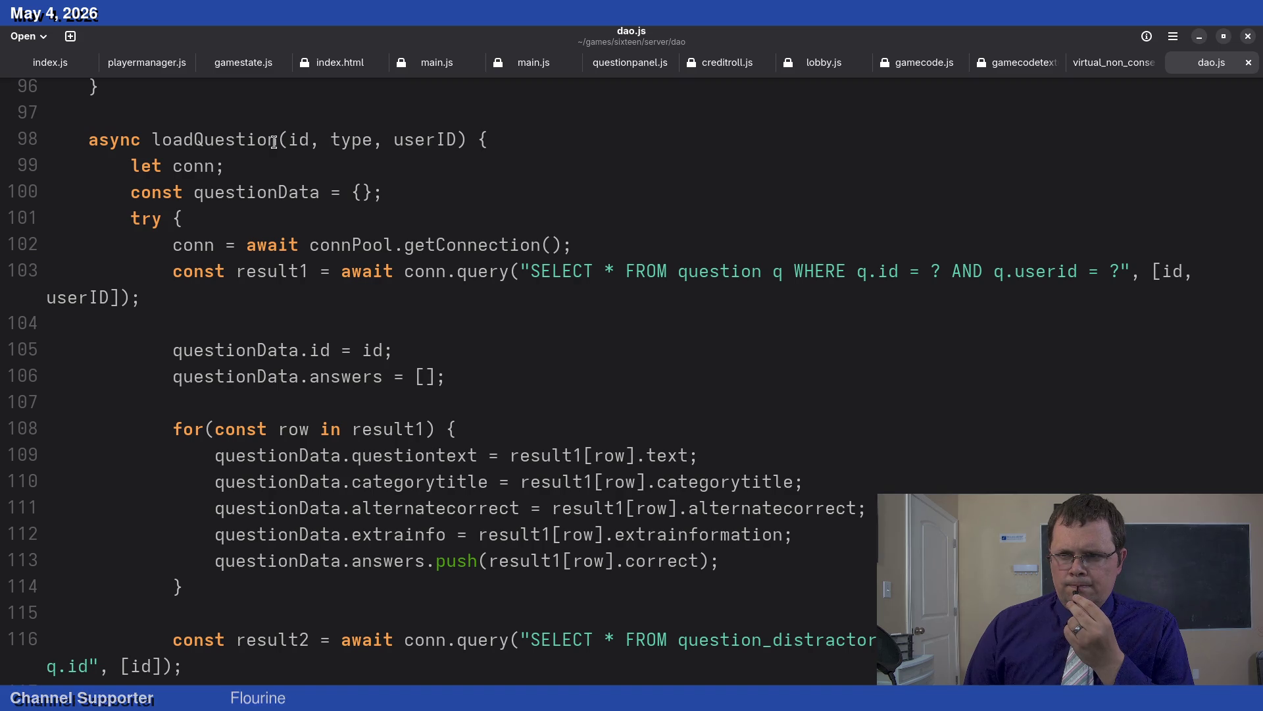
pyautogui.click(275, 143)
pyautogui.write('DB')
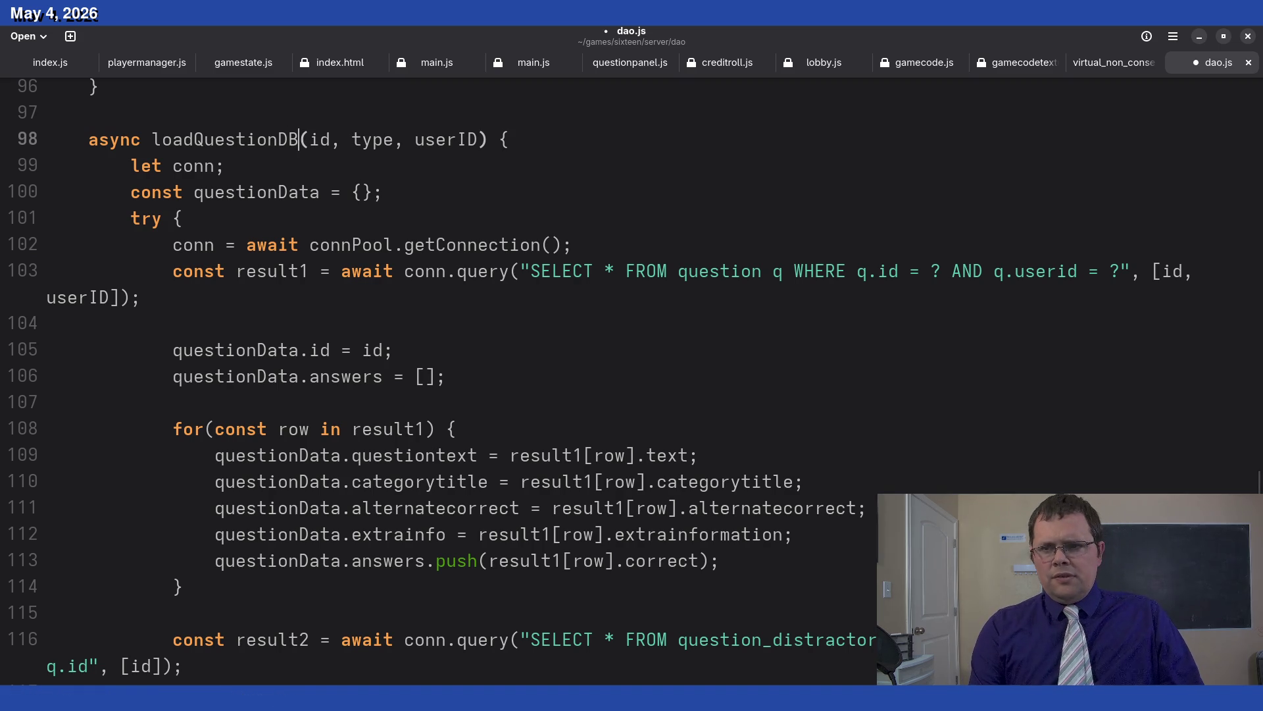
pyautogui.doubleClick(265, 140)
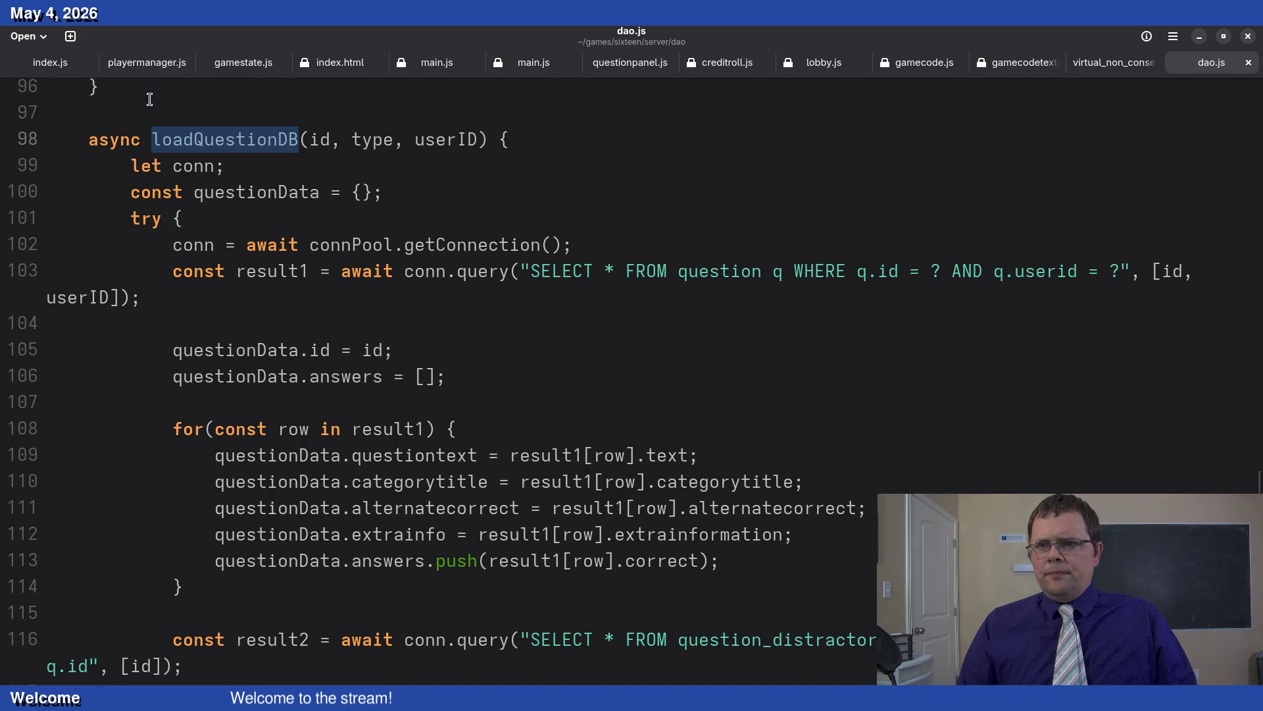
pyautogui.click(41, 69)
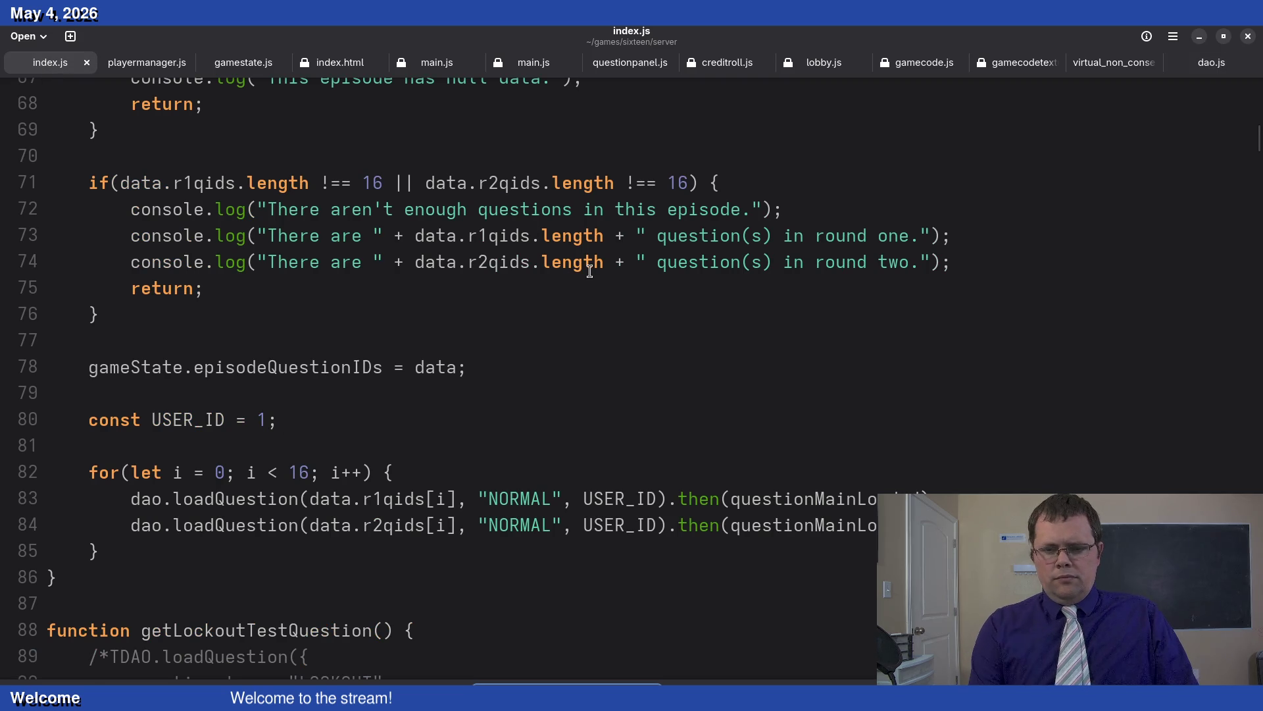
# - Change the loadQuestion calls on index.js lines 83 and 84 to loadQuestionDB
pyautogui.hotkey('ctrl', 'f')
pyautogui.write('loadQuestion')
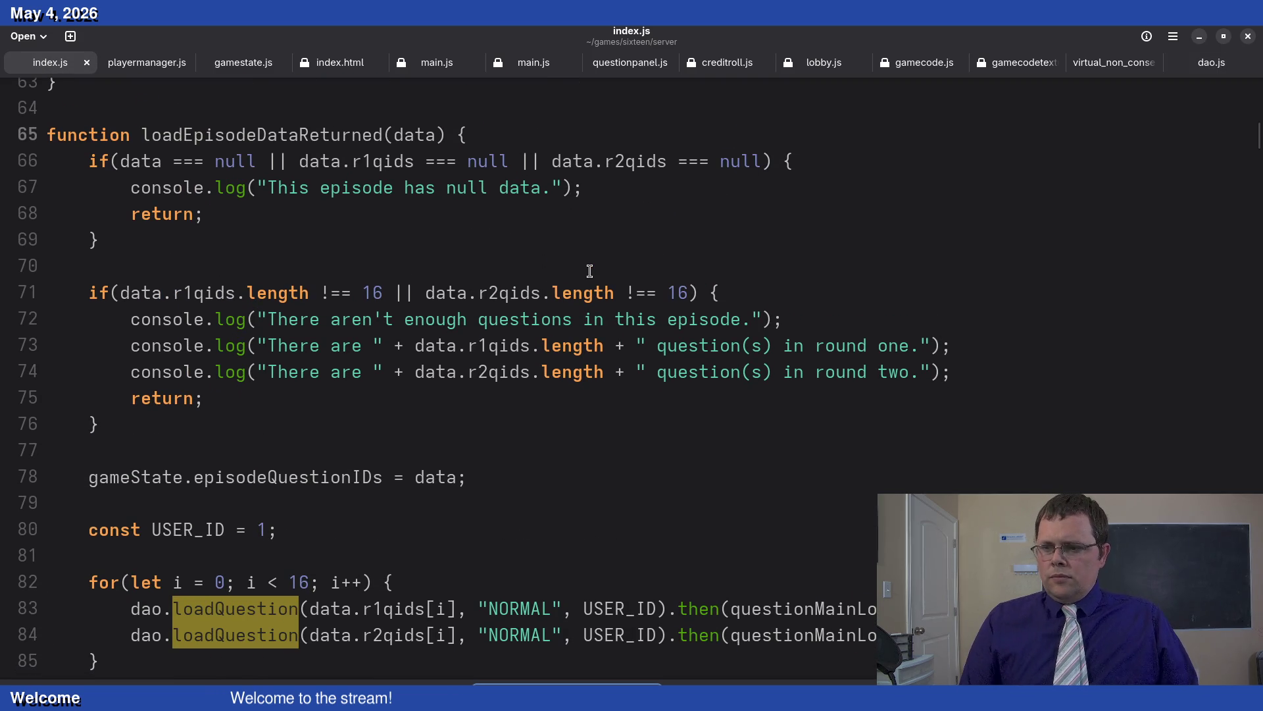
pyautogui.doubleClick(253, 602)
pyautogui.press('Right')
pyautogui.write('DB')
pyautogui.doubleClick(254, 630)
pyautogui.press('Right')
pyautogui.write('DB')
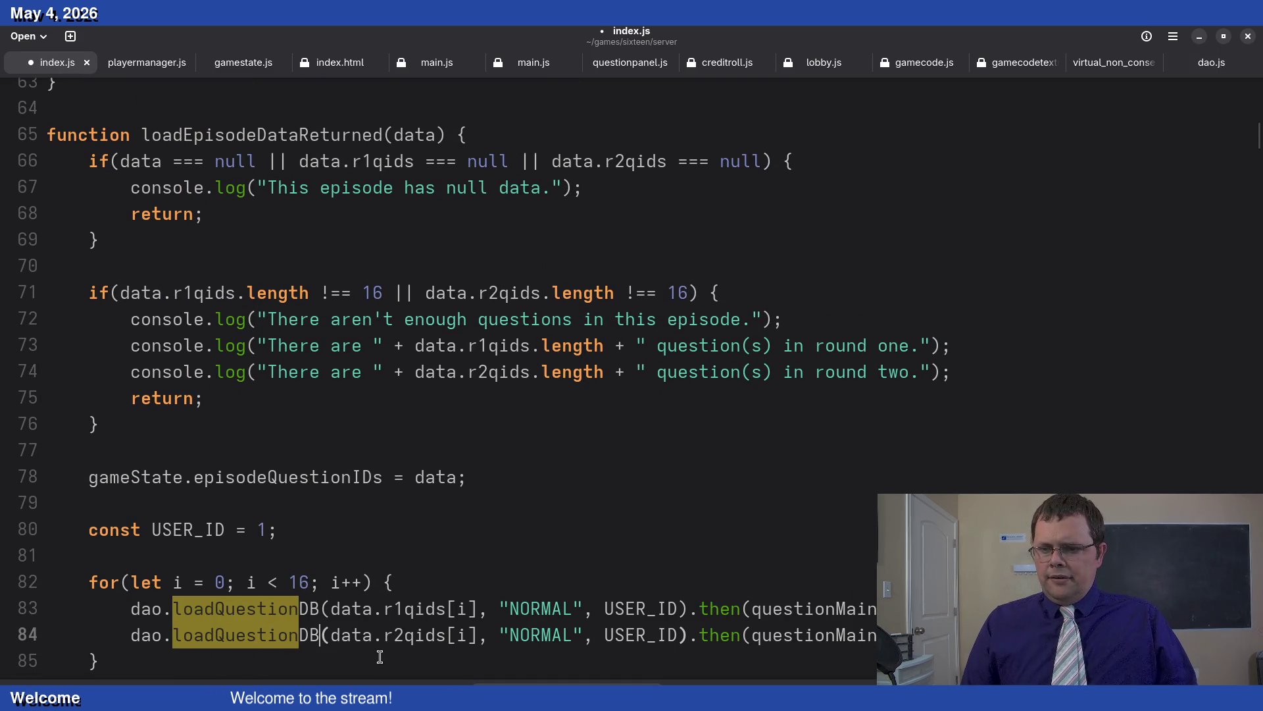
# - Check the next loadQuestion match and save index.js
pyautogui.hotkey('ctrl', 'g')
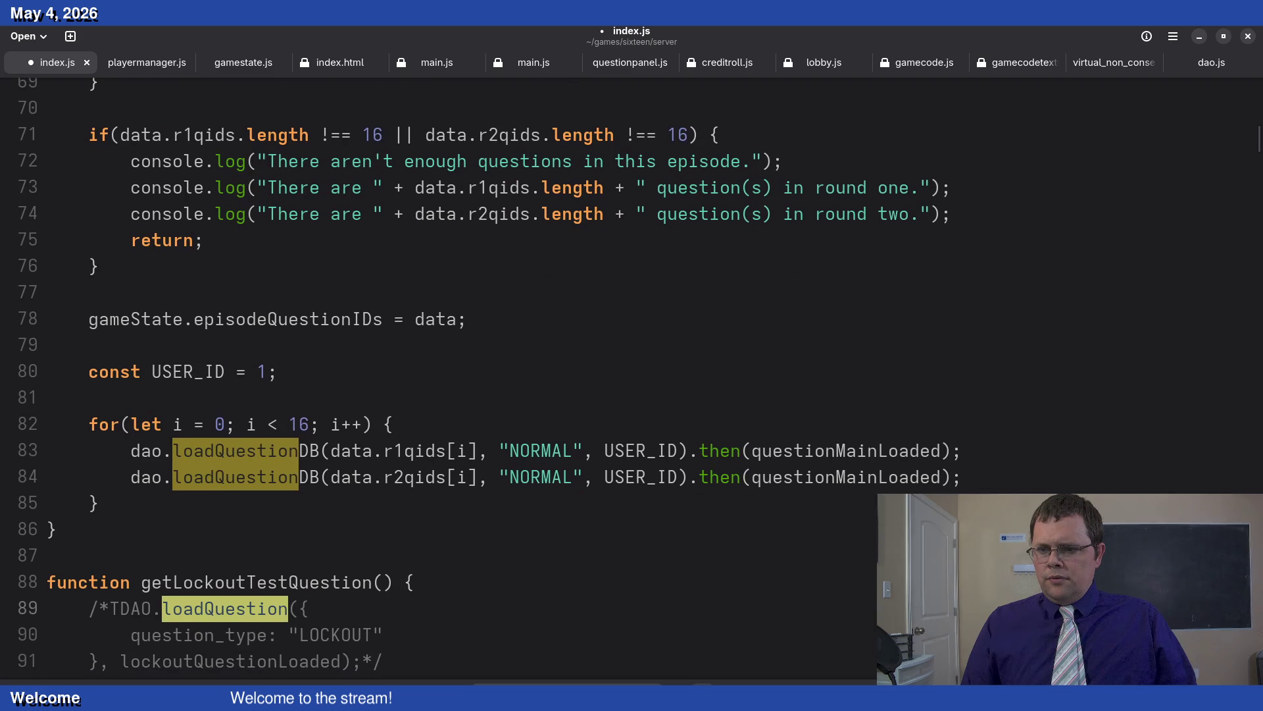
pyautogui.scroll(-3, 387, 631)
pyautogui.hotkey('ctrl', 's')
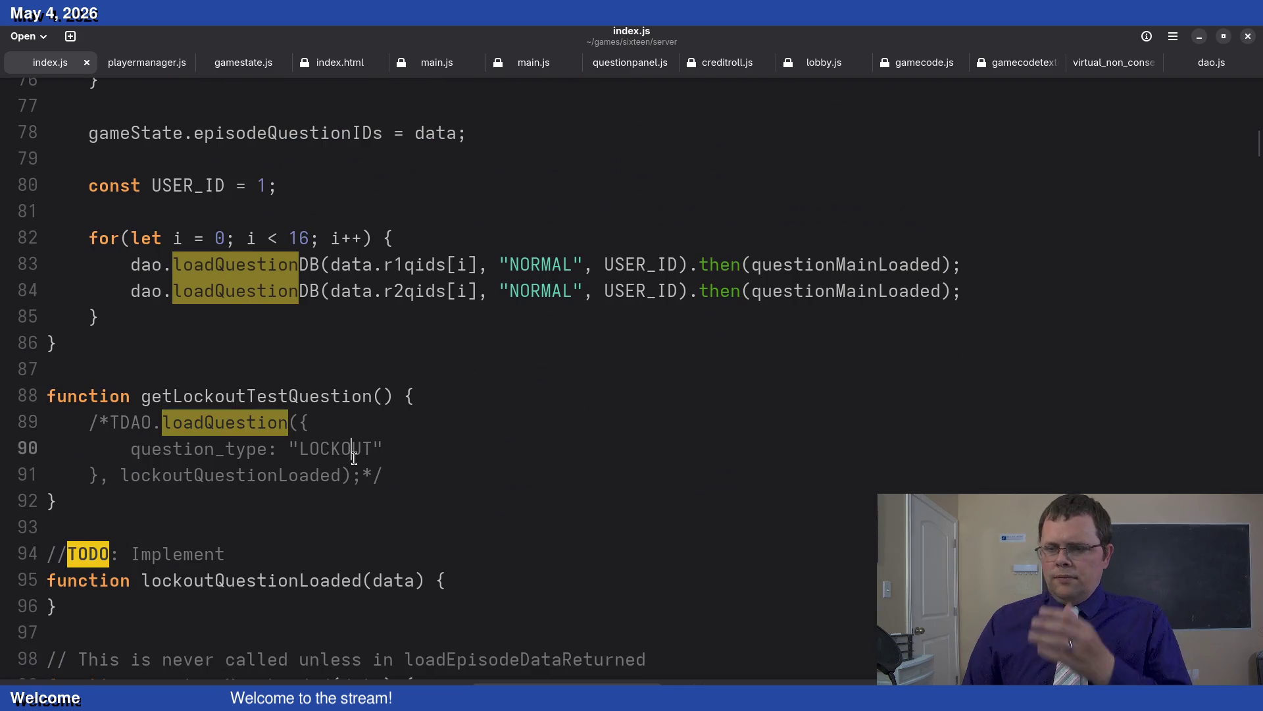
pyautogui.click(354, 458)
pyautogui.scroll(4, 354, 458)
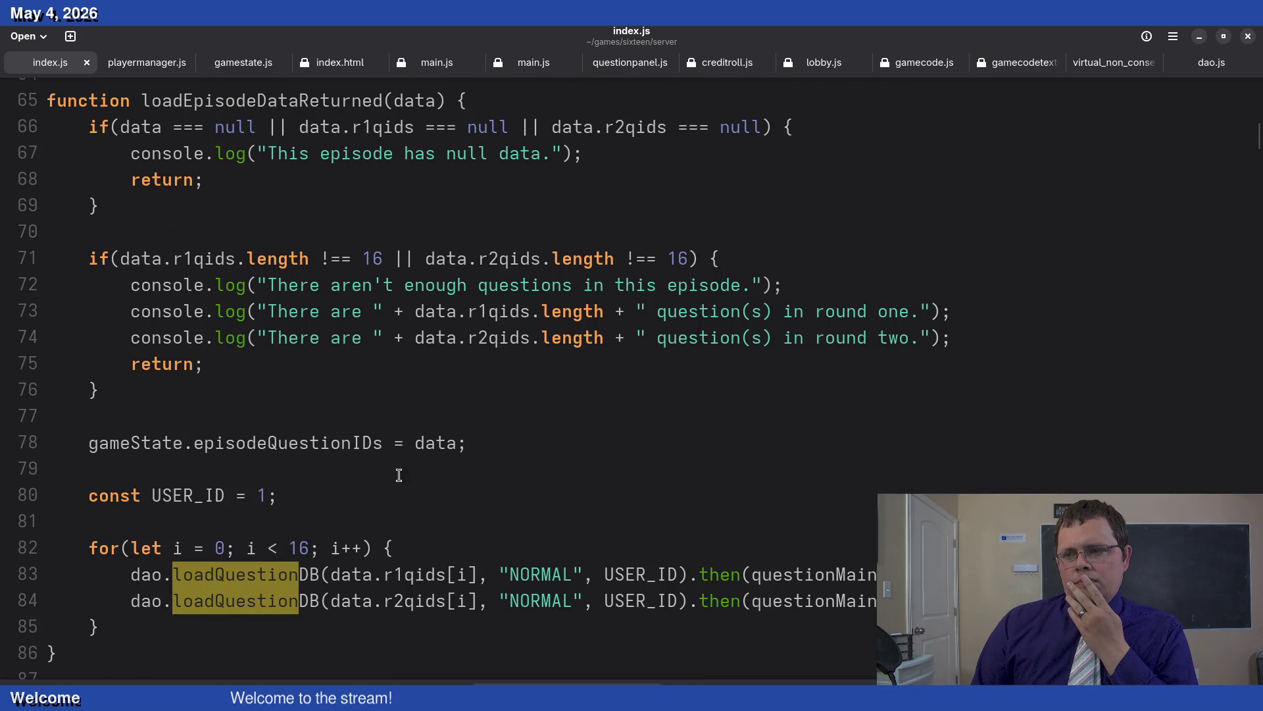
# - Scroll through index.js's socket handlers to the end of the emcee_load_episode handler
pyautogui.scroll(1, 410, 465)
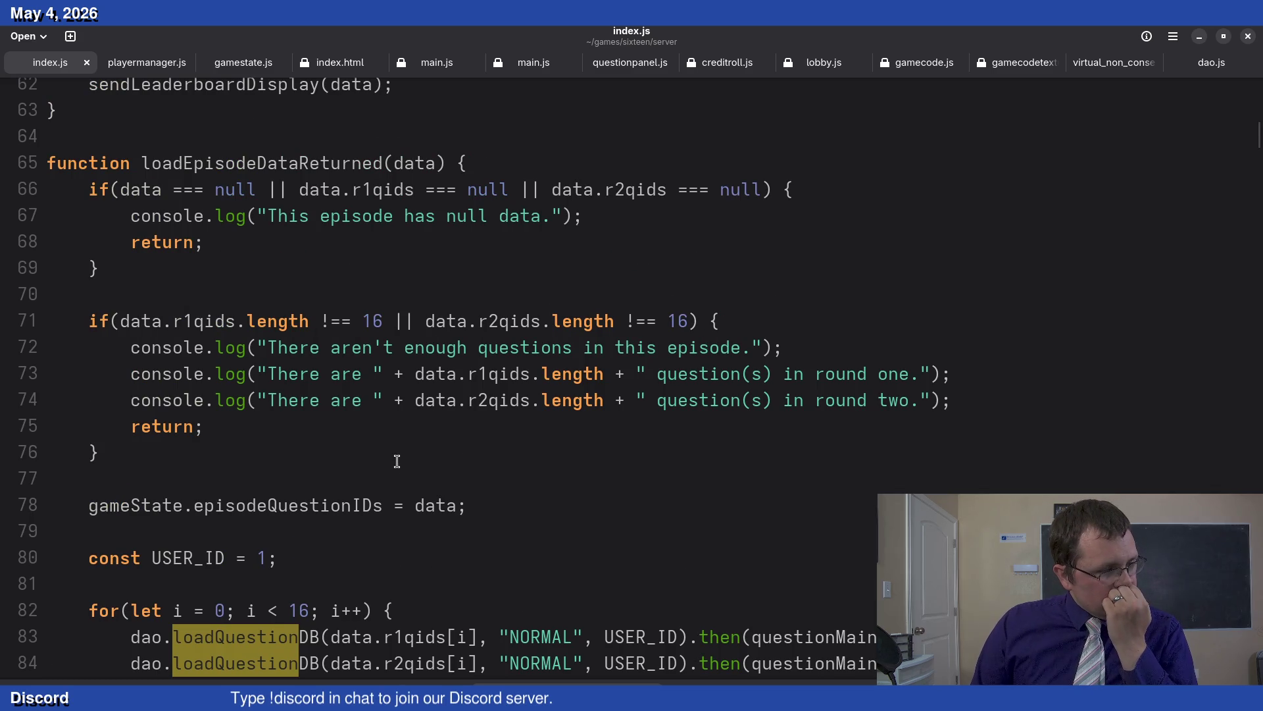
pyautogui.scroll(-20, 396, 460)
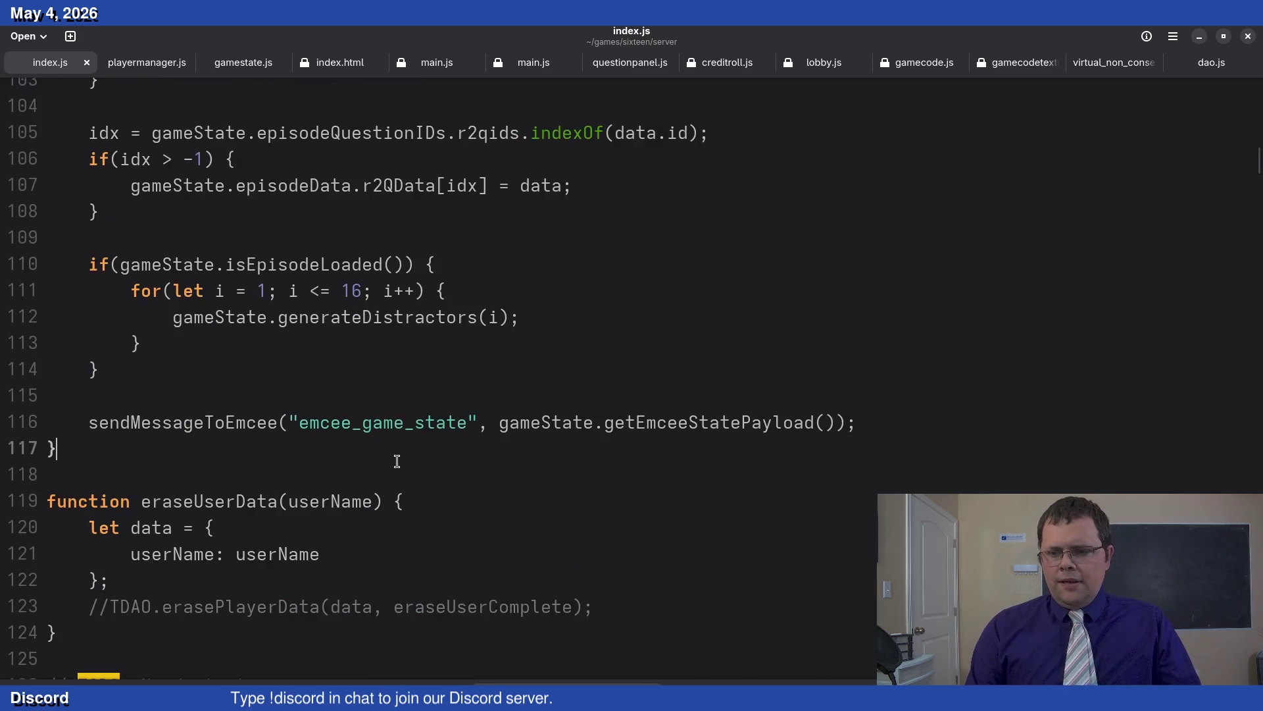
pyautogui.scroll(-20, 396, 461)
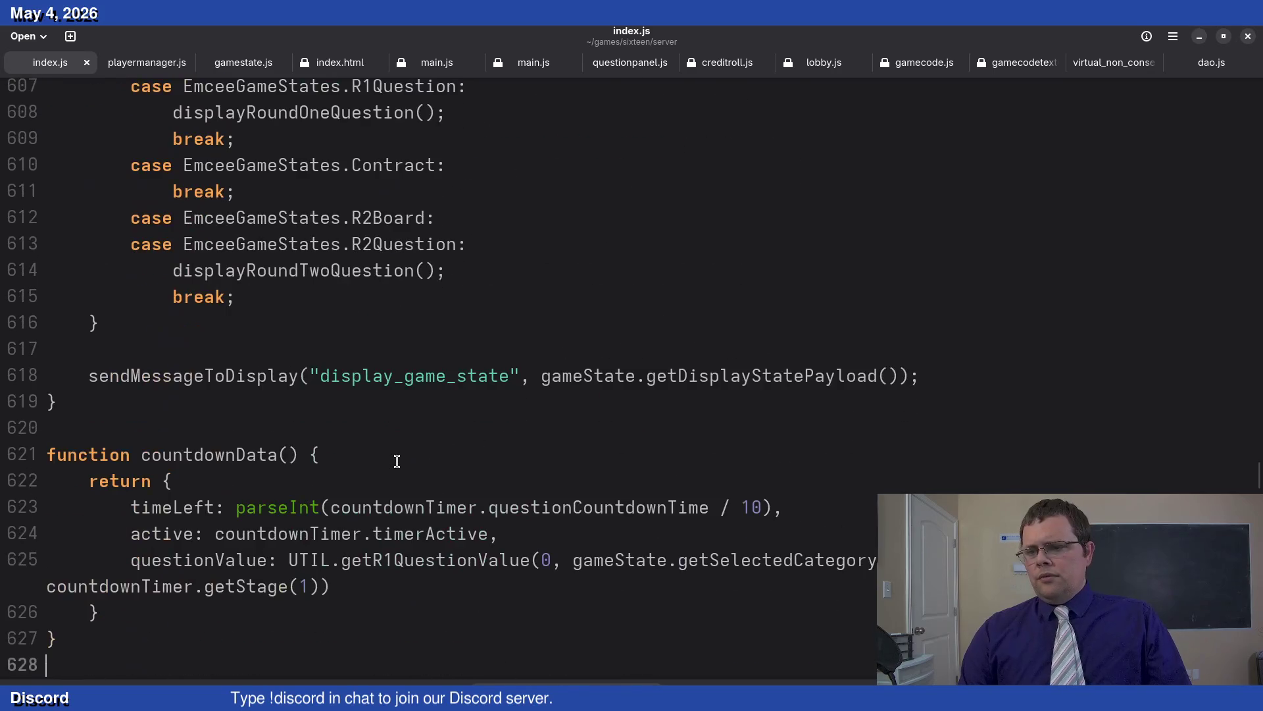
pyautogui.scroll(-2, 397, 461)
pyautogui.scroll(4, 396, 461)
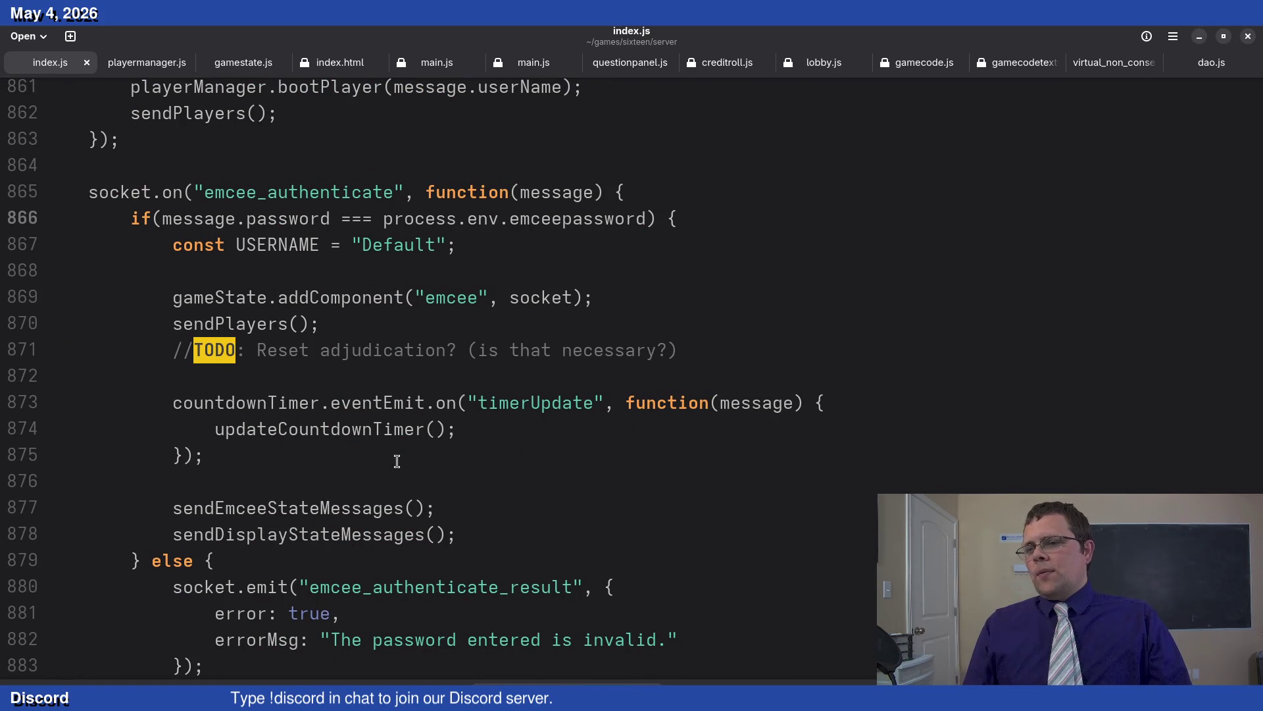
pyautogui.scroll(5, 397, 461)
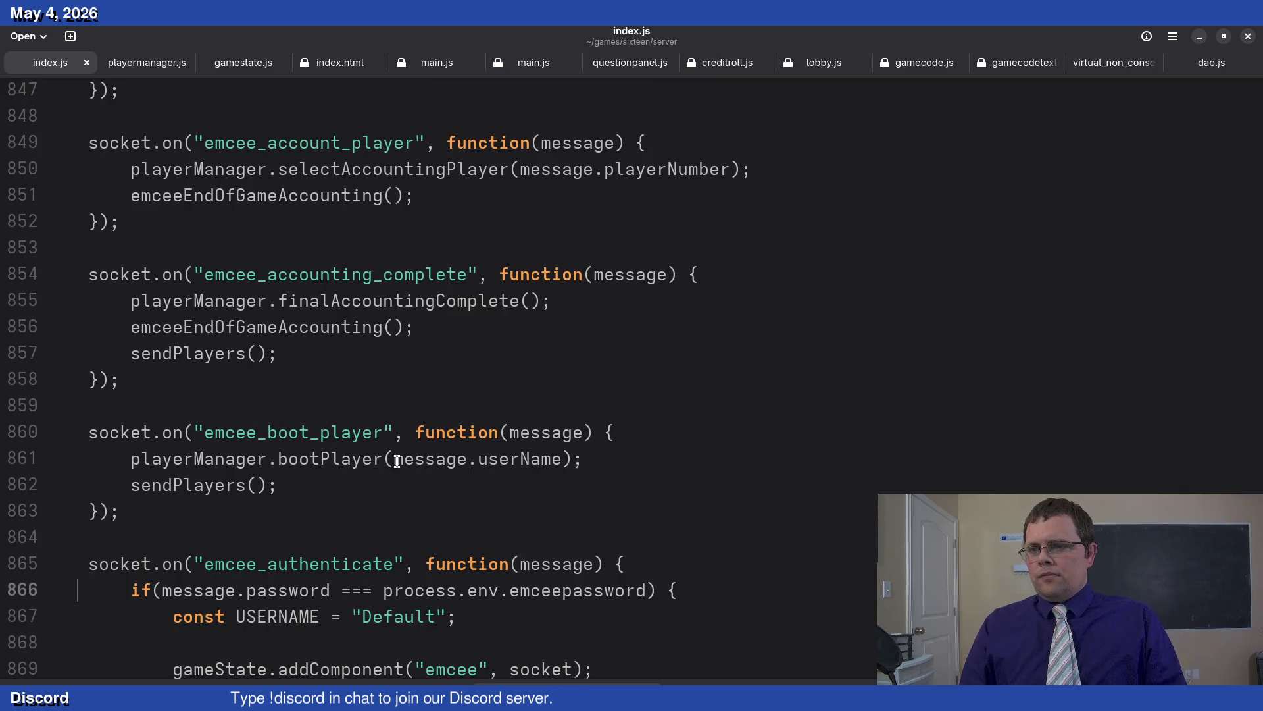
pyautogui.scroll(2, 396, 461)
pyautogui.scroll(4, 397, 460)
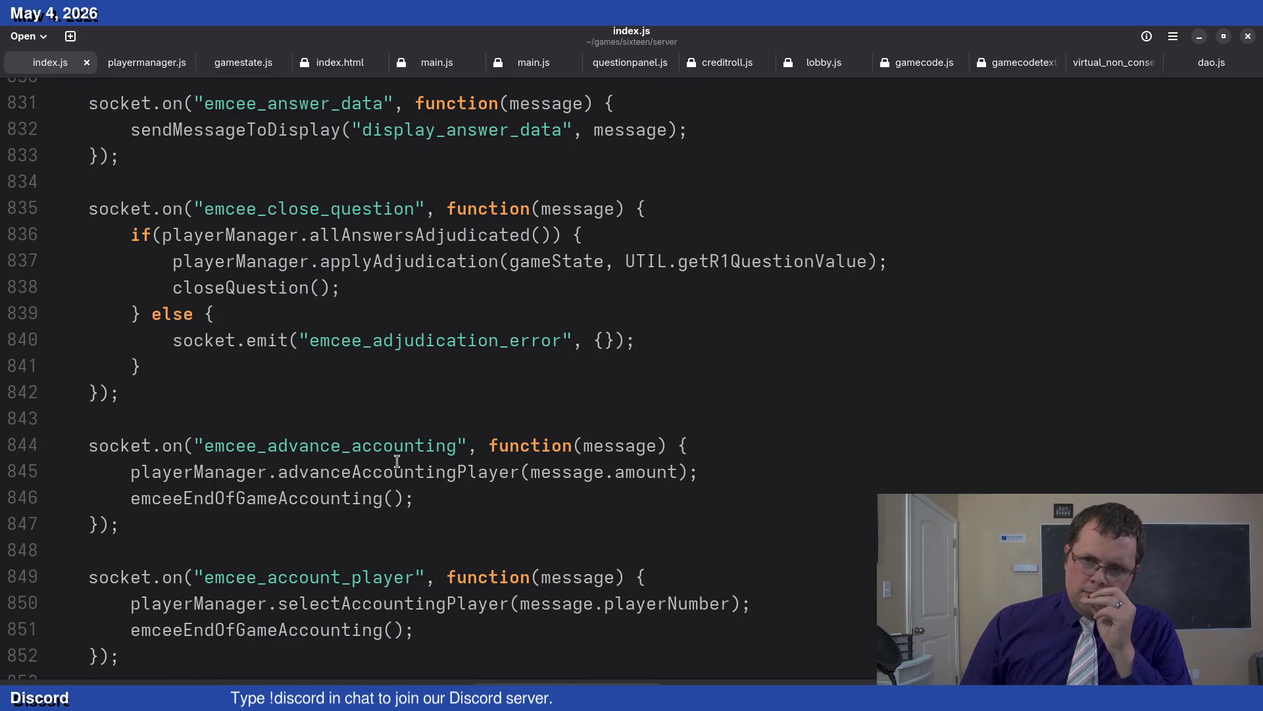
pyautogui.scroll(1, 396, 460)
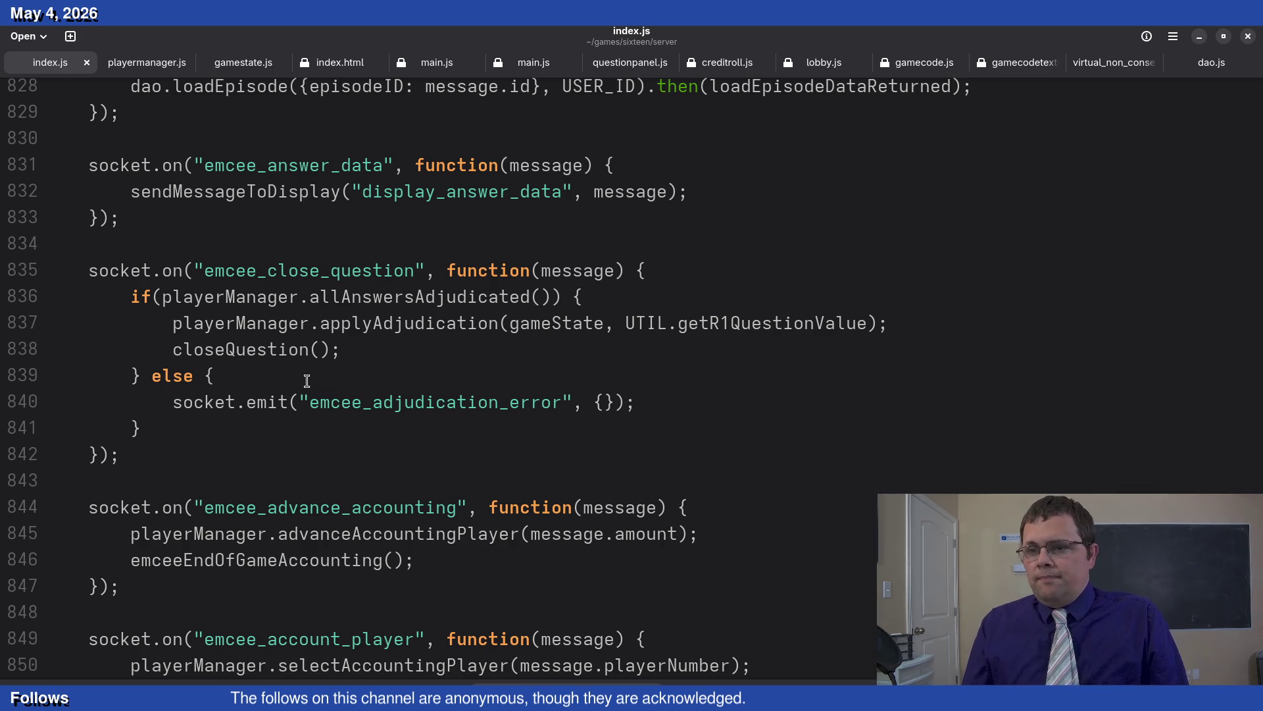
pyautogui.scroll(-2, 316, 384)
pyautogui.scroll(-9, 315, 384)
pyautogui.scroll(5, 333, 451)
pyautogui.scroll(12, 339, 453)
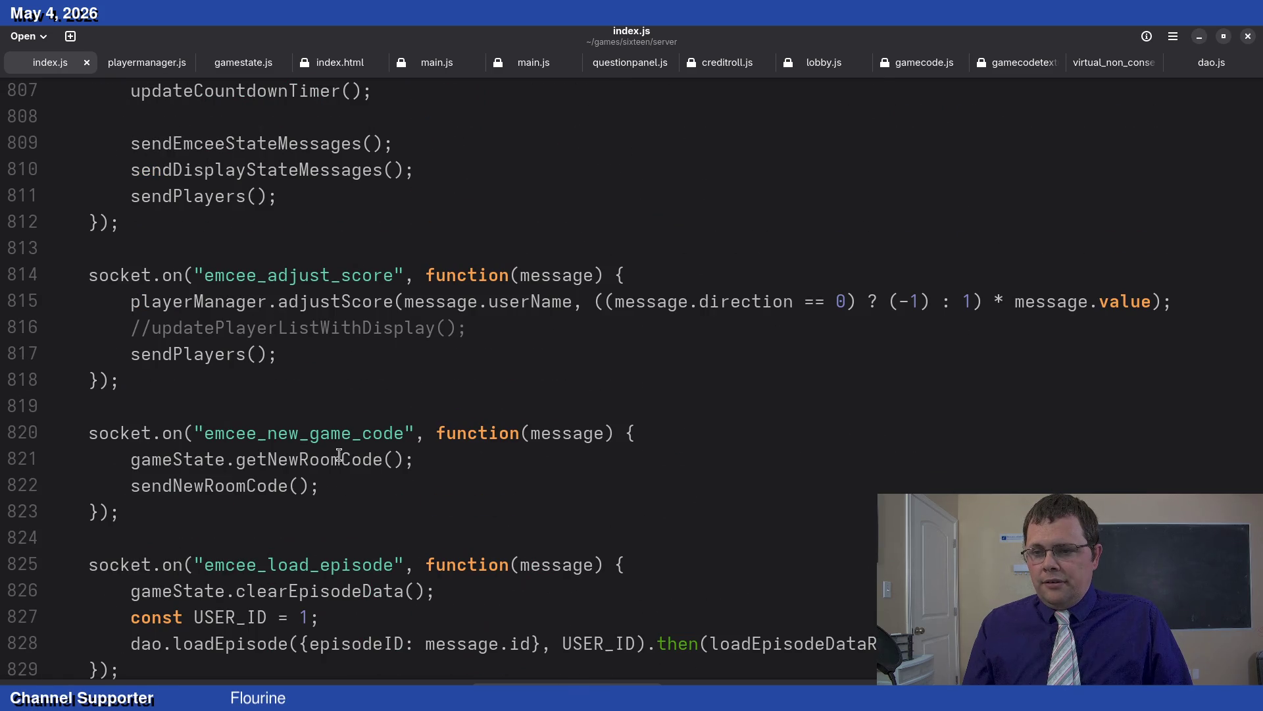
pyautogui.scroll(-2, 334, 648)
pyautogui.click(191, 544)
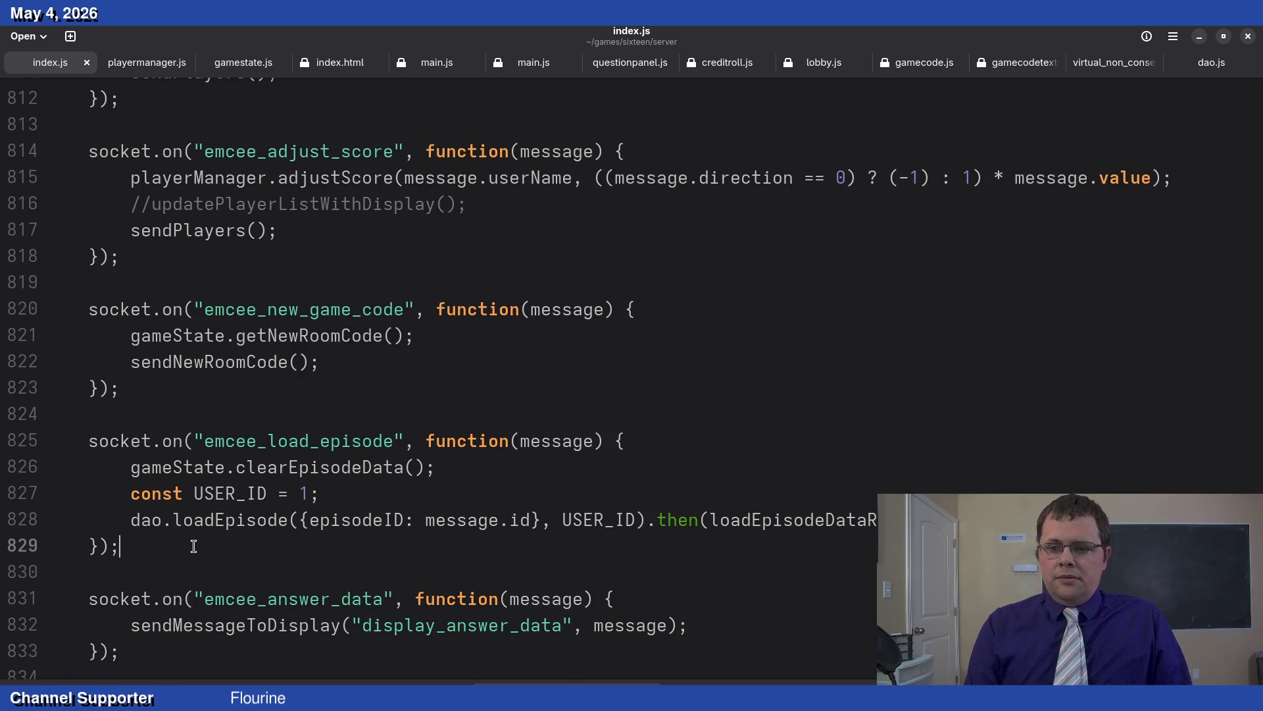
# - Duplicate the emcee_load_episode handler directly below itself and save index.js
pyautogui.hotkey('shift', 'Up')
pyautogui.hotkey('shift', 'Up')
pyautogui.hotkey('shift', 'Up')
pyautogui.press('Down')
pyautogui.press('Down')
pyautogui.press('Up')
pyautogui.press('Up')
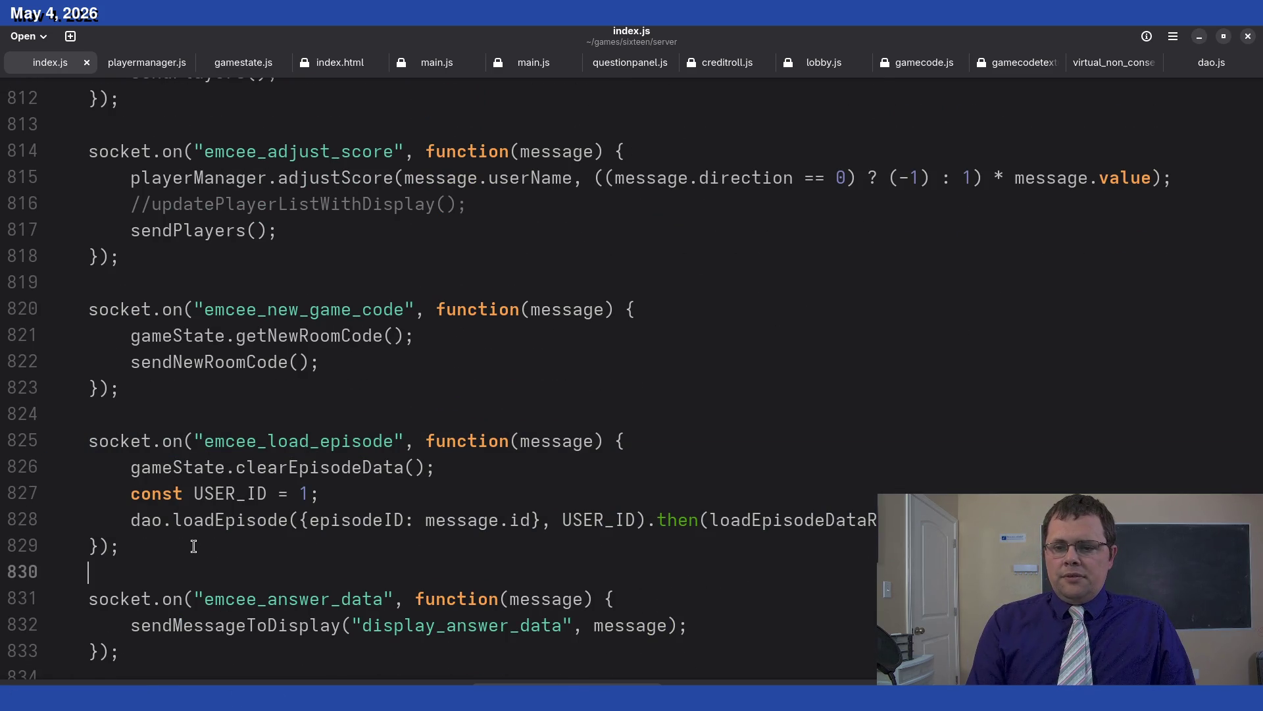
pyautogui.press('Return')
pyautogui.write('socket.on("emcee_load_episode", function(message) {         gameState.clearEpisodeData();         const USER_ID = 1;         dao.loadEpisode({episodeID: message.id}, USER_ID).then(loadEpisodeDataReturned);     });')
pyautogui.hotkey('ctrl', 's')
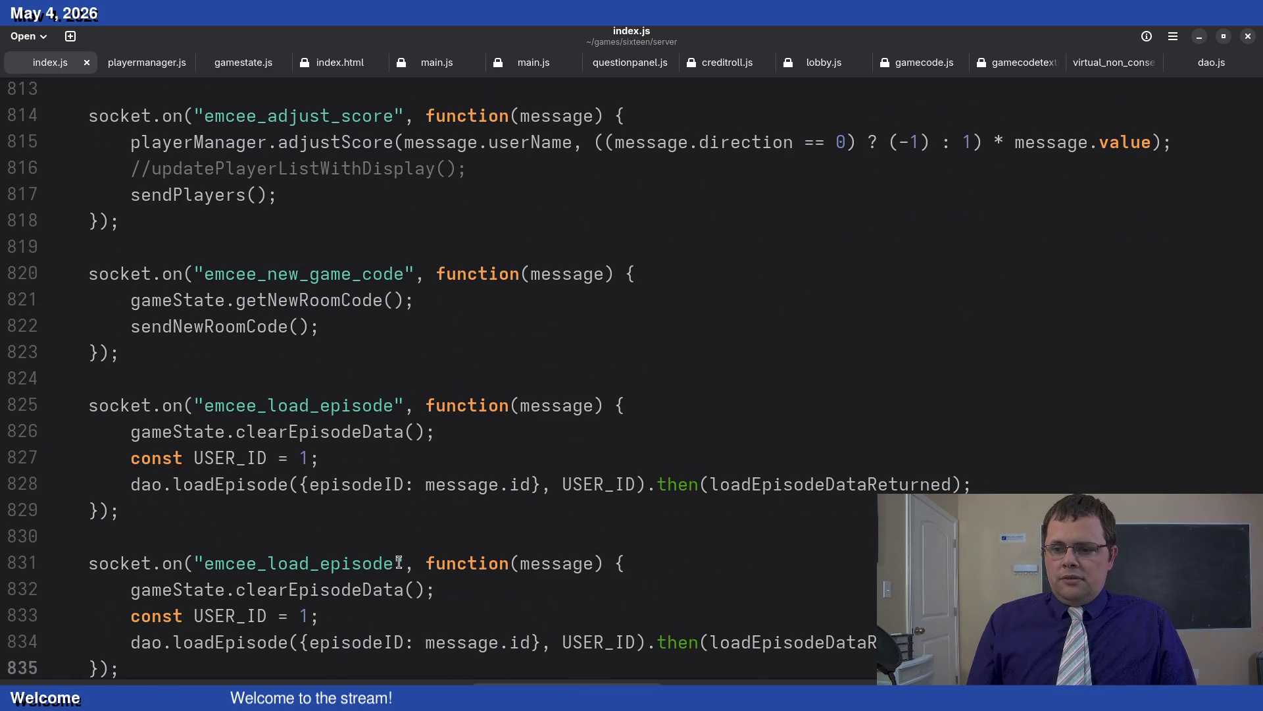
# - Rename the copy's event to emcee_load_episode_json and delete its const USER_ID line
pyautogui.write('_json')
pyautogui.press('Down')
pyautogui.click(320, 615)
pyautogui.hotkey('shift', 'Home')
pyautogui.press('BackSpace')
pyautogui.press('Delete')
pyautogui.click(172, 615)
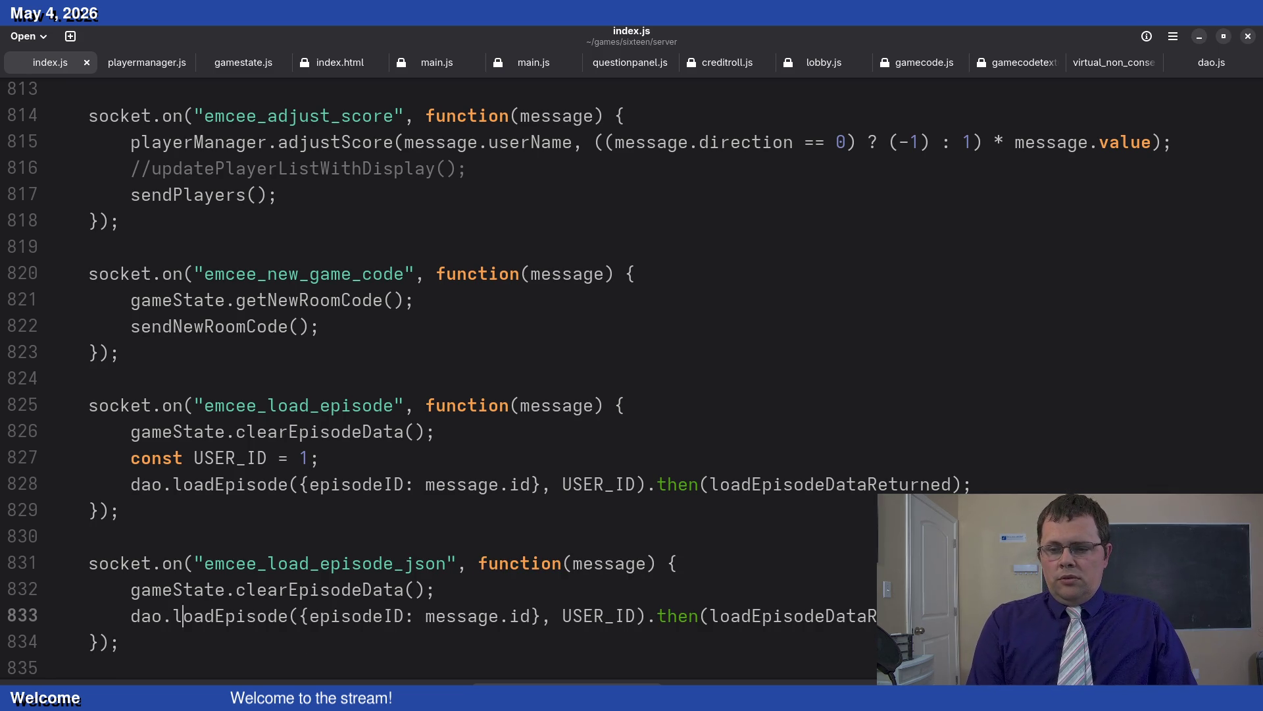
pyautogui.click(288, 615)
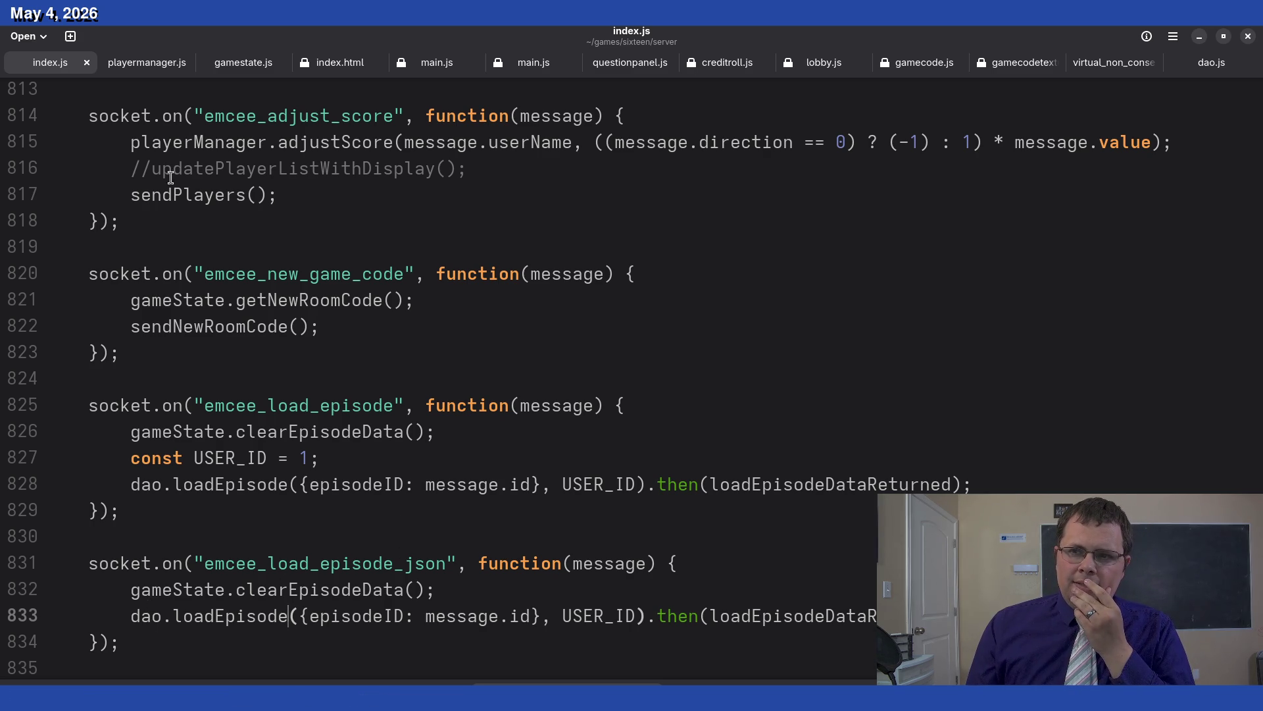
pyautogui.click(1202, 62)
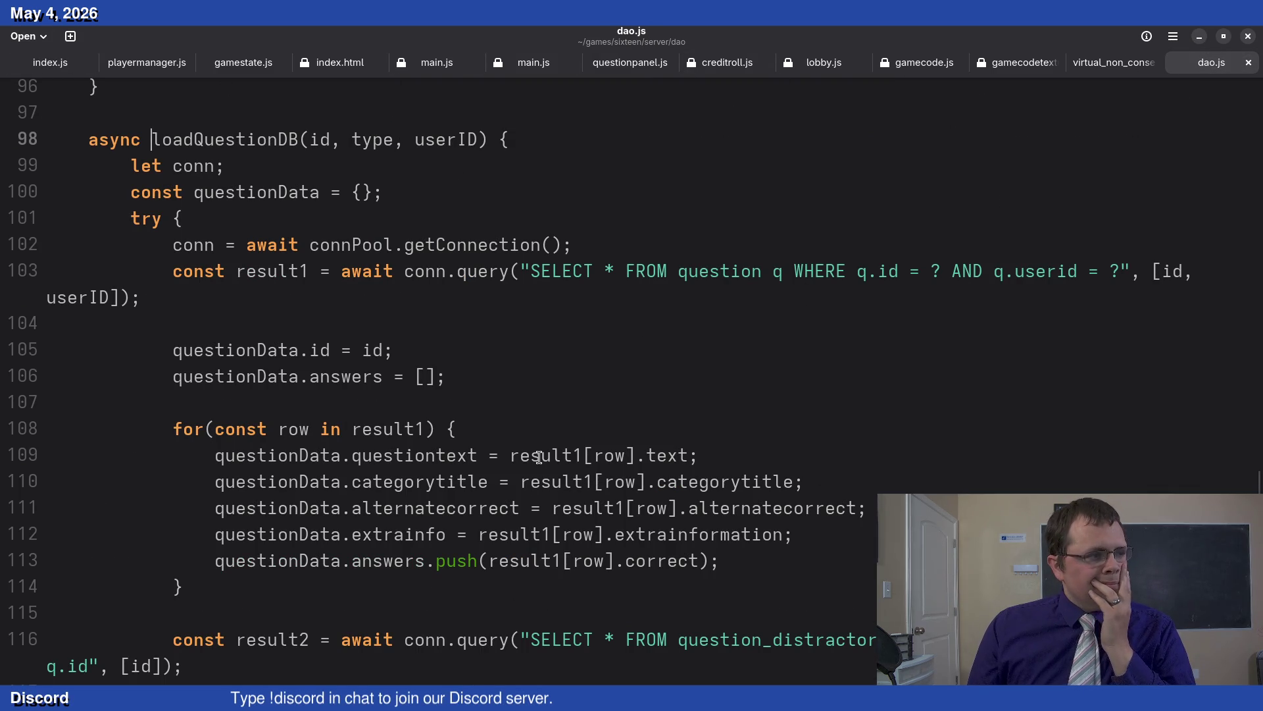
# - Copy all of dao.js's code into a new blank document
pyautogui.scroll(-7, 538, 457)
pyautogui.scroll(3, 537, 451)
pyautogui.scroll(20, 537, 450)
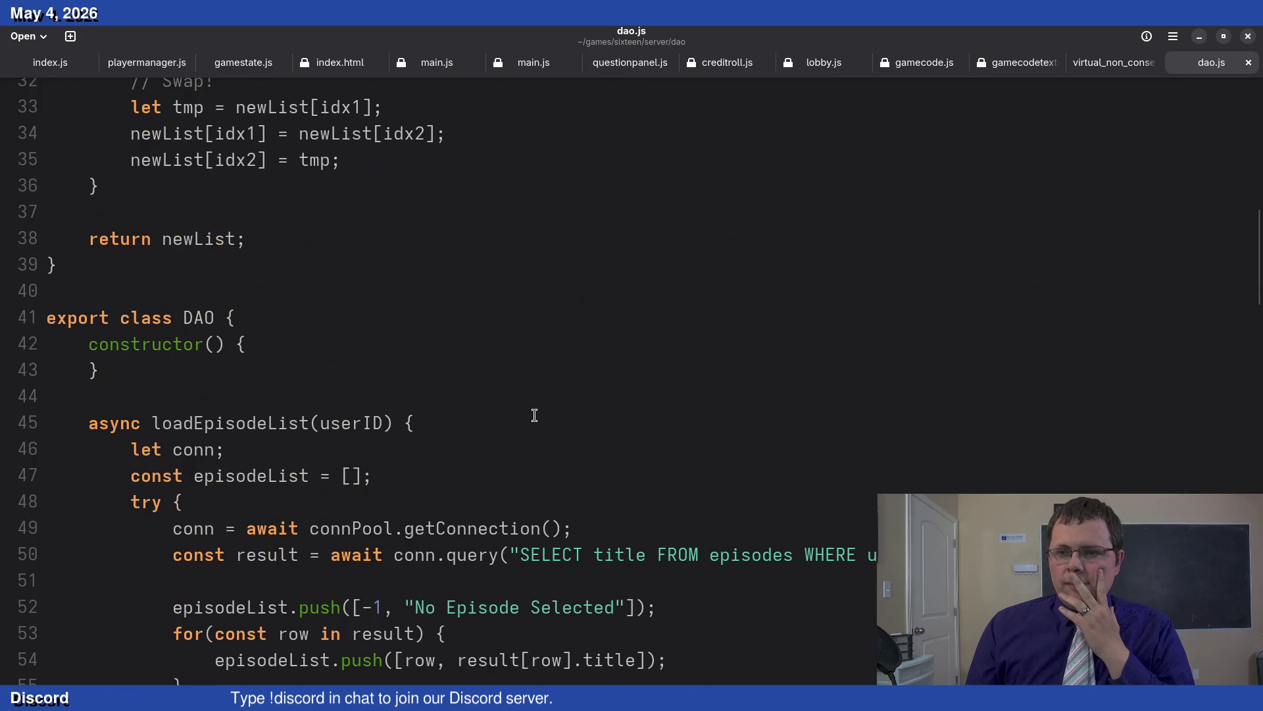
pyautogui.scroll(10, 534, 416)
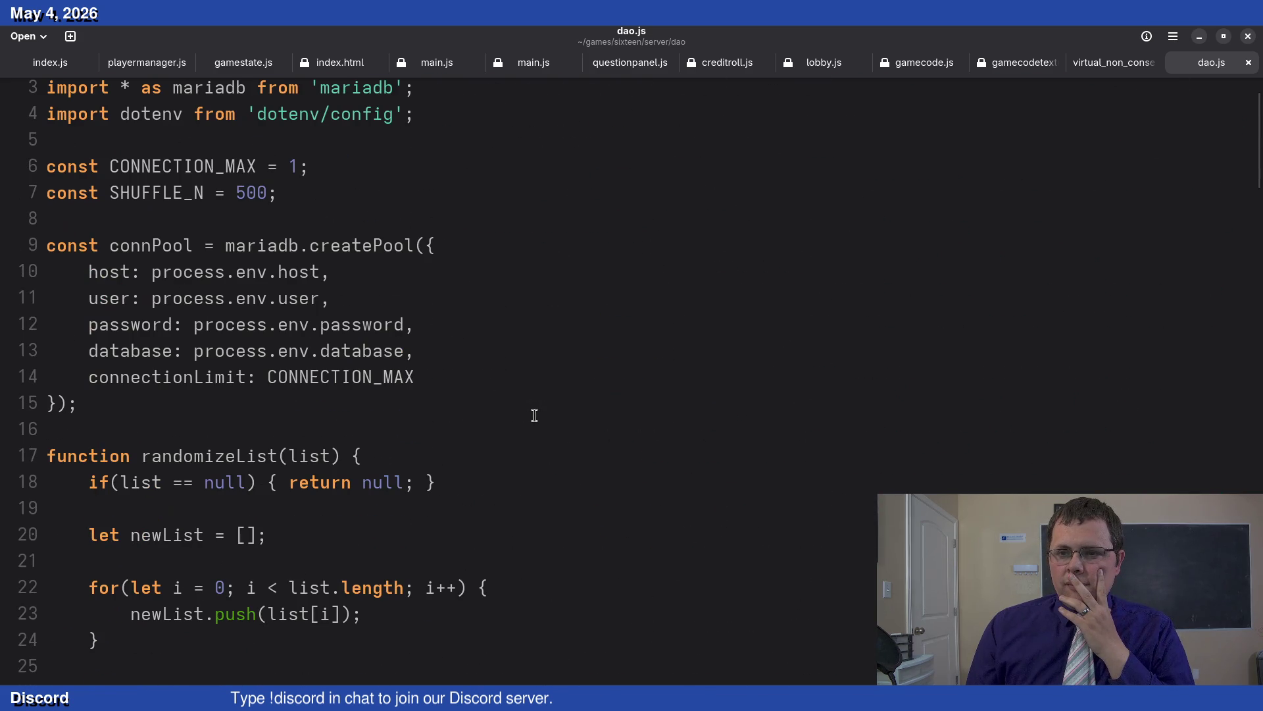
pyautogui.scroll(1, 535, 415)
pyautogui.scroll(-5, 534, 415)
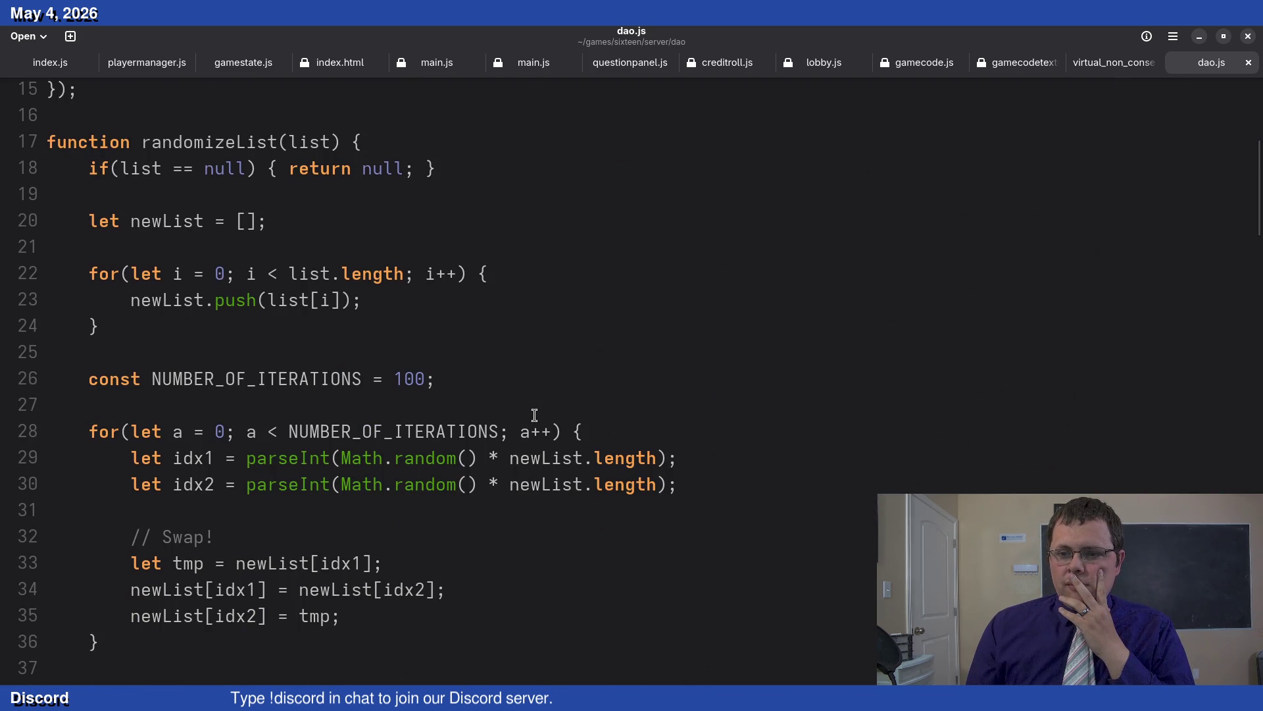
pyautogui.scroll(5, 534, 415)
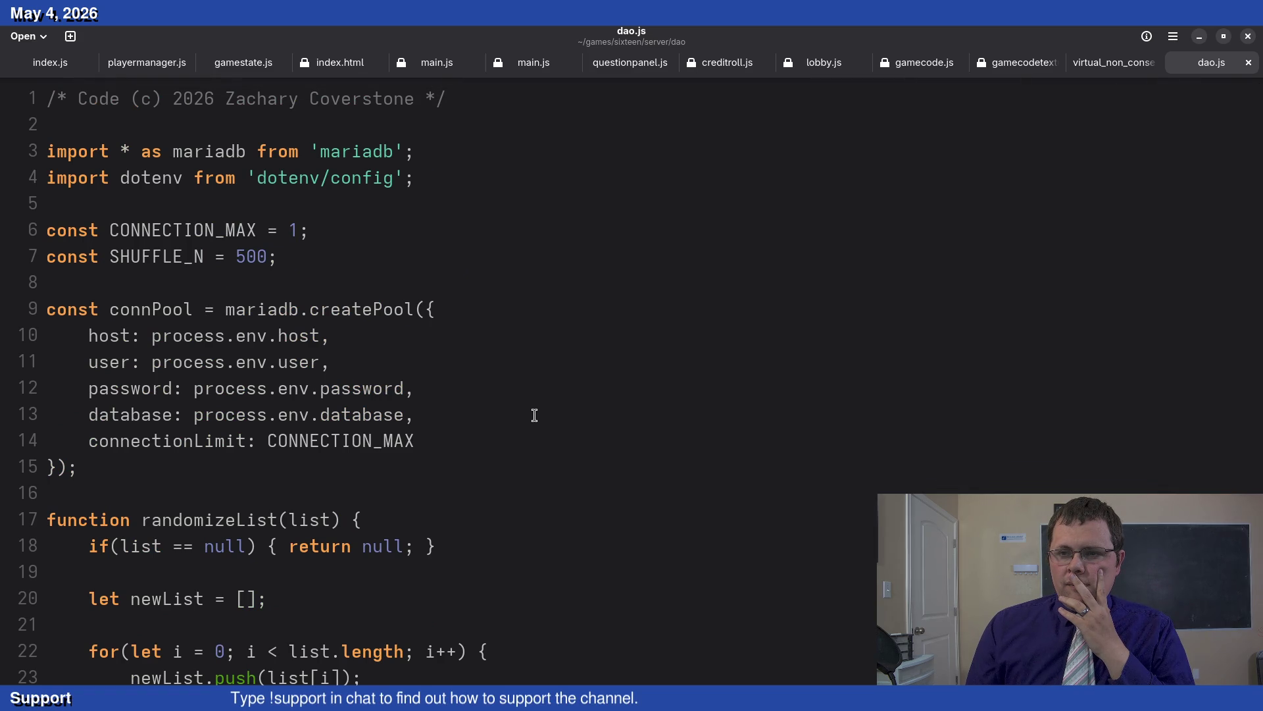
pyautogui.hotkey('ctrl', 'a')
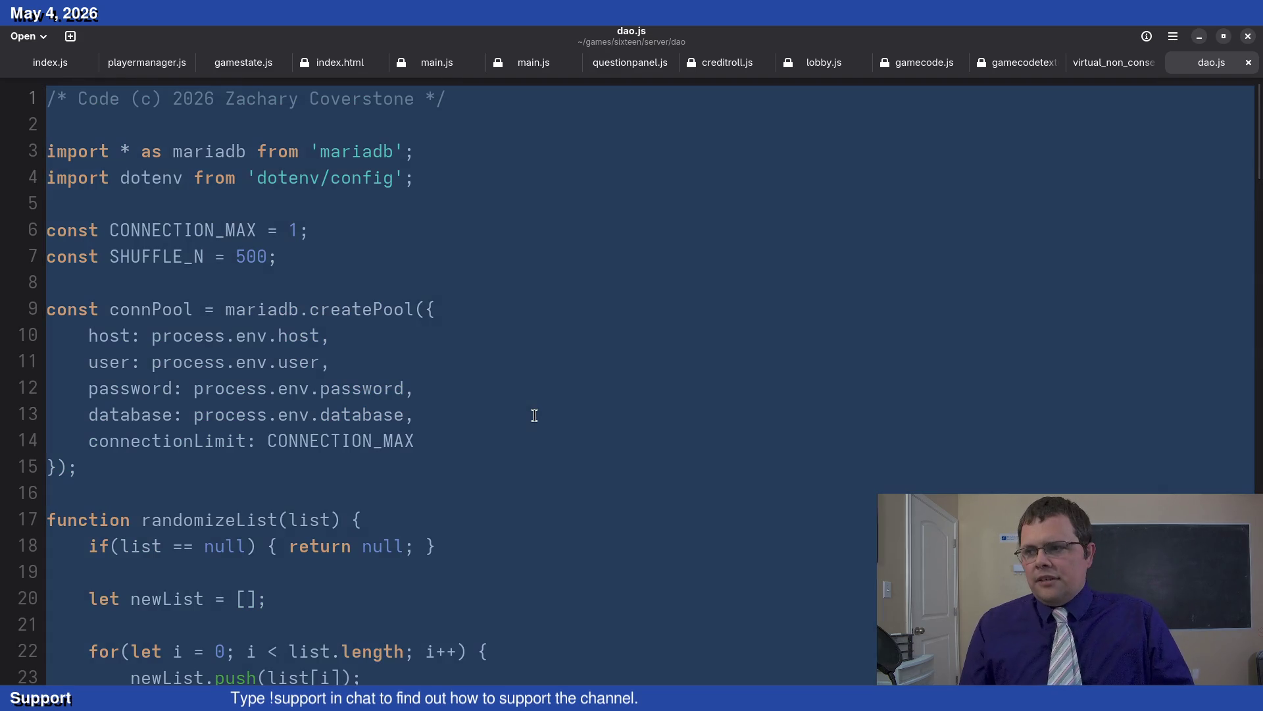
pyautogui.hotkey('ctrl', 'c')
pyautogui.hotkey('ctrl', 'n')
pyautogui.hotkey('ctrl', 'v')
# - Replace the imports, constants and connection pool with const SHUFFLE_N = 500; and start saving
pyautogui.scroll(7, 482, 432)
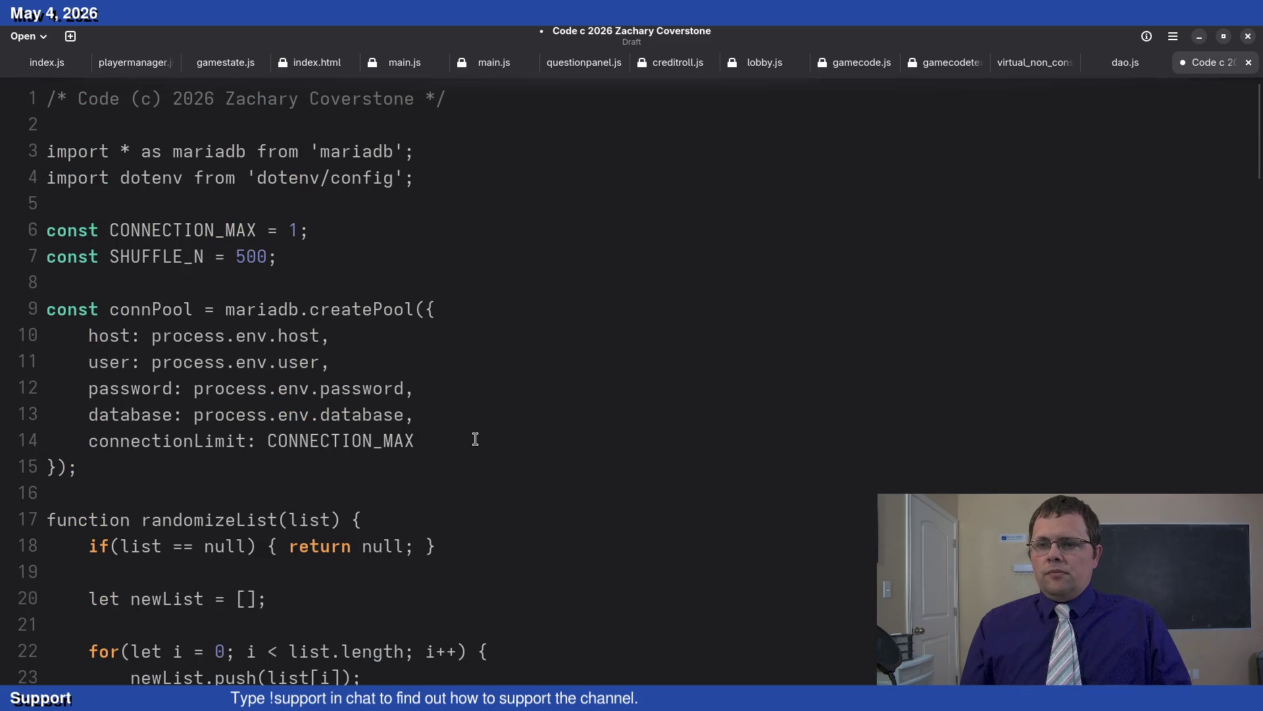
pyautogui.click(383, 165)
pyautogui.press('Up')
pyautogui.press('Home')
pyautogui.hotkey('shift', 'Down')
pyautogui.hotkey('shift', 'Down')
pyautogui.hotkey('shift', 'Down')
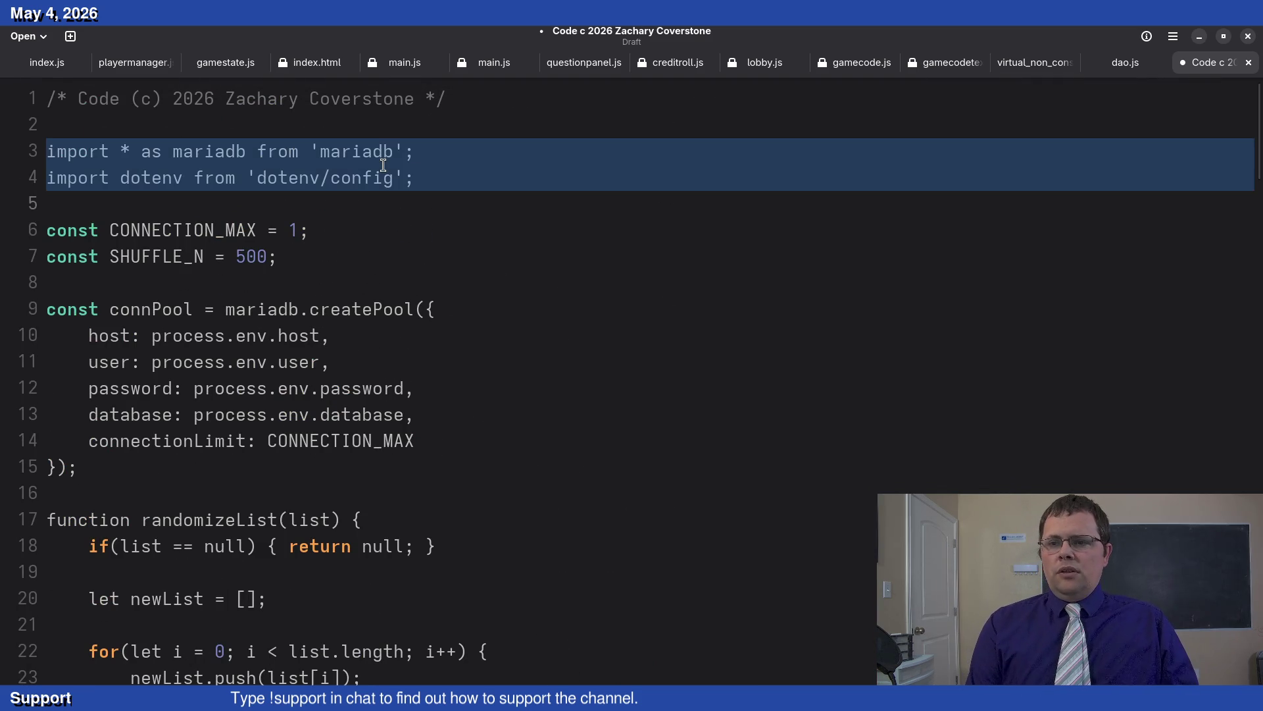
pyautogui.hotkey('shift', 'Down')
pyautogui.hotkey('shift', 'Down')
pyautogui.hotkey('shift', 'Down')
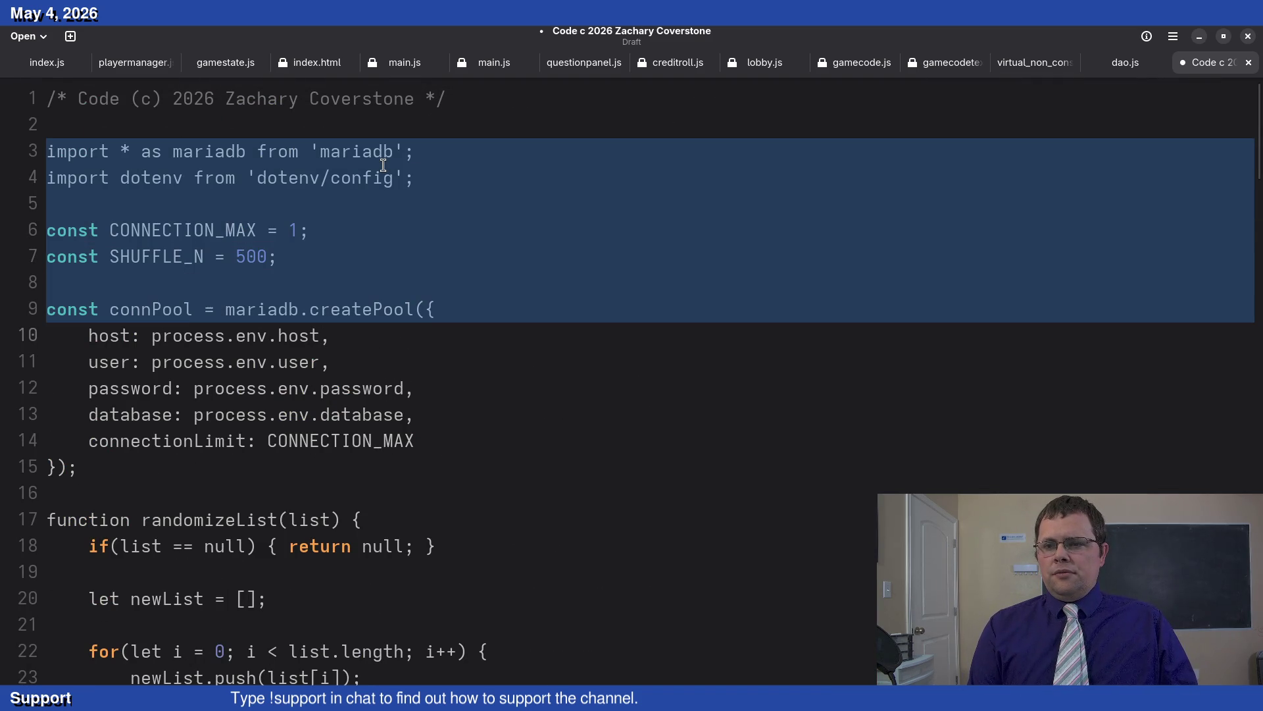
pyautogui.press('Delete')
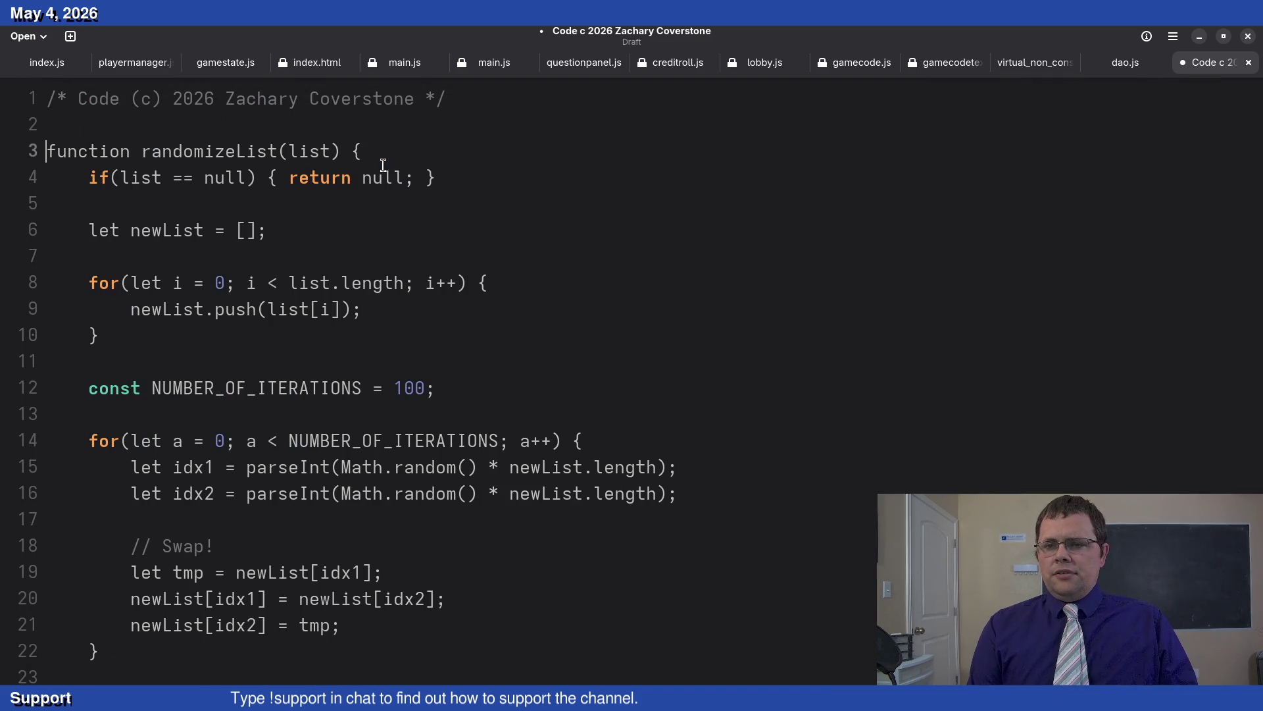
pyautogui.hotkey('ctrl', 'z')
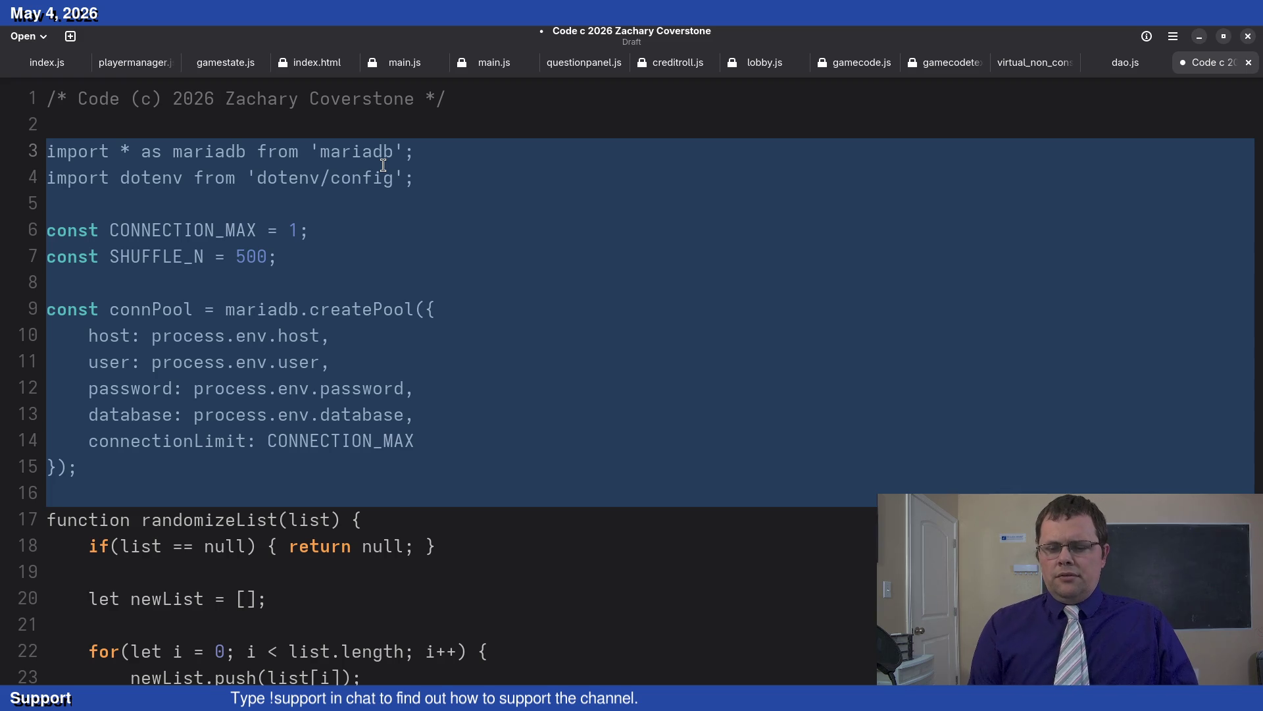
pyautogui.press('Delete')
pyautogui.press('Return')
pyautogui.press('Return')
pyautogui.press('Up')
pyautogui.press('Up')
pyautogui.write('const ')
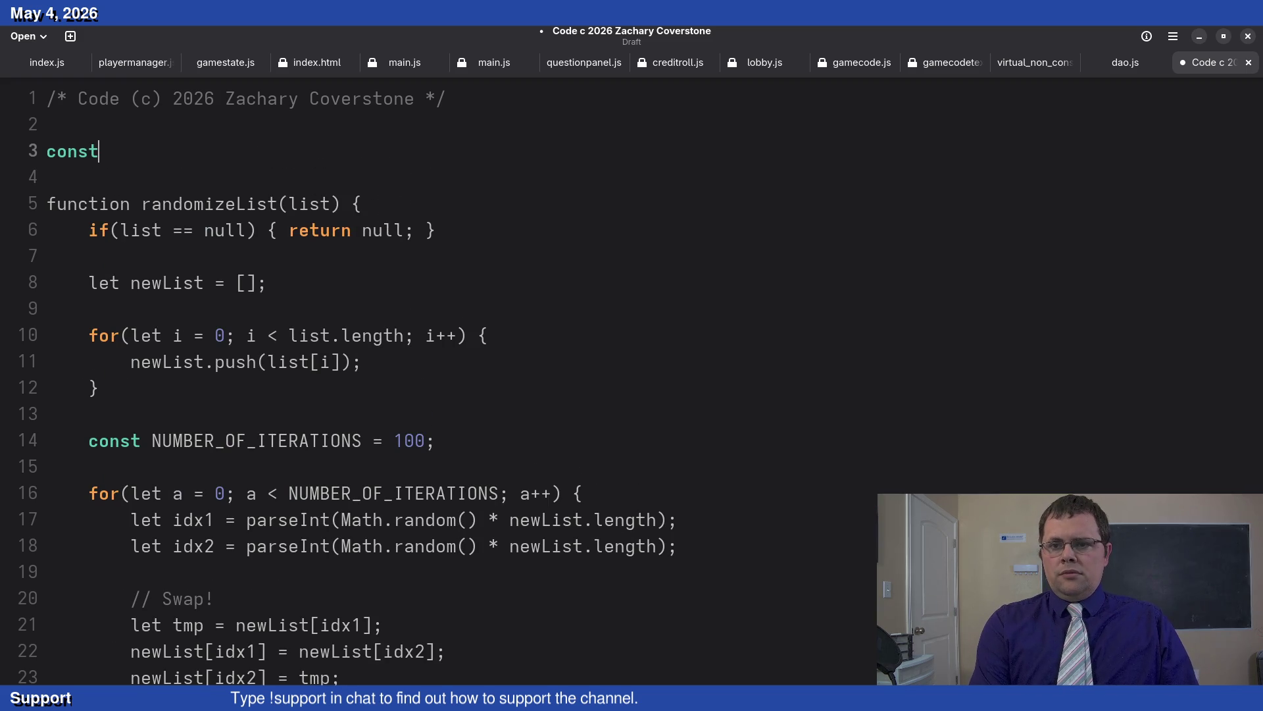
pyautogui.write('SHUFFLE_N')
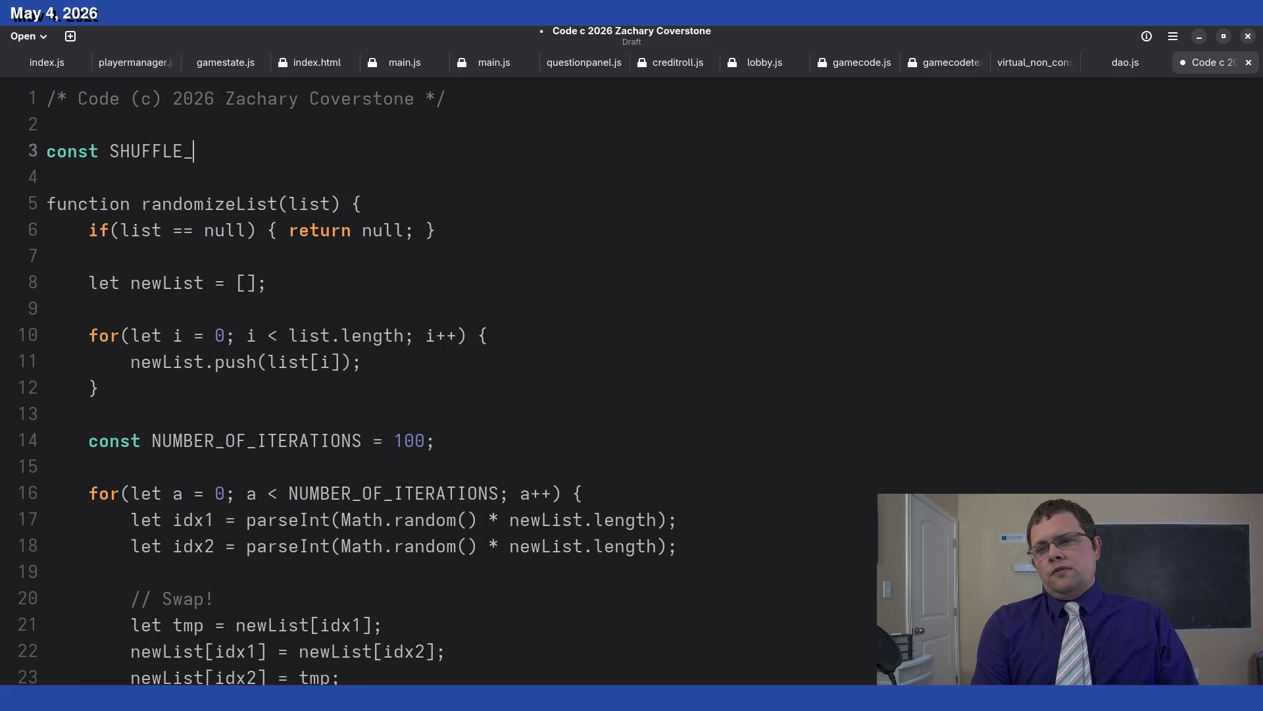
pyautogui.write(' = 500;')
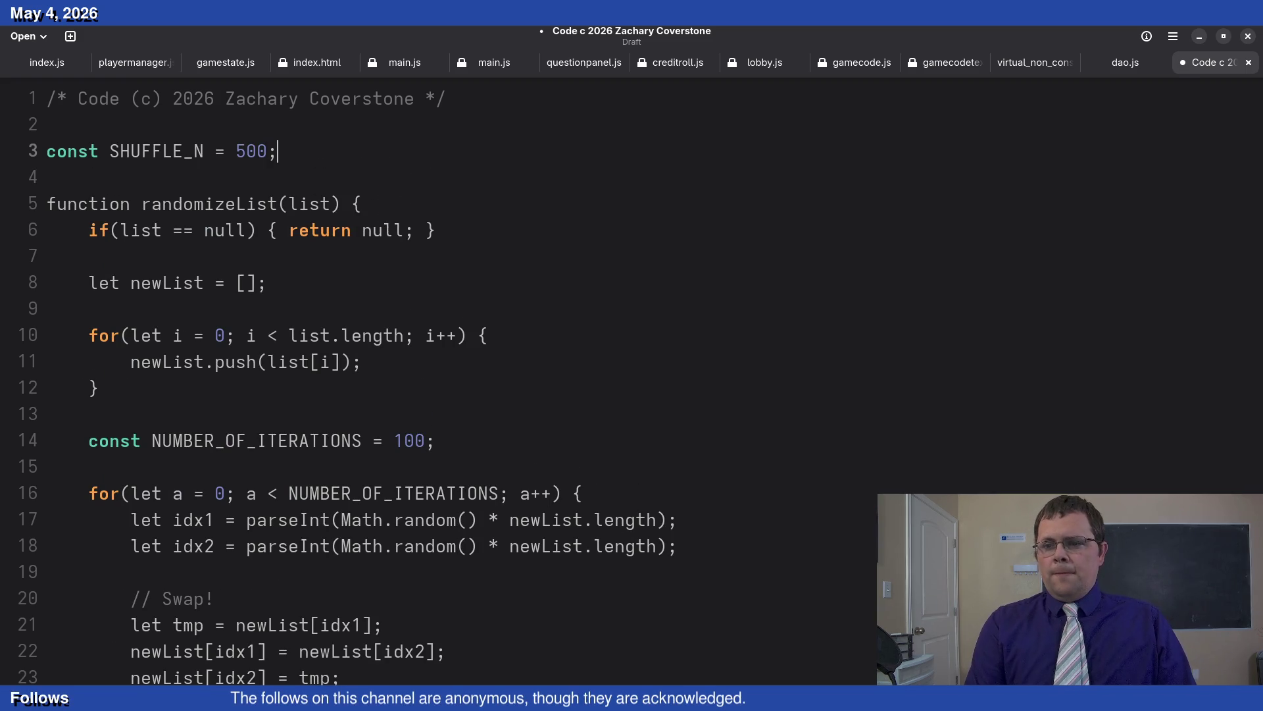
pyautogui.hotkey('ctrl', 's')
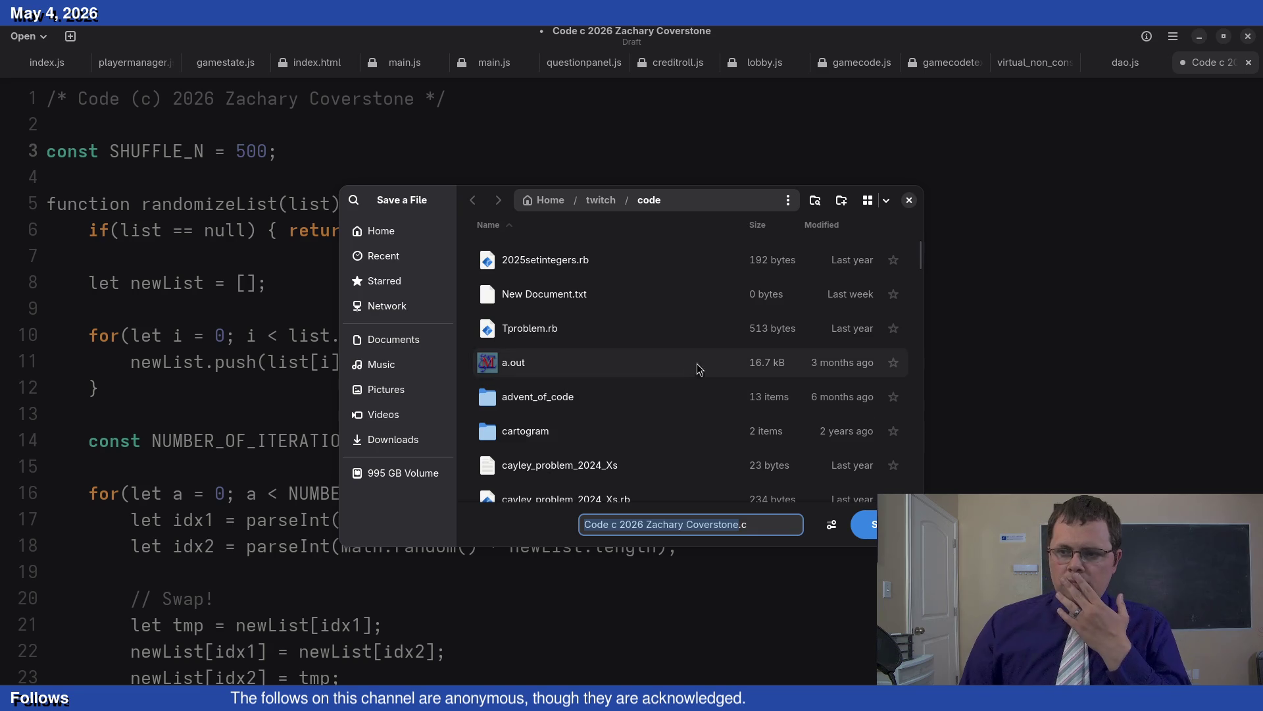
# - Browse the save dialog to Home > games > sixteen > server > gamelogic
pyautogui.scroll(-3, 639, 434)
pyautogui.click(564, 200)
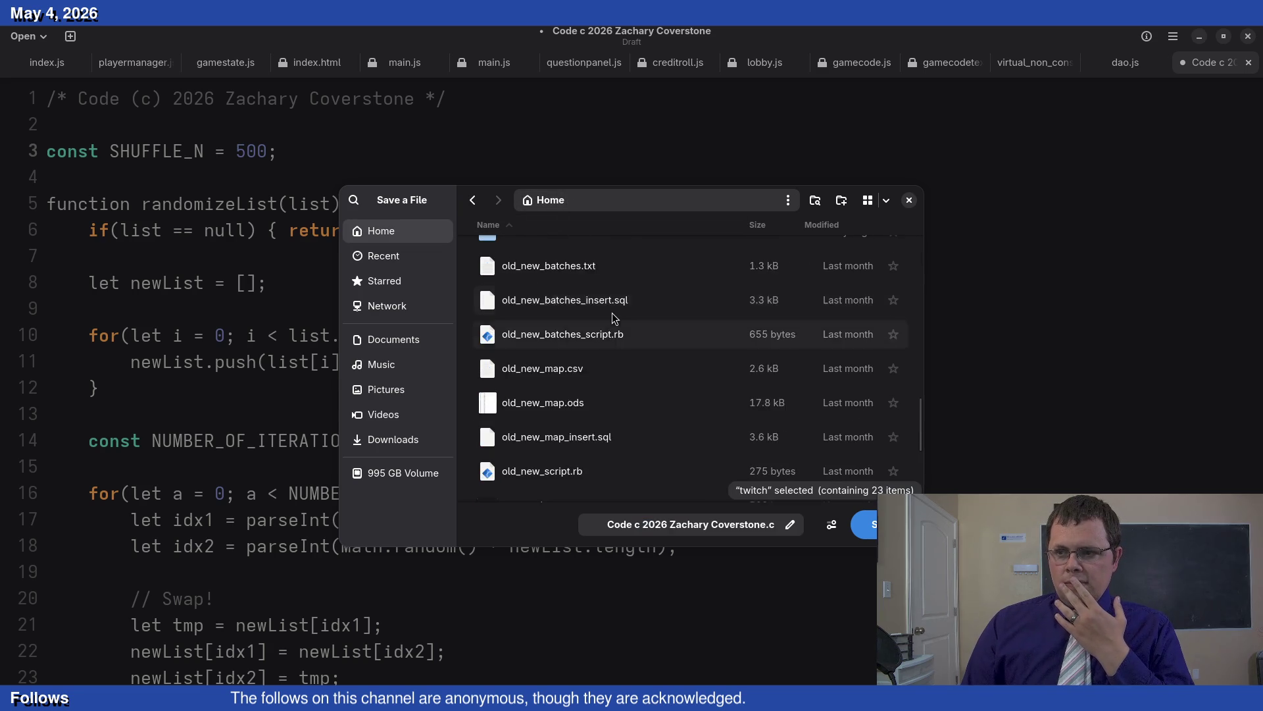
pyautogui.scroll(3, 612, 313)
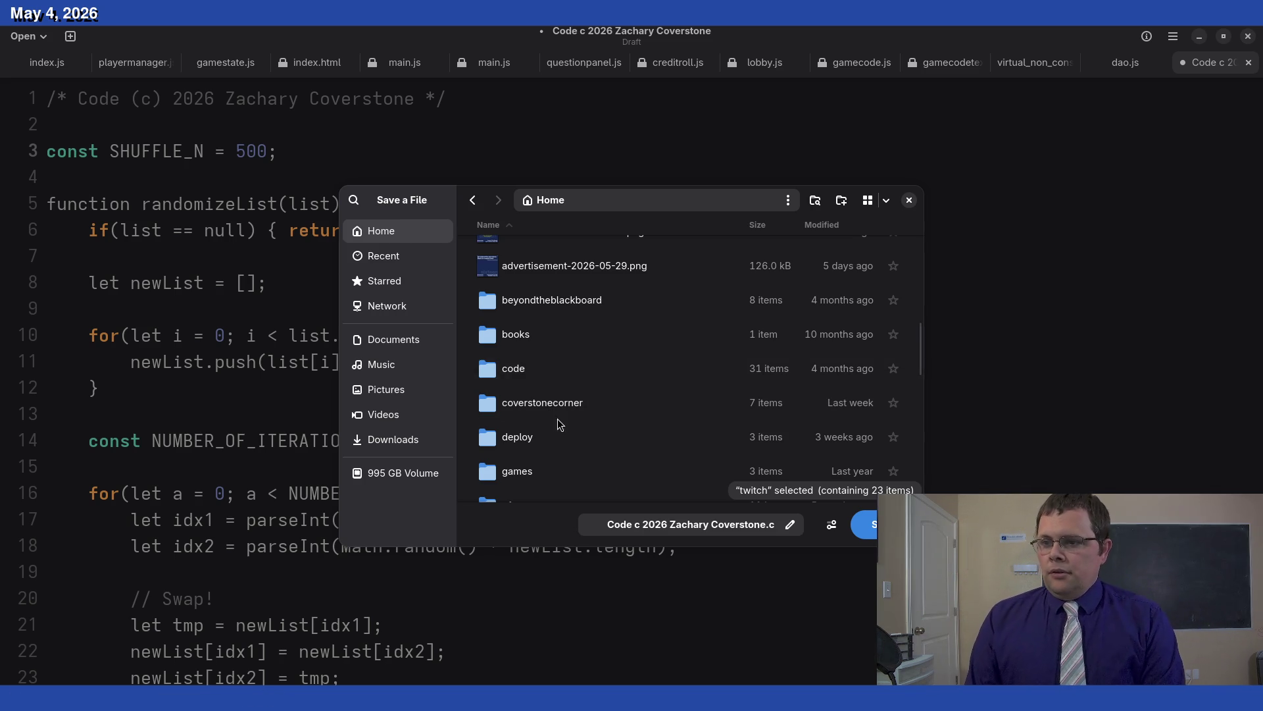
pyautogui.scroll(-3, 558, 418)
pyautogui.doubleClick(546, 373)
pyautogui.doubleClick(540, 329)
pyautogui.scroll(-2, 559, 434)
pyautogui.scroll(-2, 562, 459)
pyautogui.doubleClick(543, 368)
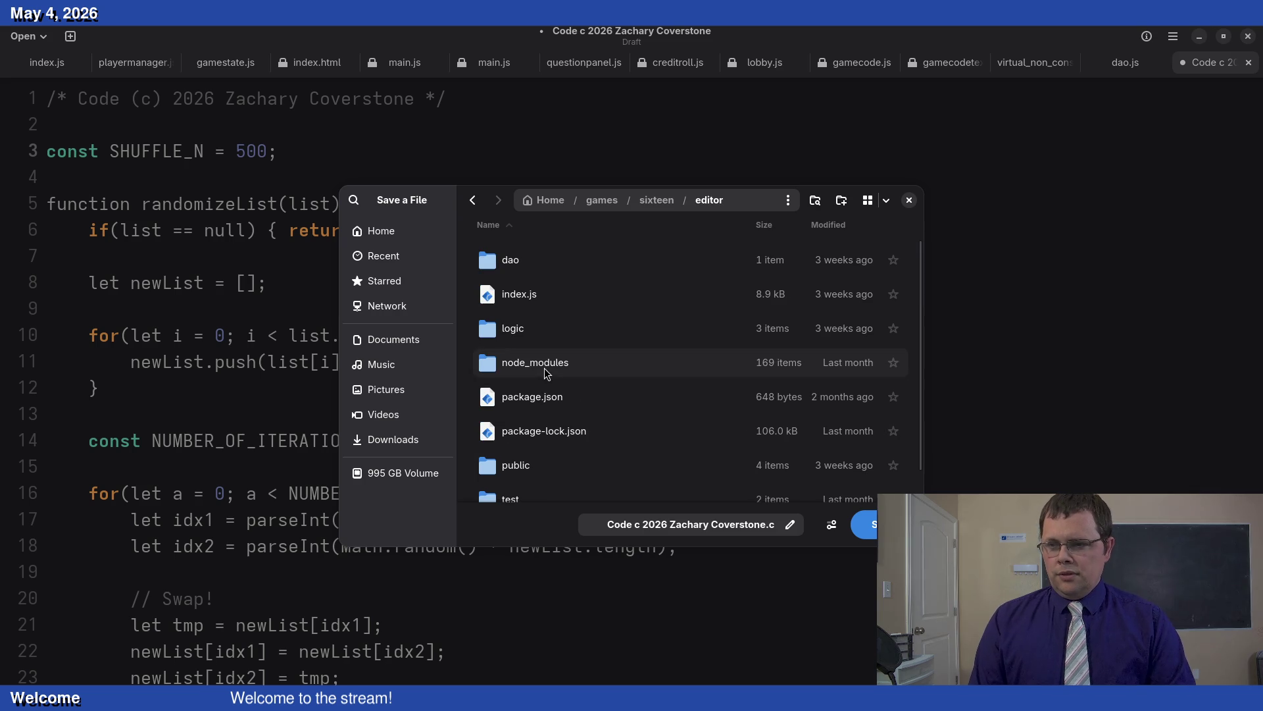
pyautogui.click(668, 203)
pyautogui.scroll(-6, 571, 431)
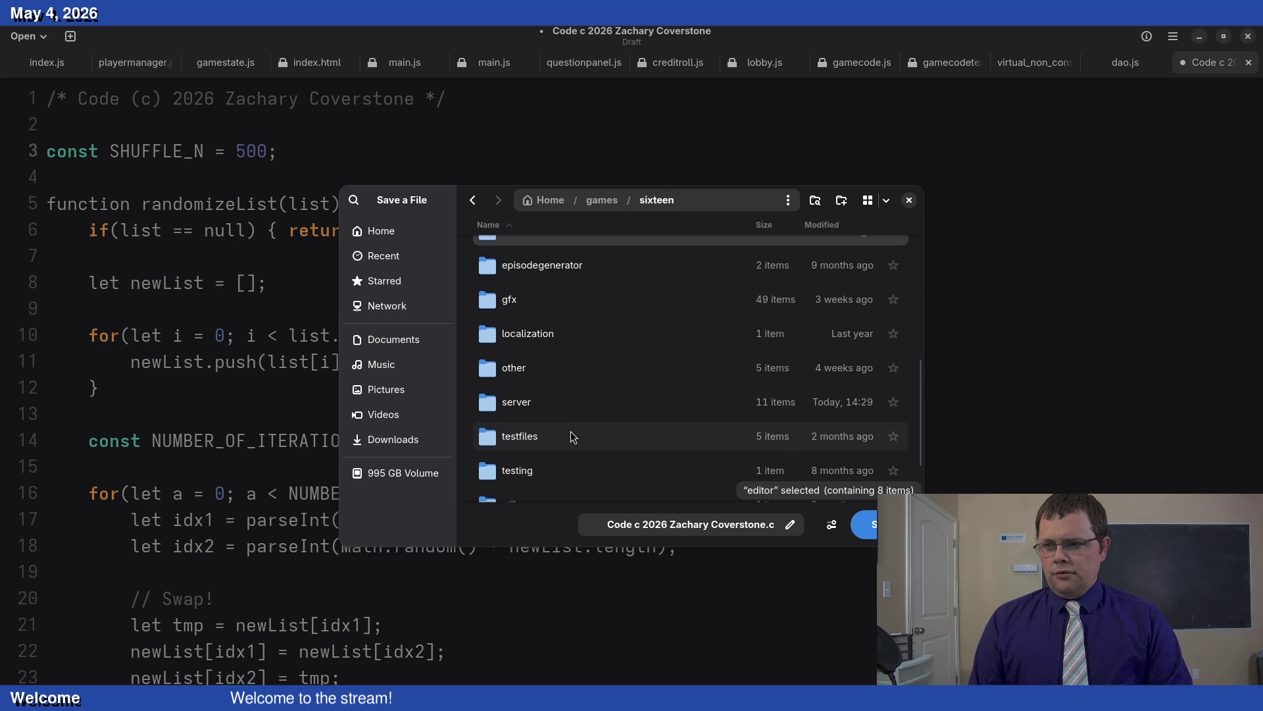
pyautogui.doubleClick(527, 348)
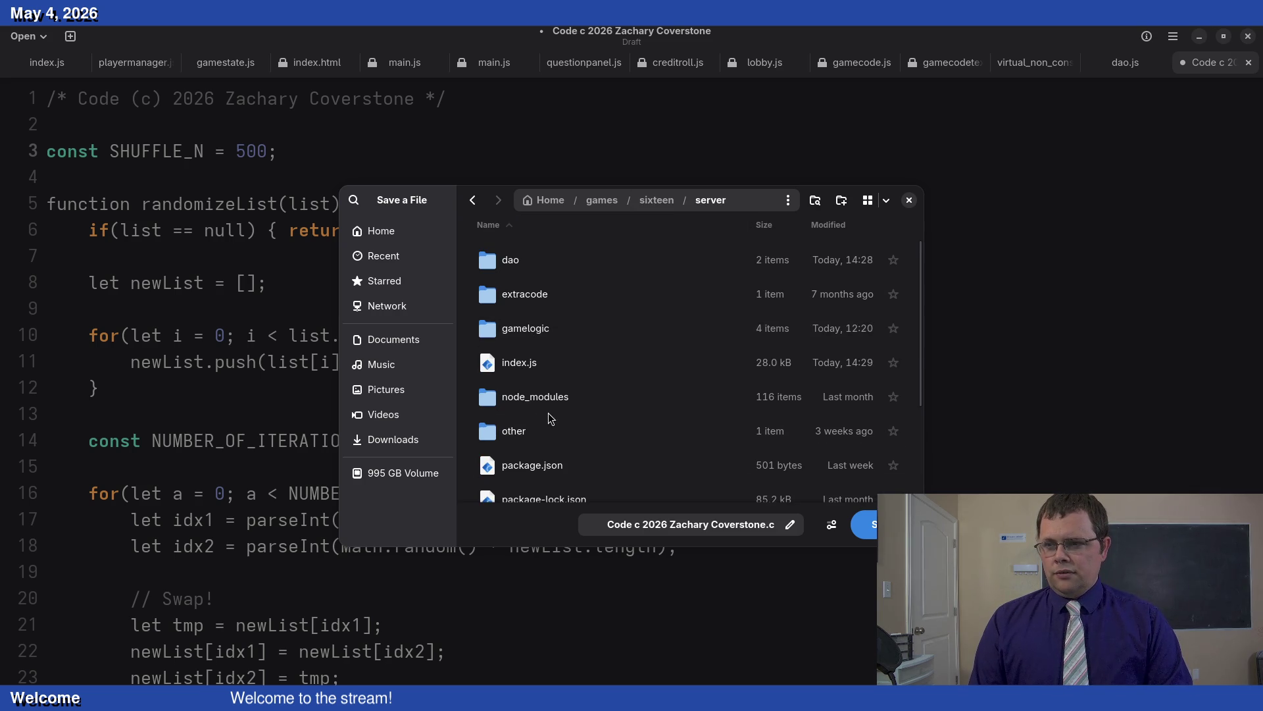
pyautogui.doubleClick(553, 262)
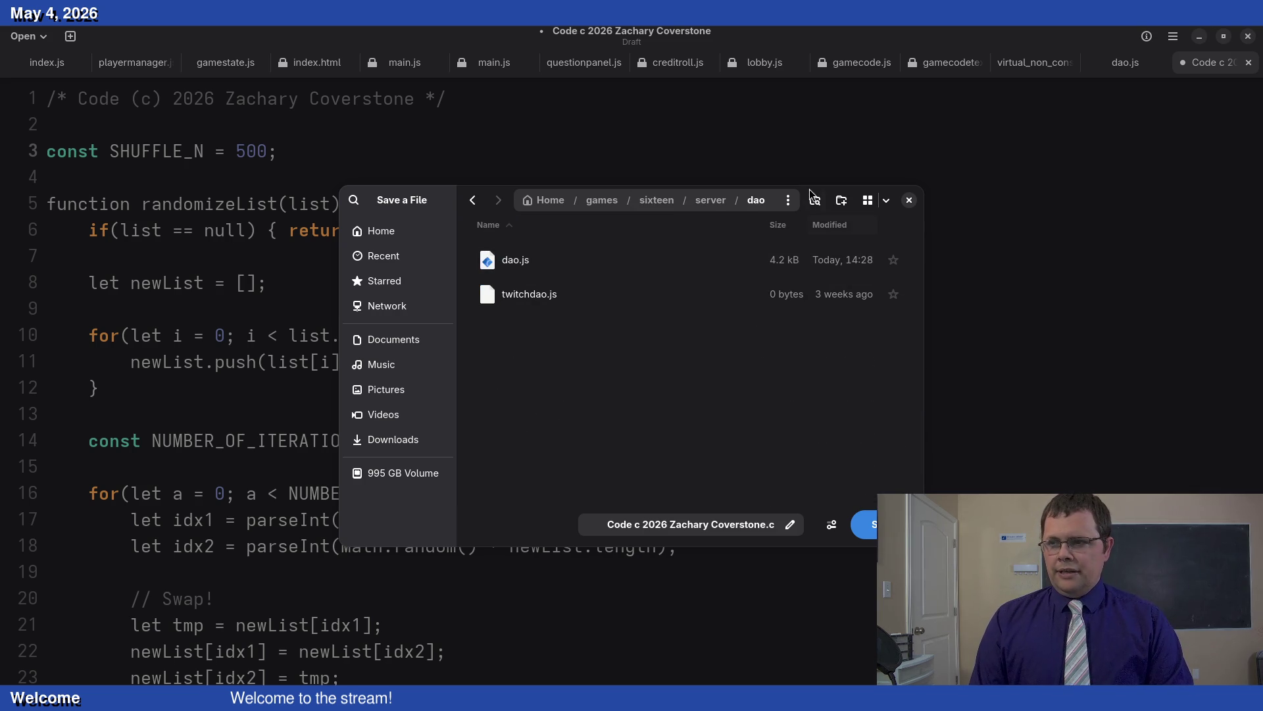
pyautogui.click(710, 200)
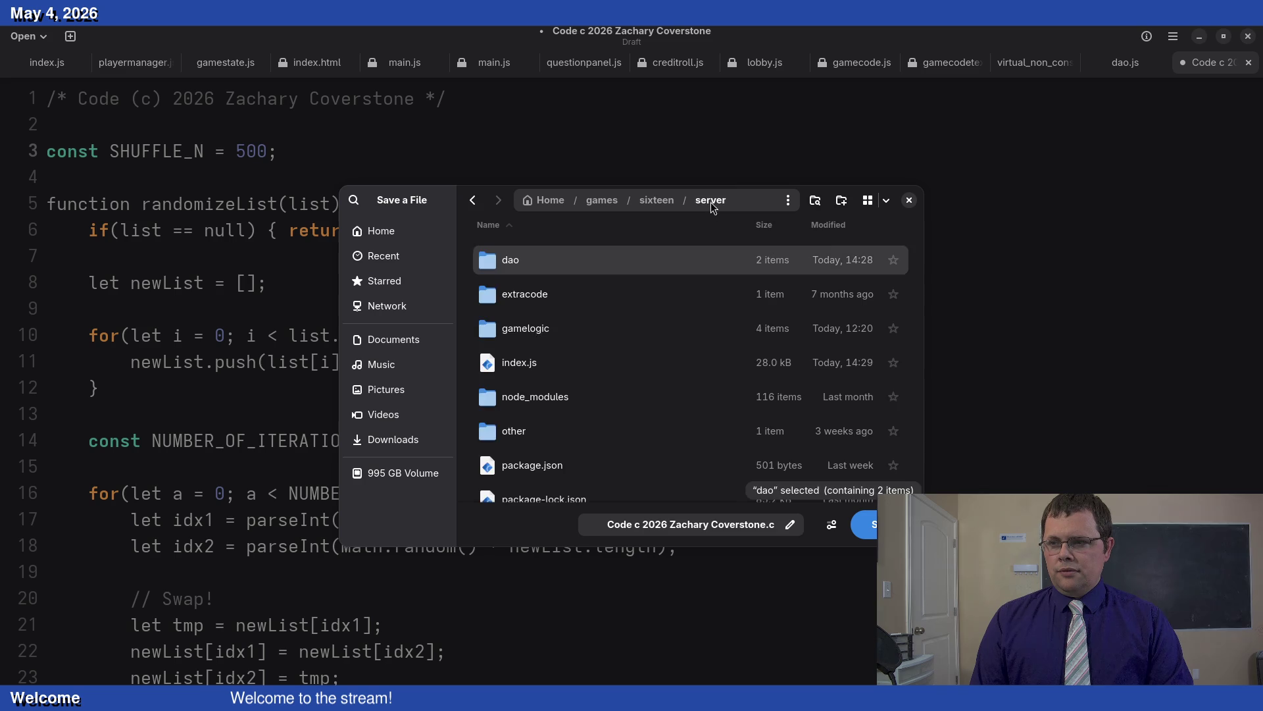
pyautogui.doubleClick(577, 324)
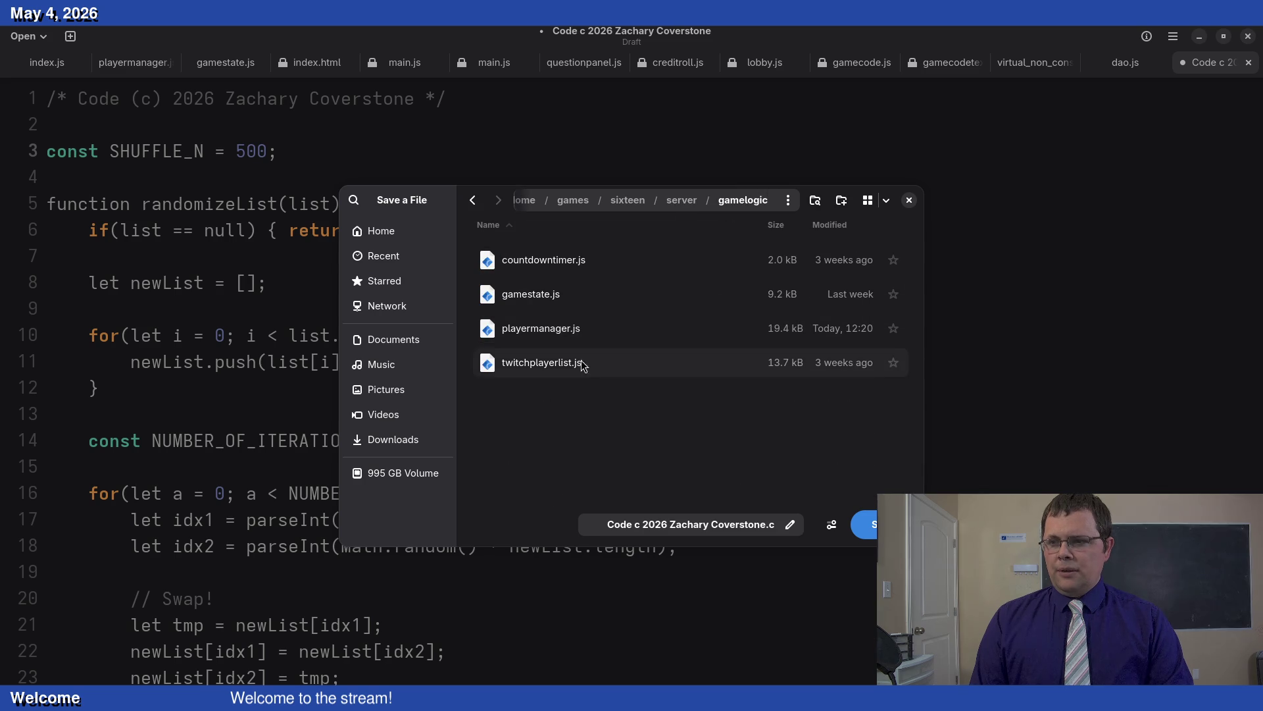
# - Save the file as JSONEpisodeMaker.js
pyautogui.click(691, 525)
pyautogui.write('.js')
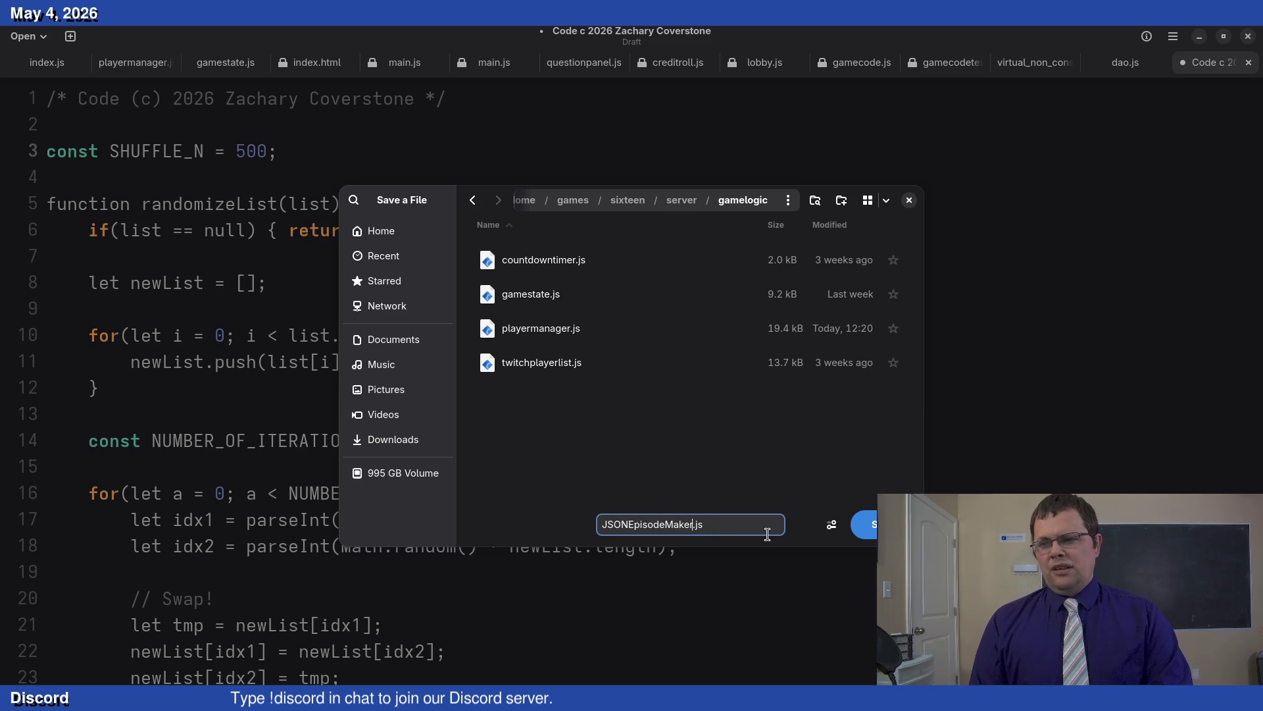
pyautogui.click(869, 520)
# - Rename the DAO class to JSONEpisodeMaker
pyautogui.scroll(-4, 291, 411)
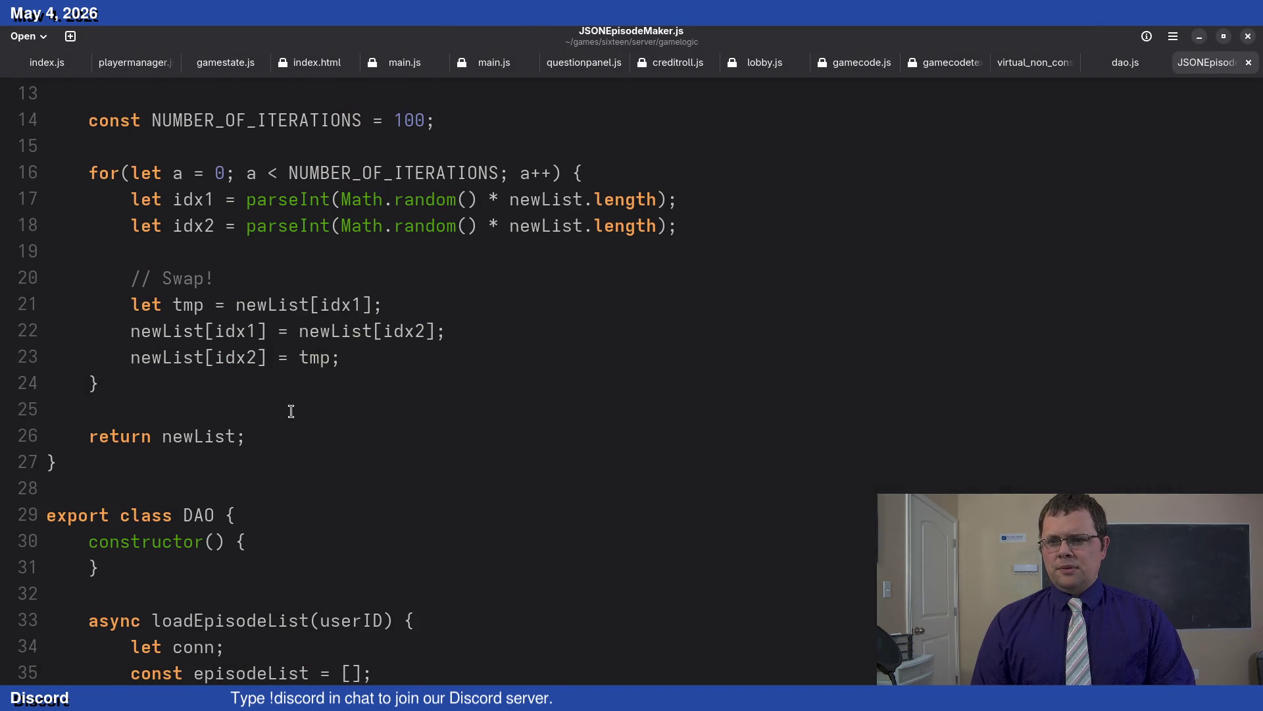
pyautogui.doubleClick(200, 515)
pyautogui.write('JSONEpisodeMaker')
# - Change loadEpisodeList(userID) to loadEpisode(jsonData) and save JSONEpisodeMaker.js
pyautogui.scroll(4, 316, 539)
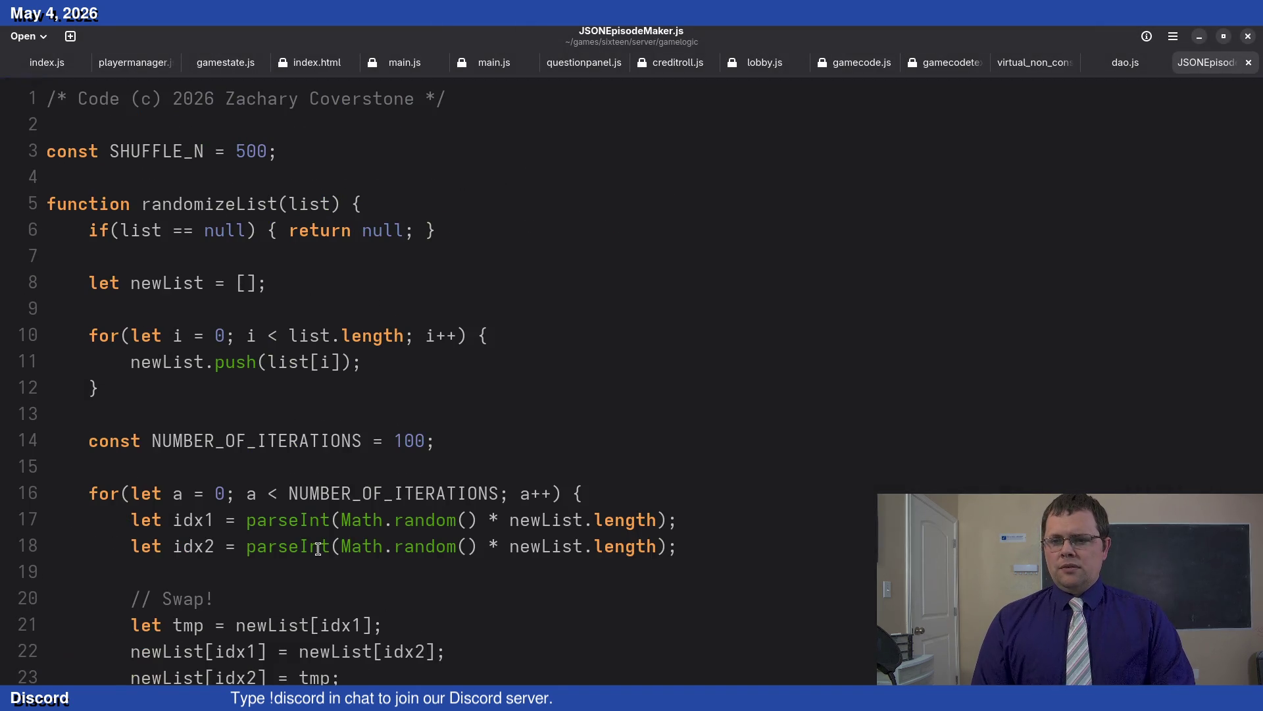
pyautogui.scroll(-5, 318, 548)
pyautogui.scroll(-2, 318, 548)
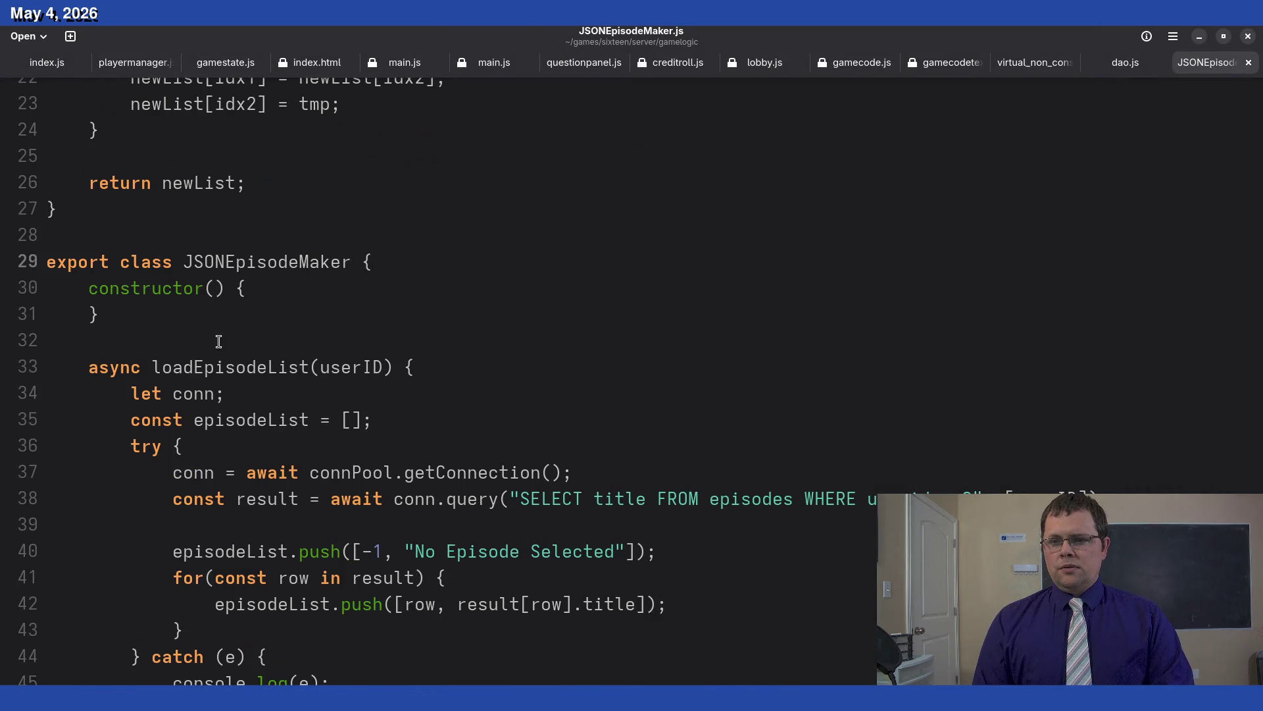
pyautogui.doubleClick(227, 366)
pyautogui.write('loadEpisode')
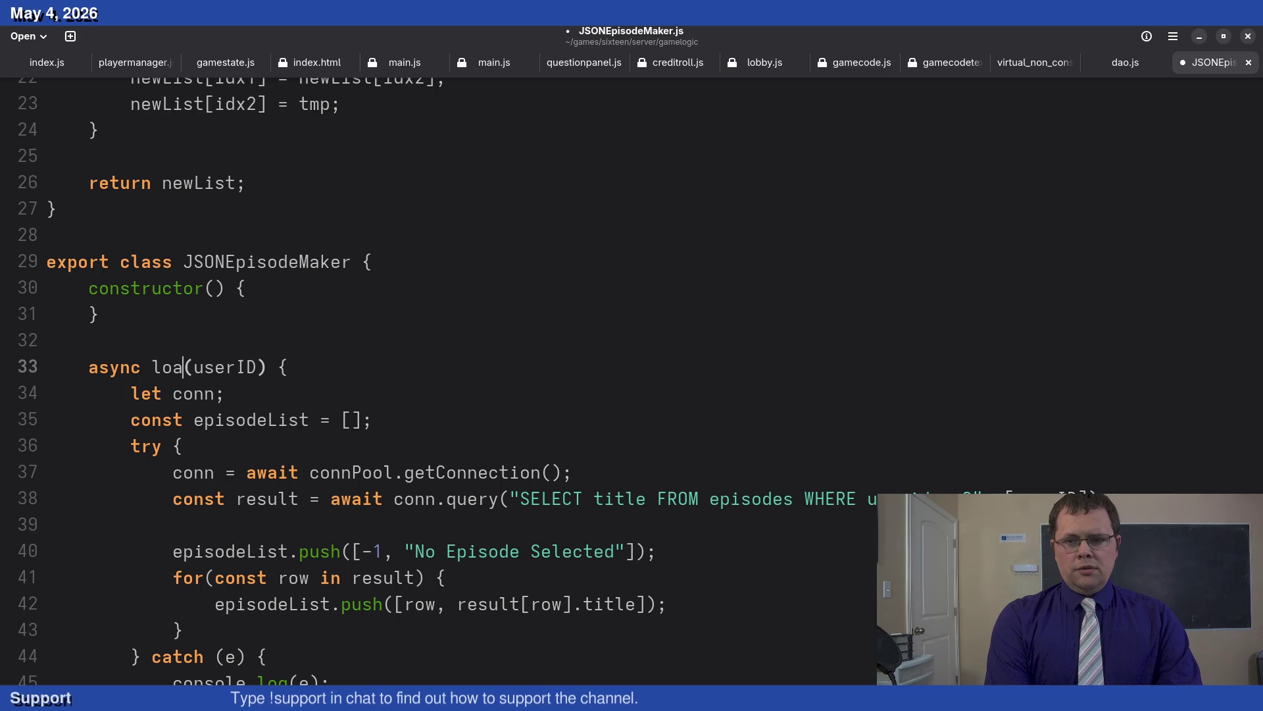
pyautogui.hotkey('ctrl', 'shift', 'Right')
pyautogui.write('jsonData')
pyautogui.hotkey('ctrl', 's')
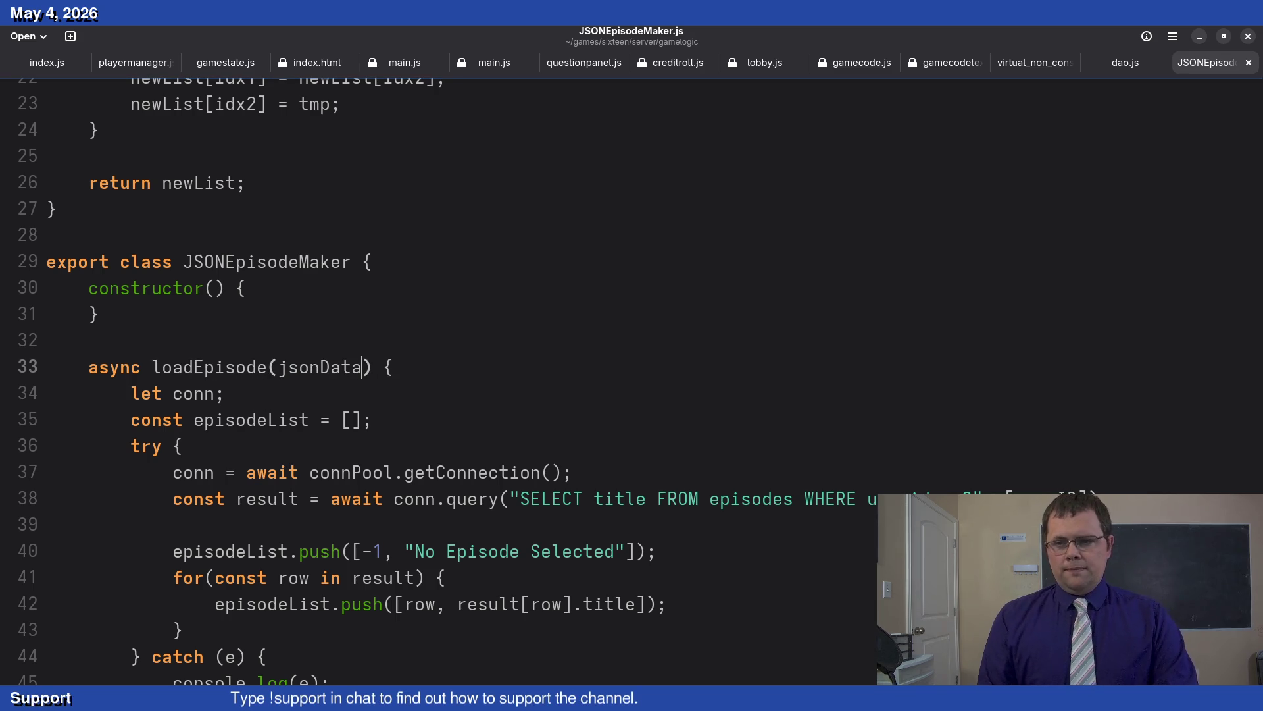